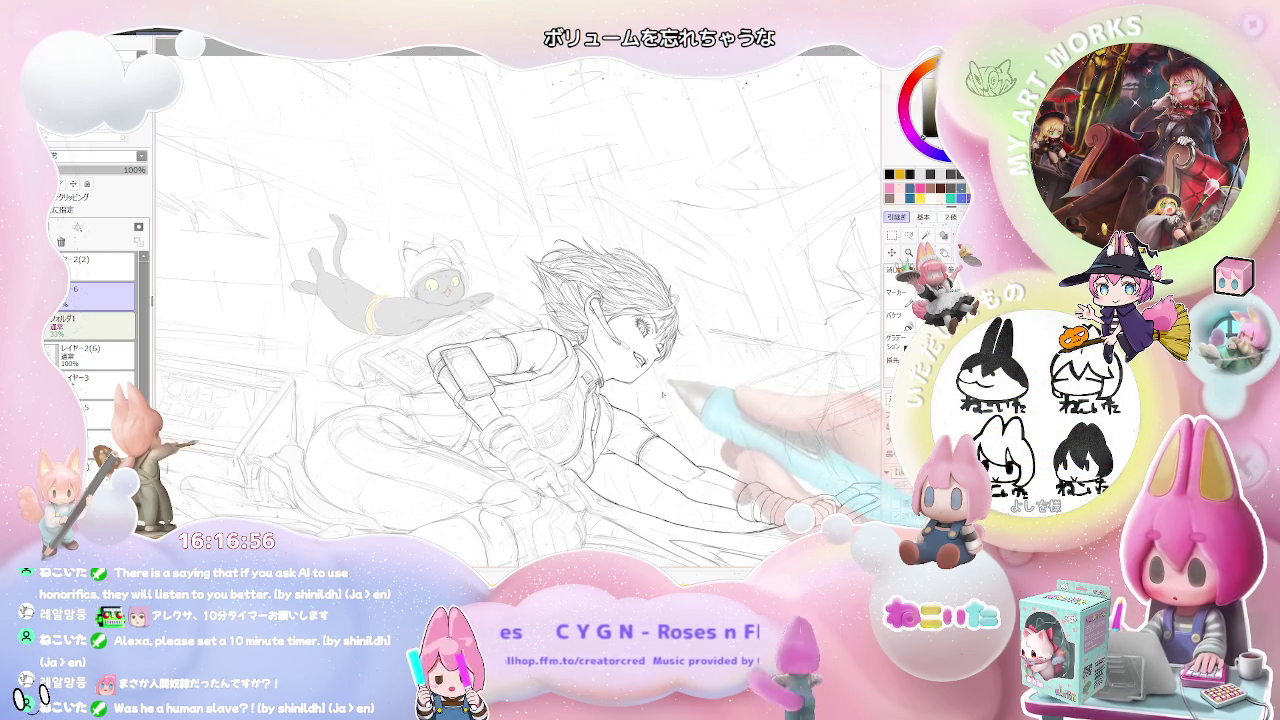
- Zoom out and tilt the canvas view, then zoom in close on the cat and broom area
key(minus)
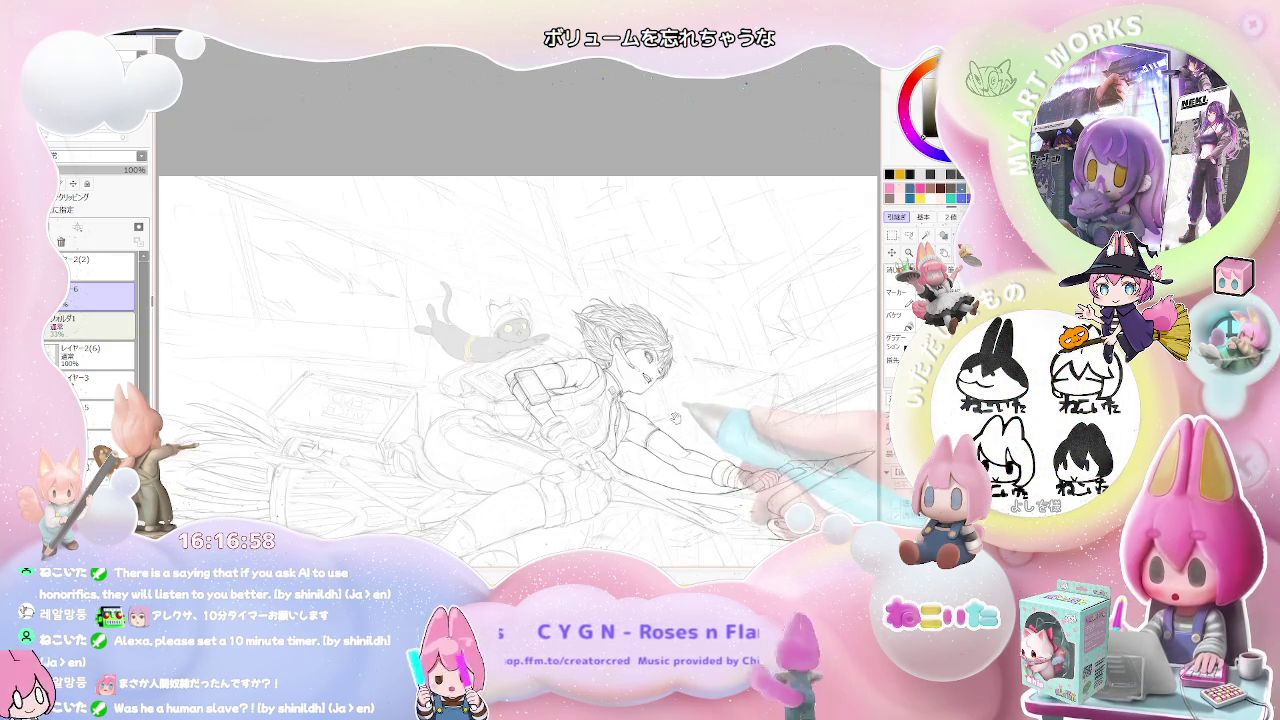
key(Delete)
key(plus)
key(plus)
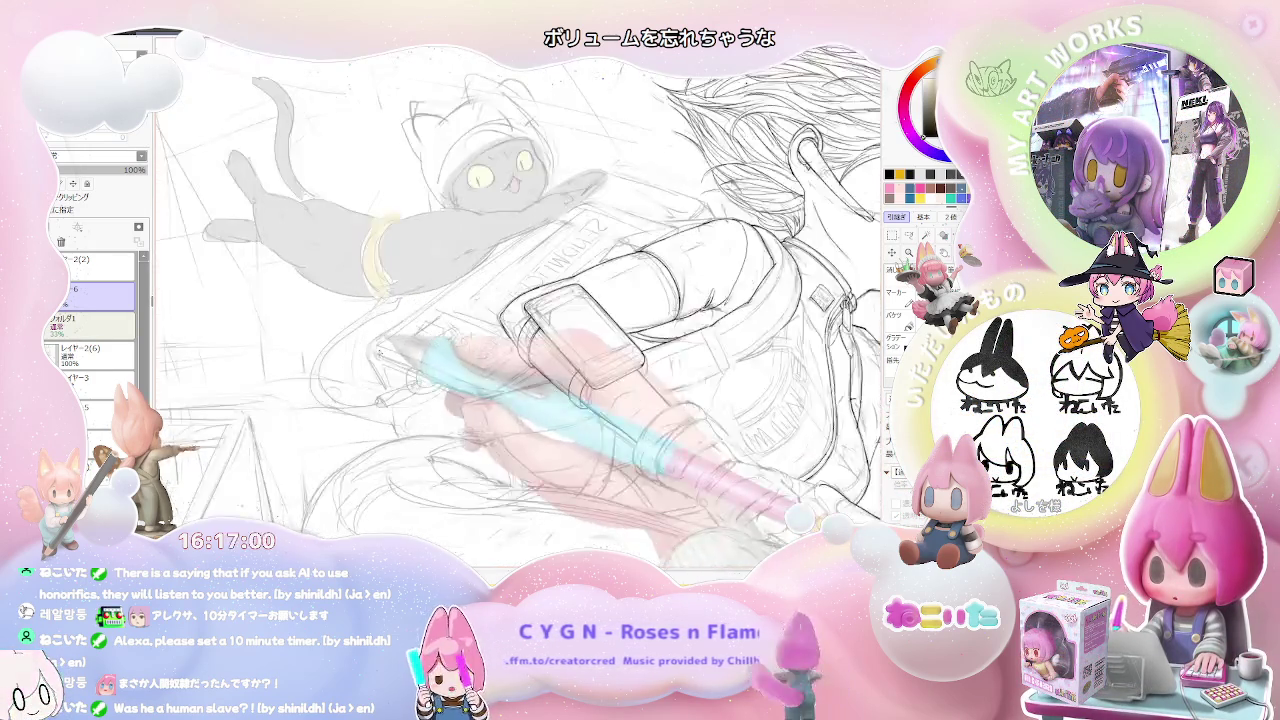
key(plus)
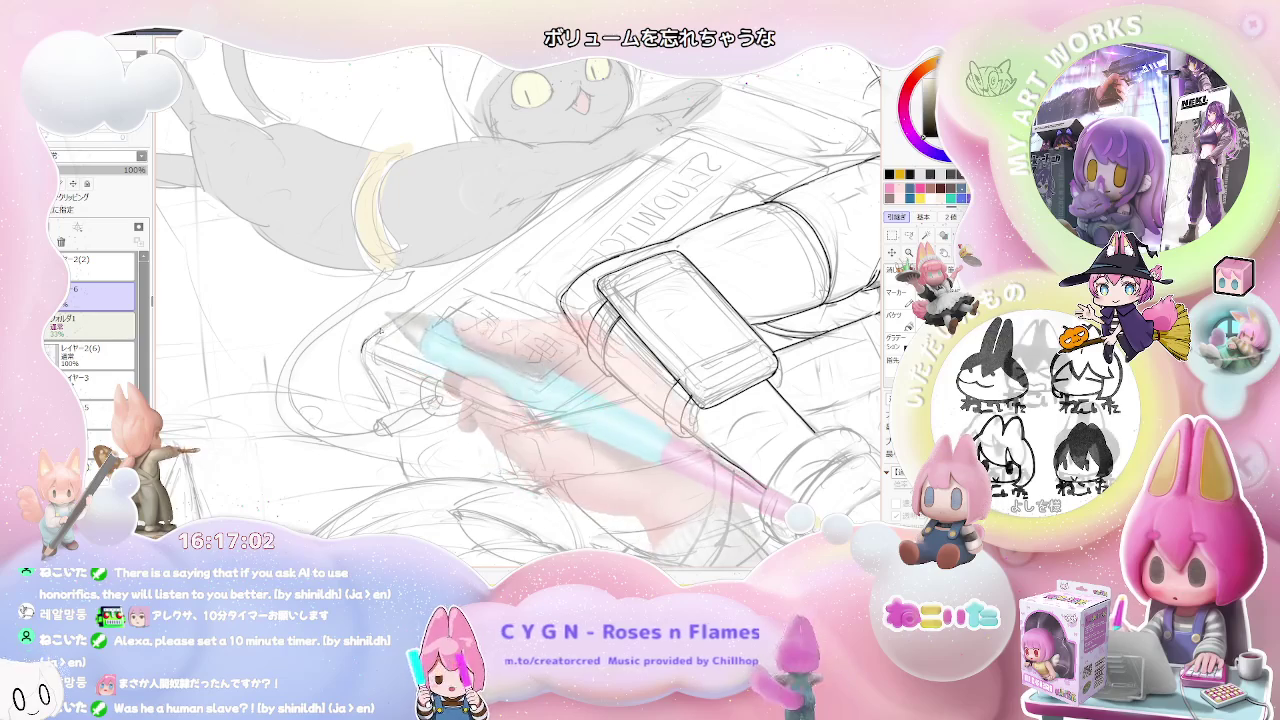
scroll(520, 300, down, 2)
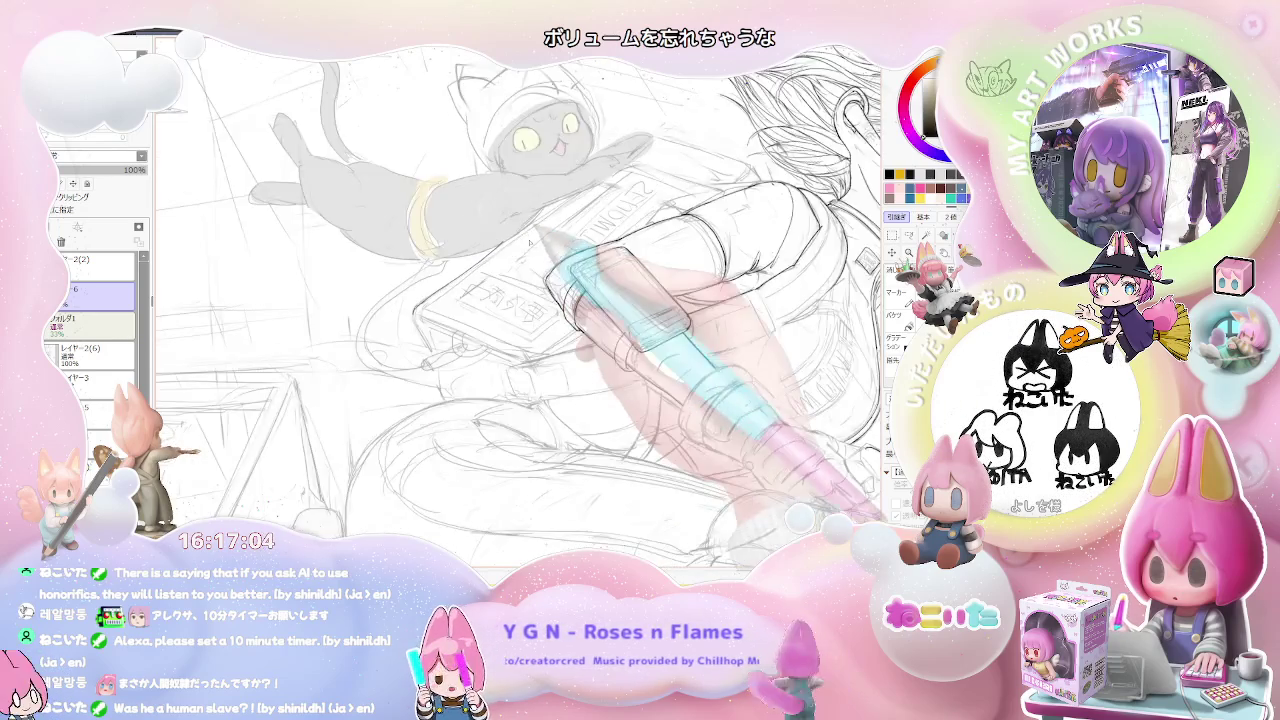
scroll(520, 300, down, 2)
scroll(520, 300, down, 1)
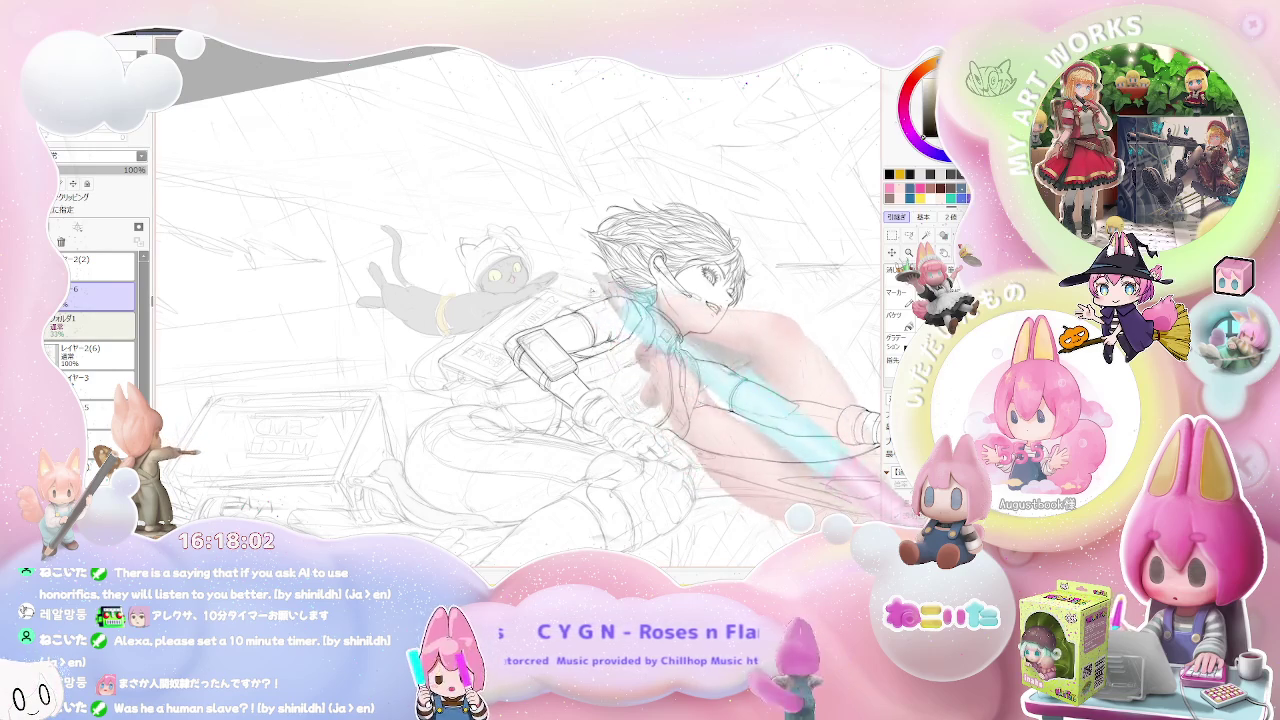
scroll(512, 385, up, 3)
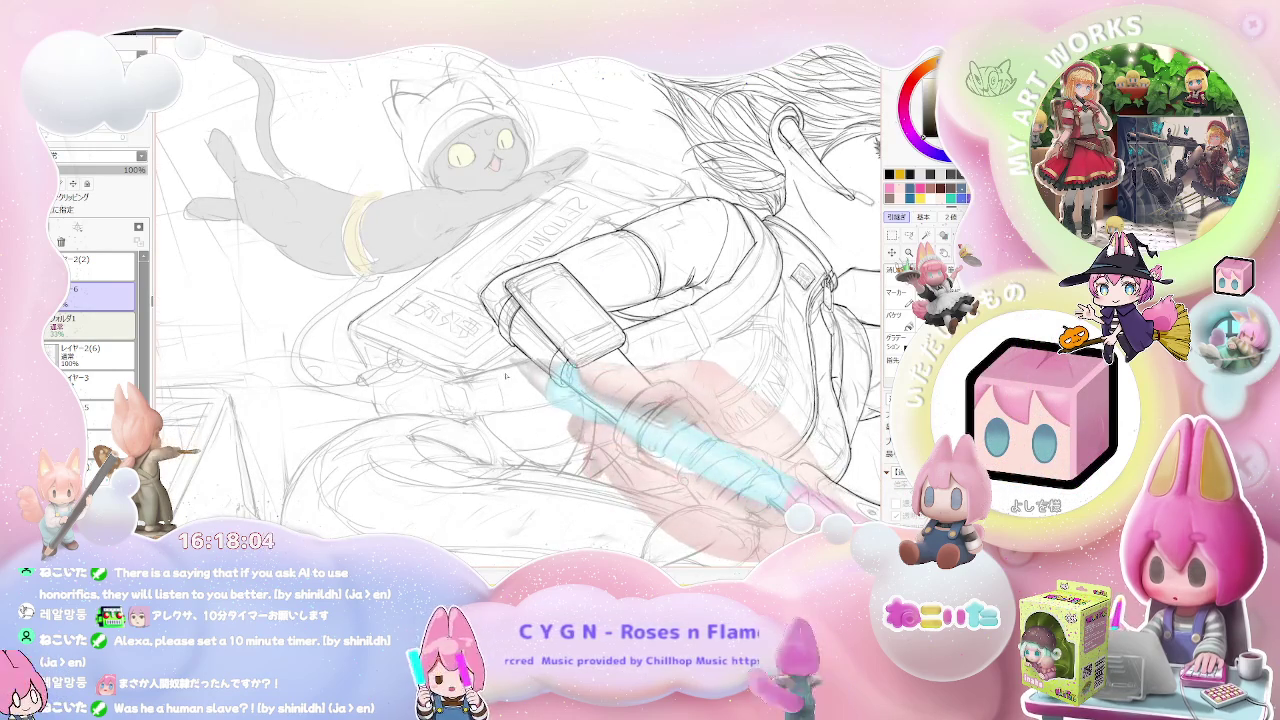
- Nudge the view and zoom in and out around the cat and bag
drag(512, 384, 497, 345)
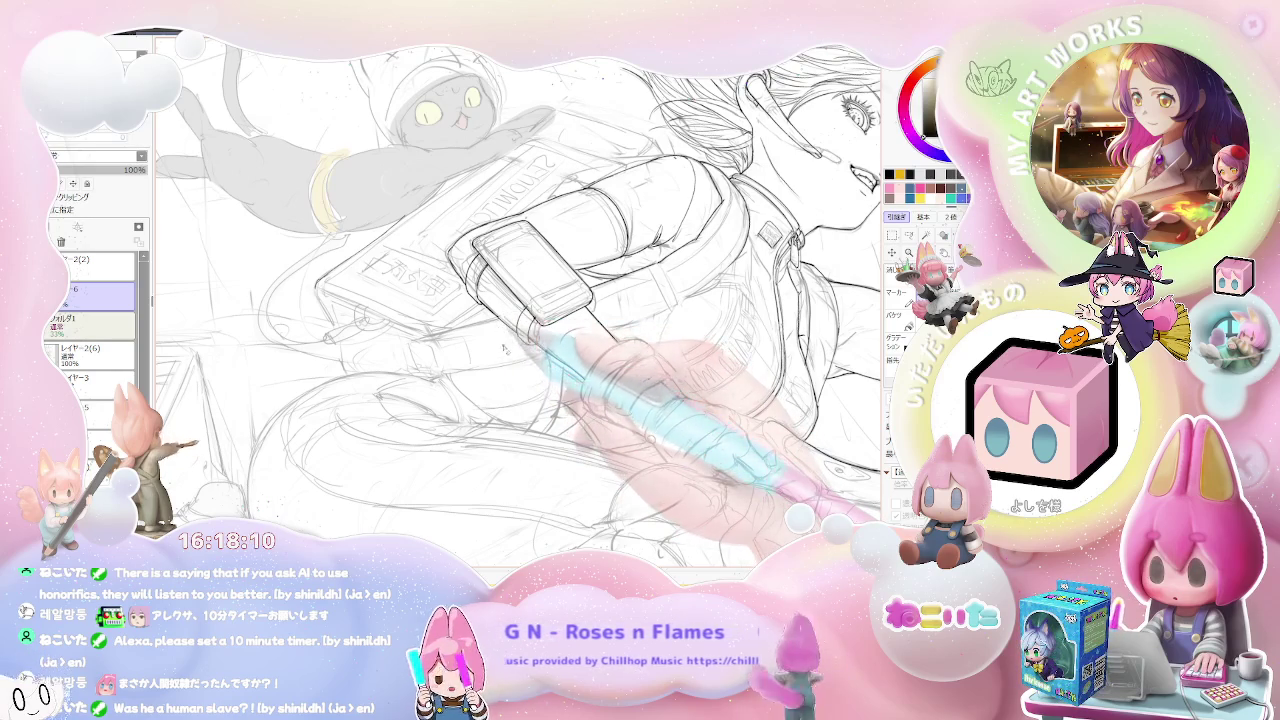
scroll(518, 361, up, 1)
scroll(522, 340, up, 1)
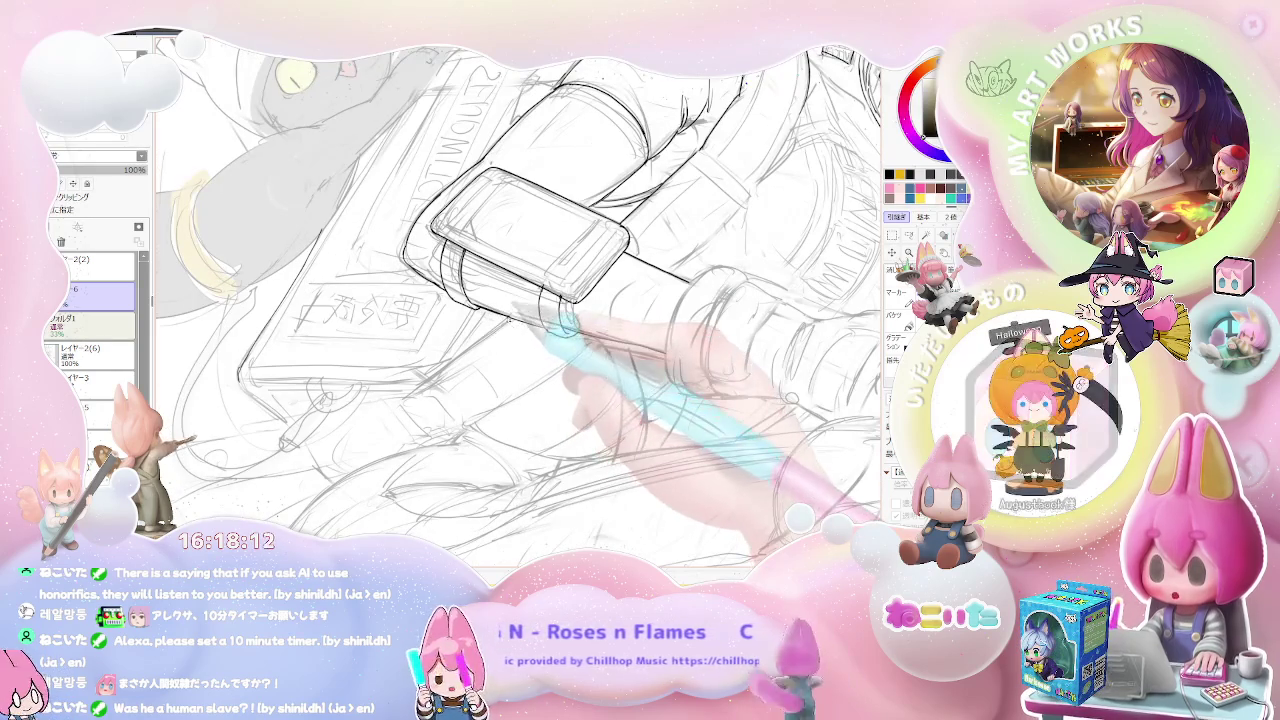
scroll(592, 330, down, 2)
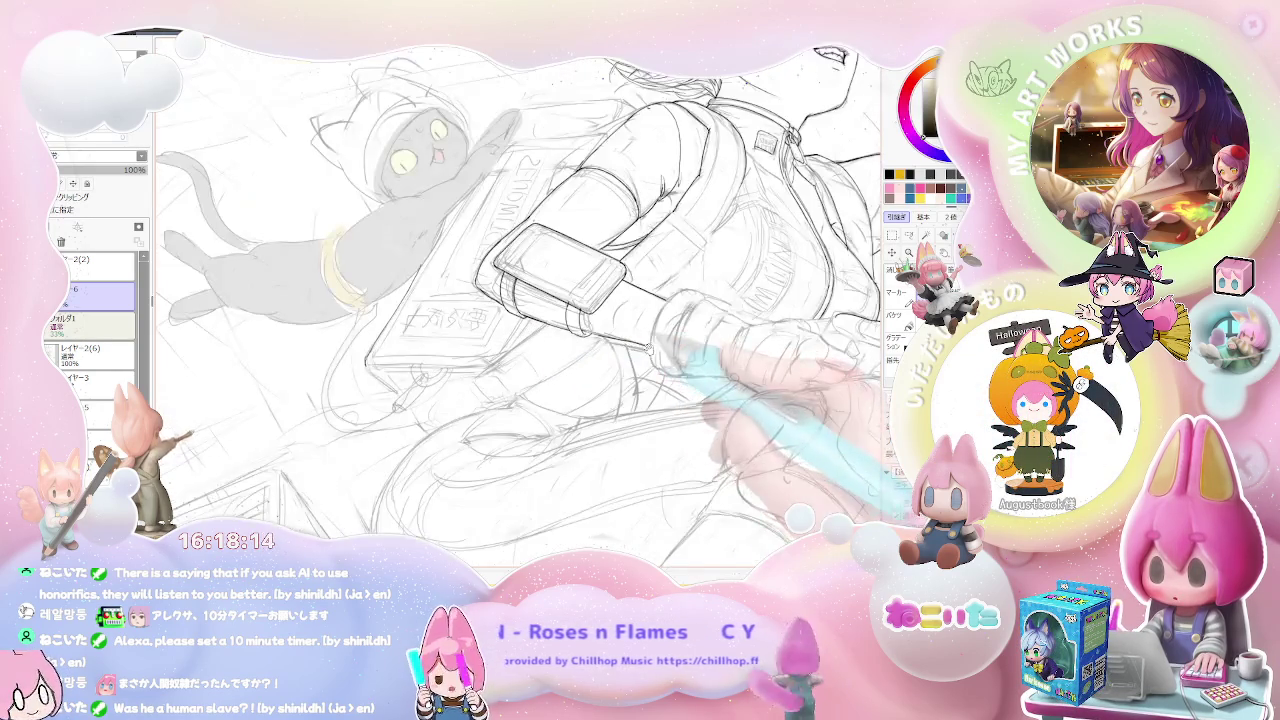
scroll(578, 342, up, 1)
scroll(468, 292, up, 1)
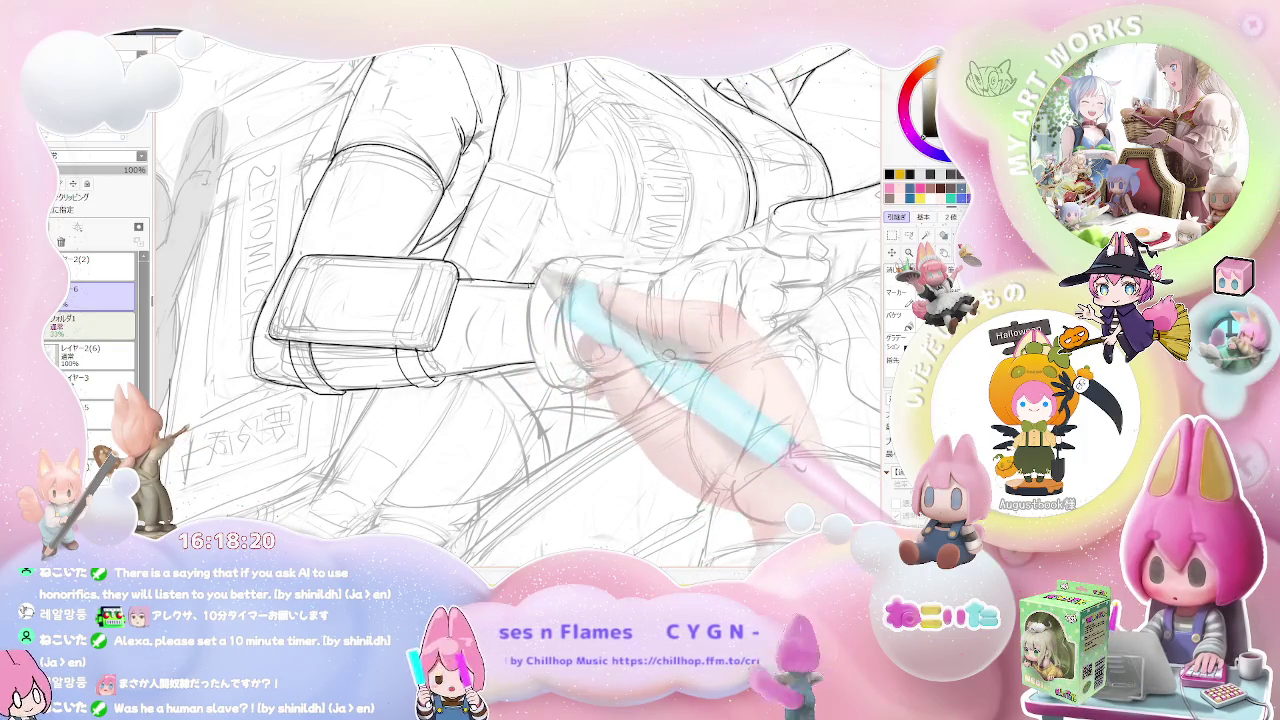
scroll(541, 276, down, 1)
scroll(550, 300, down, 1)
scroll(560, 320, down, 1)
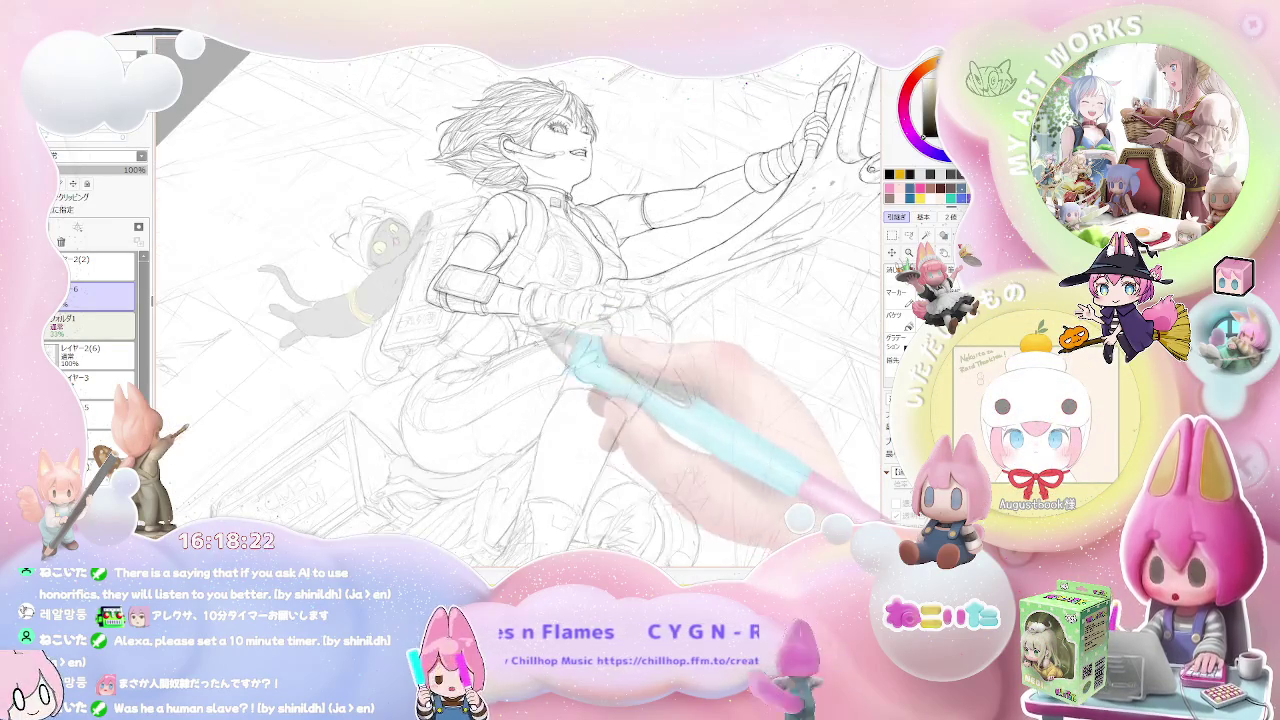
- Rotate and mirror the canvas view, then zoom around the drawing
key(End)
key(Insert)
scroll(580, 368, up, 1)
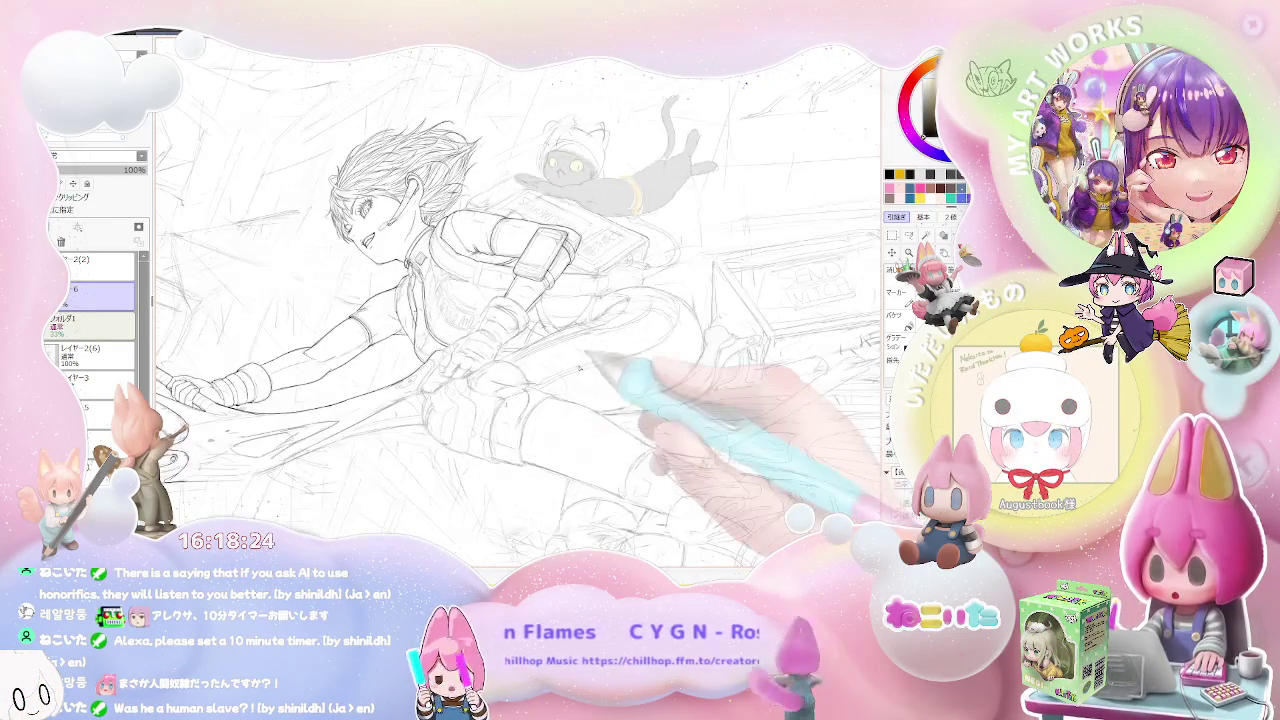
scroll(570, 320, up, 1)
scroll(562, 280, up, 1)
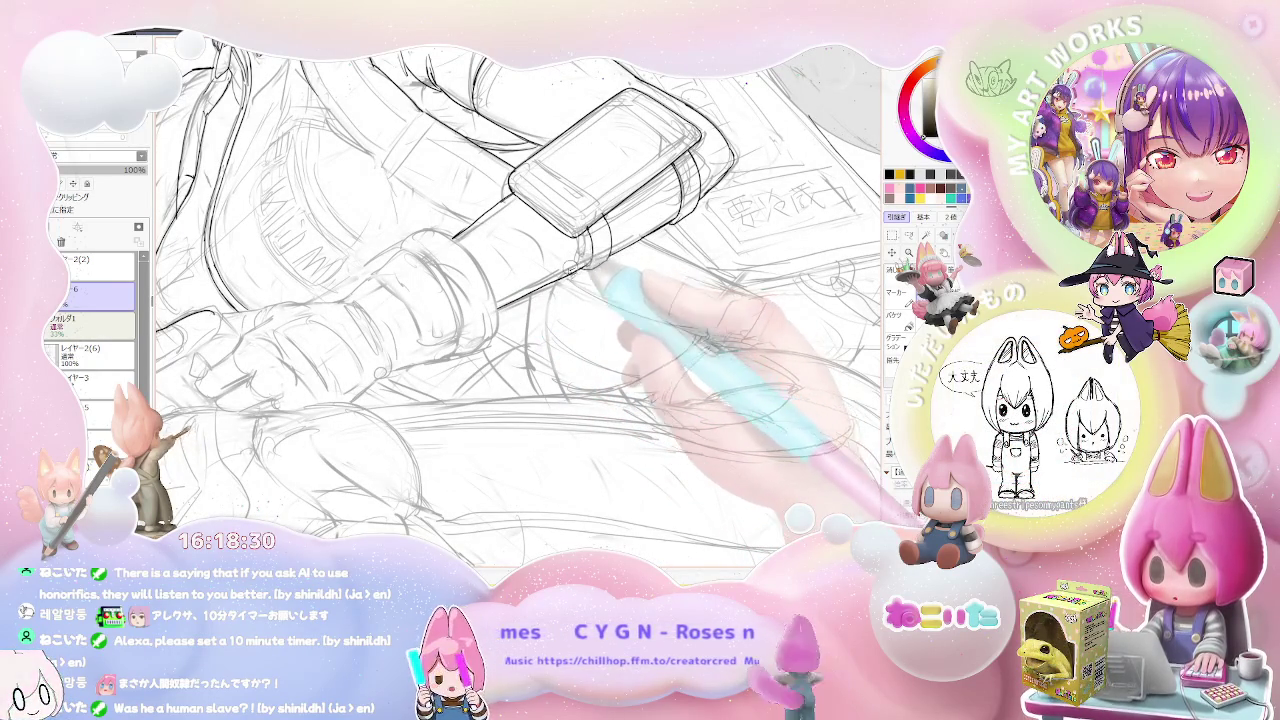
scroll(555, 272, down, 2)
scroll(580, 280, down, 1)
scroll(620, 290, down, 1)
scroll(665, 298, down, 1)
scroll(640, 315, up, 2)
scroll(600, 330, up, 2)
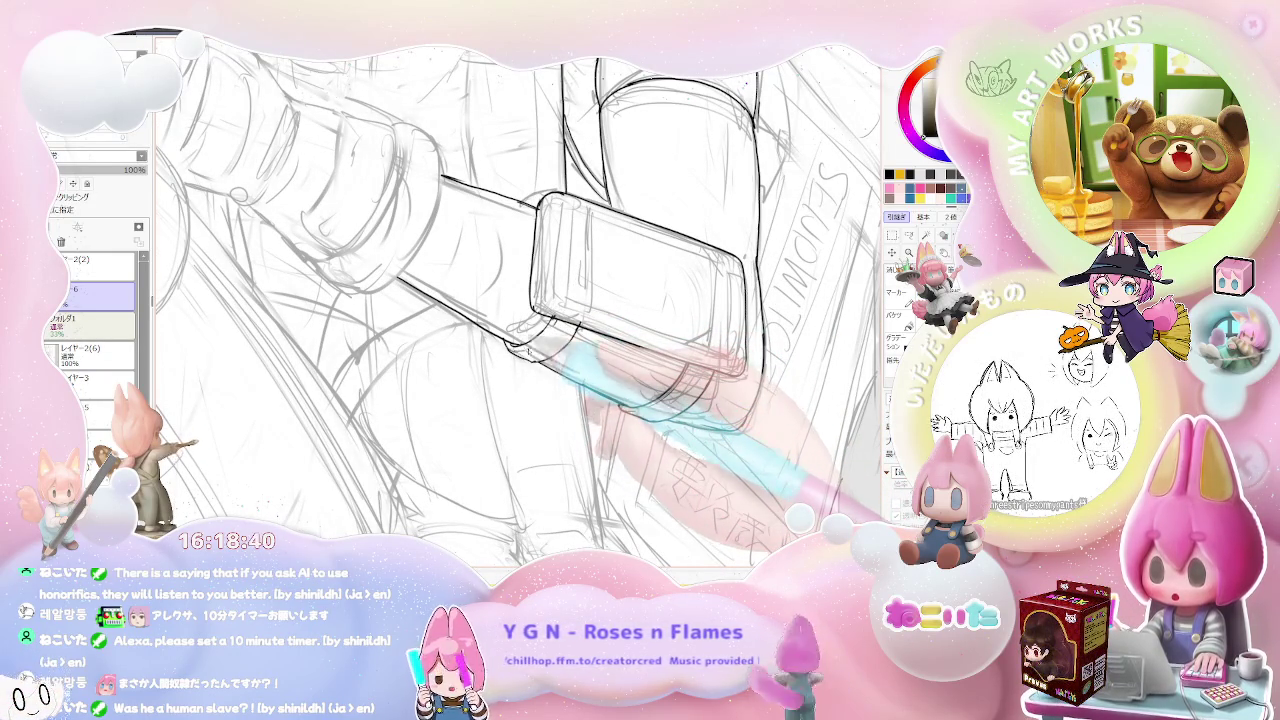
scroll(523, 361, down, 2)
scroll(520, 300, down, 2)
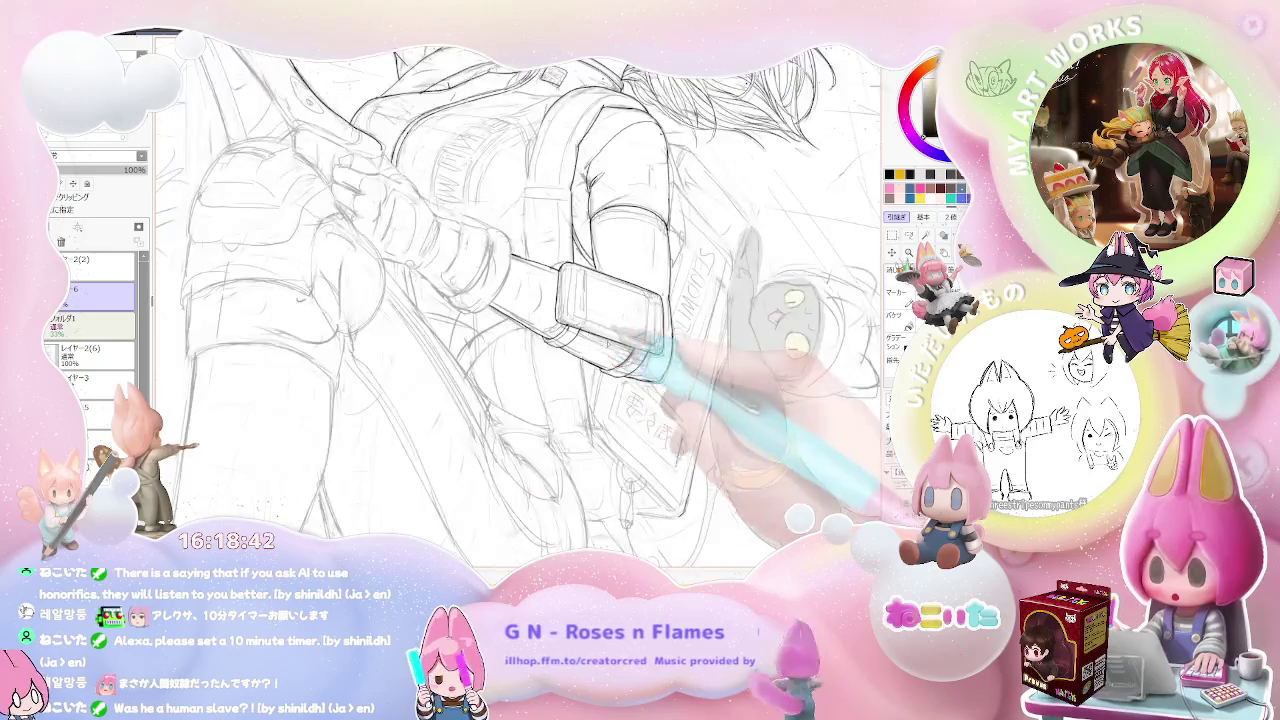
scroll(520, 300, down, 2)
- Turn the view so the girl lies horizontal facing right, then ink a short line near the bag
key(Home)
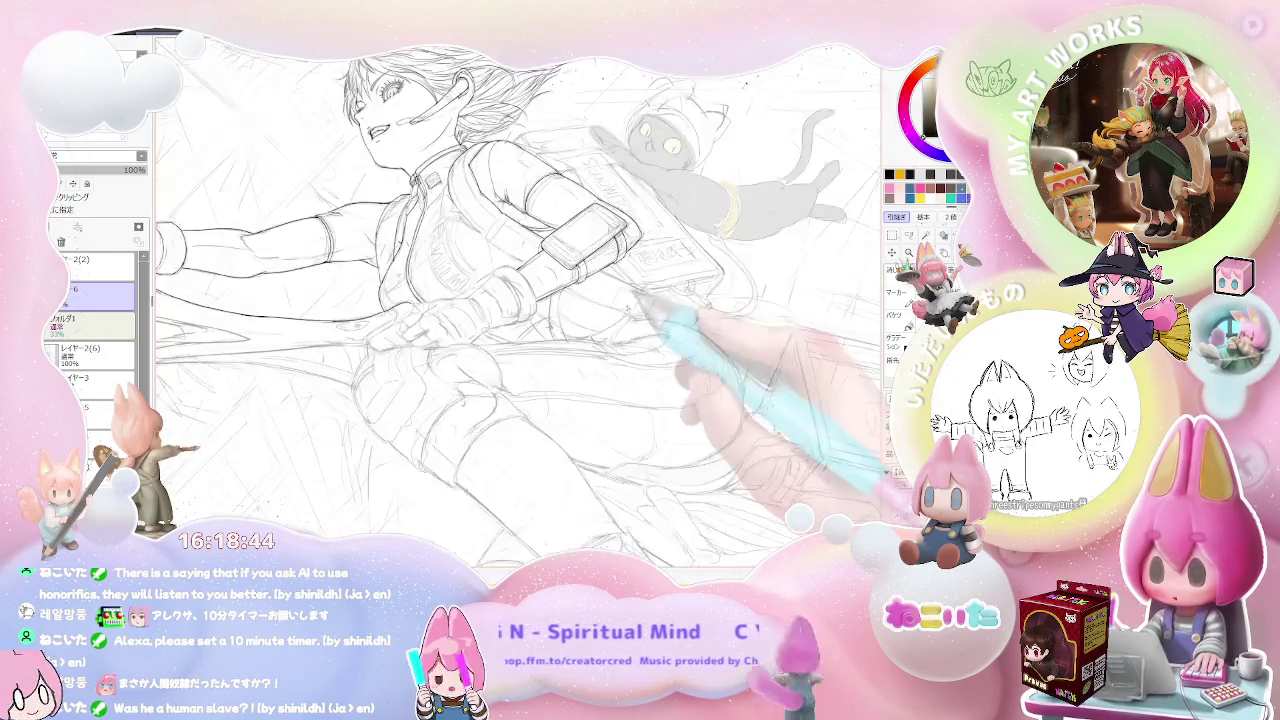
key(End)
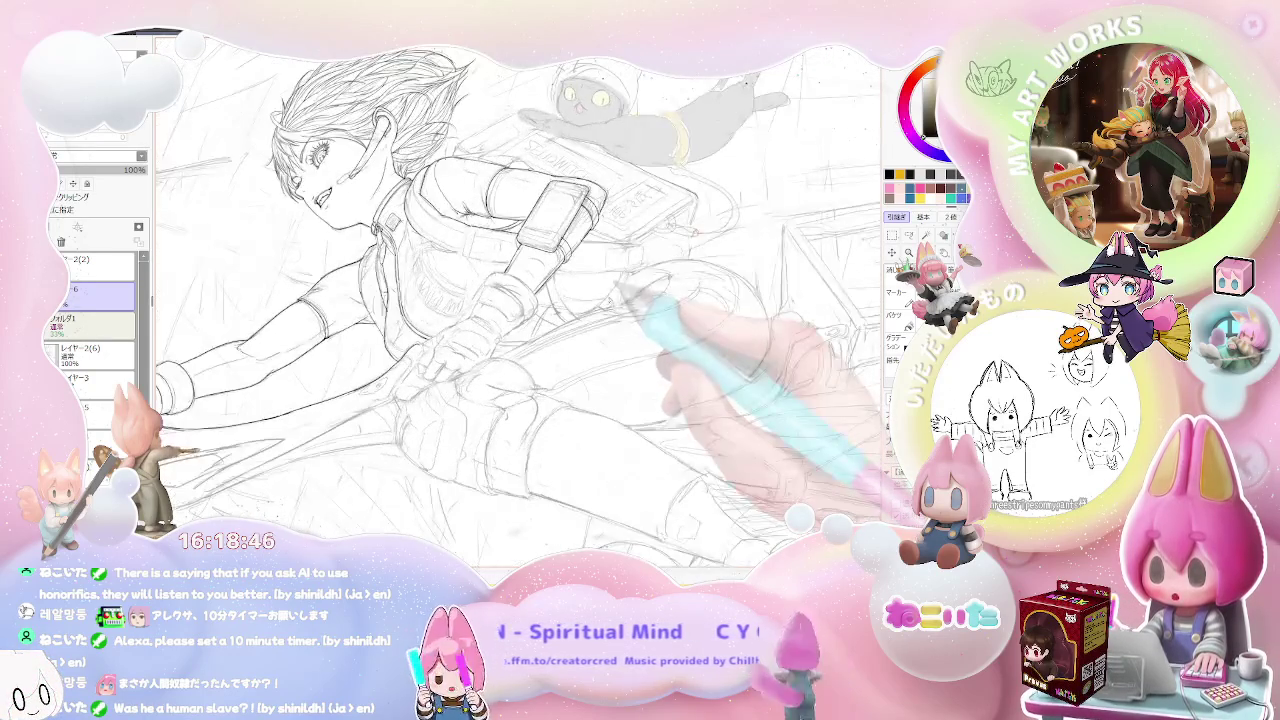
key(Insert)
key(Delete)
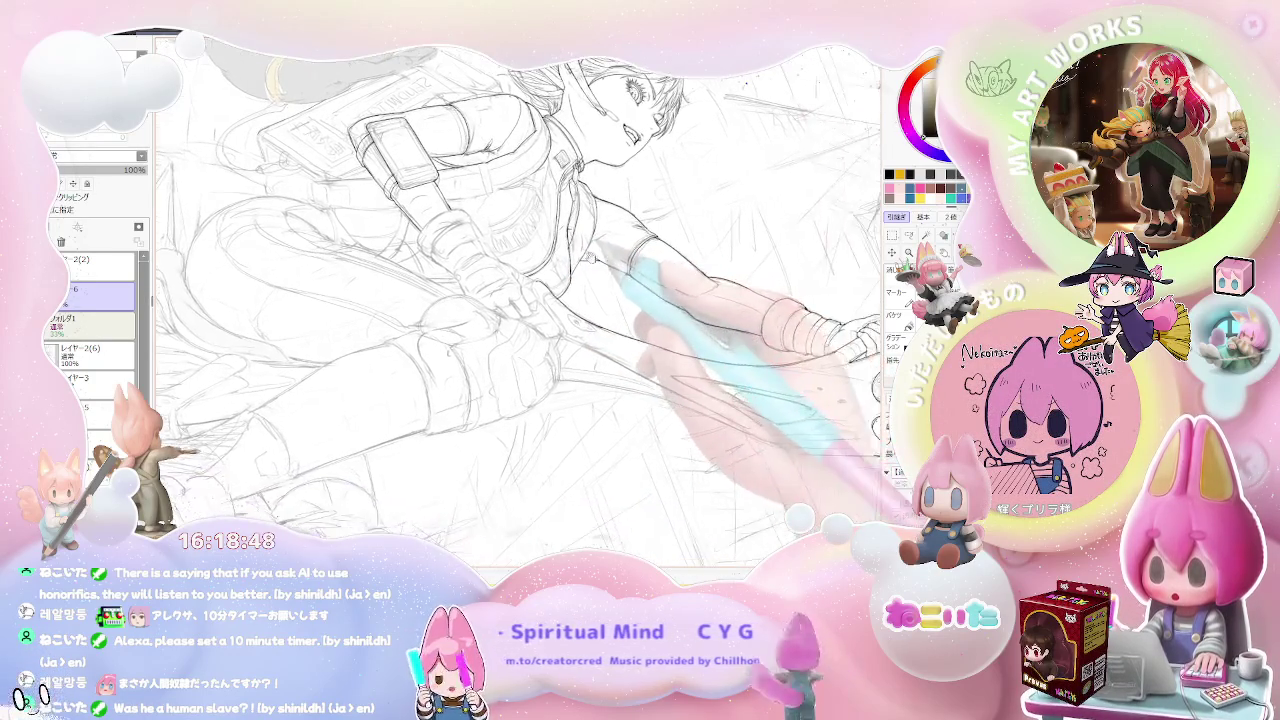
key(Delete)
scroll(520, 300, down, 2)
key(Delete)
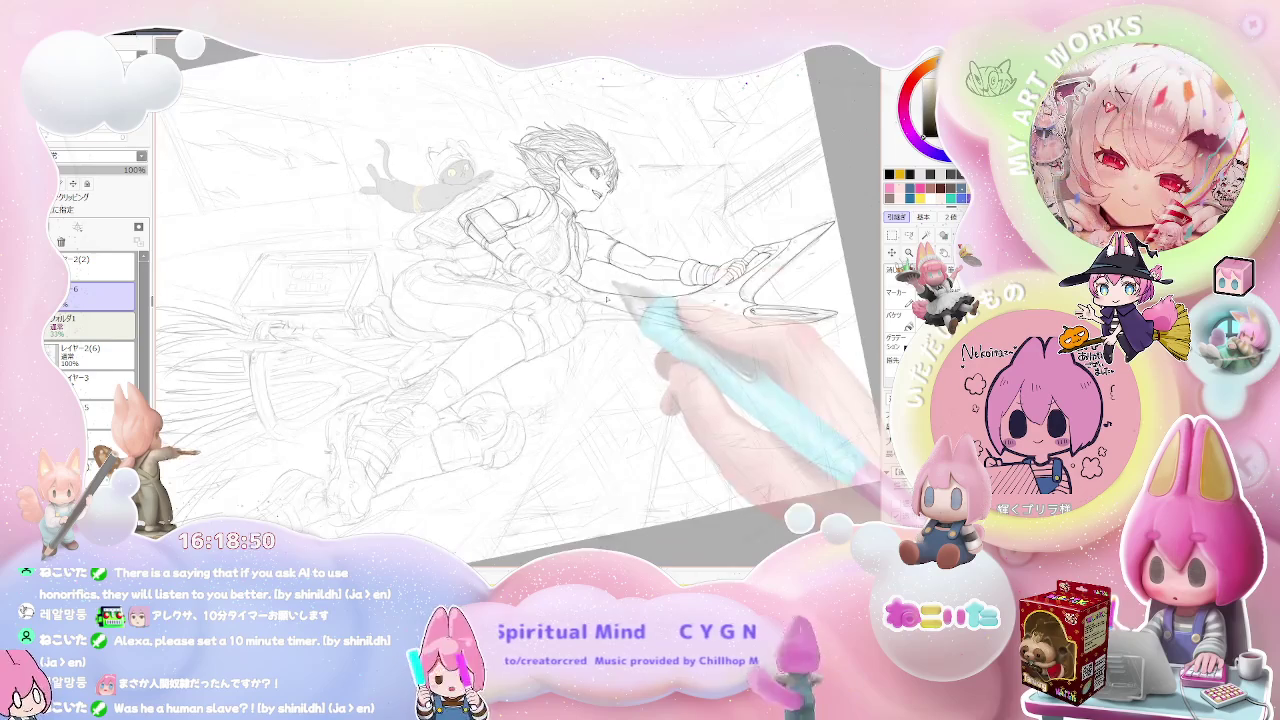
key(Delete)
key(Delete)
scroll(520, 300, up, 2)
scroll(480, 323, up, 2)
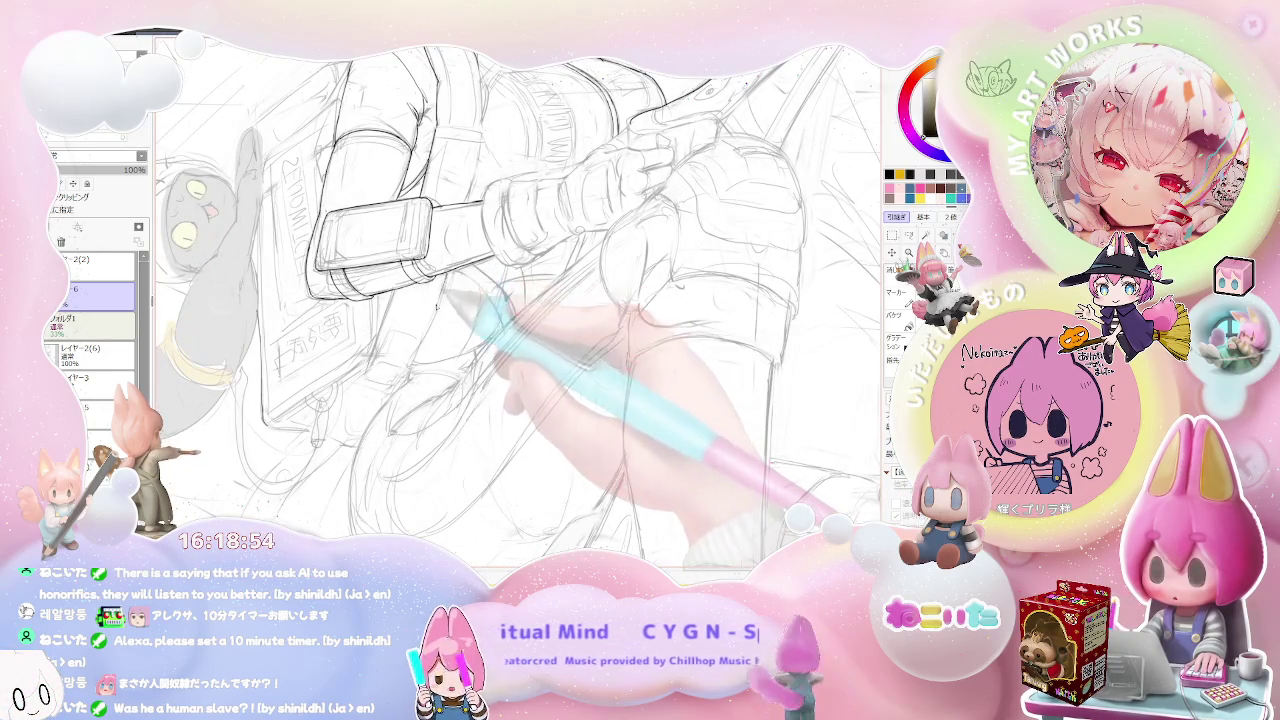
scroll(480, 300, down, 1)
scroll(480, 300, down, 1)
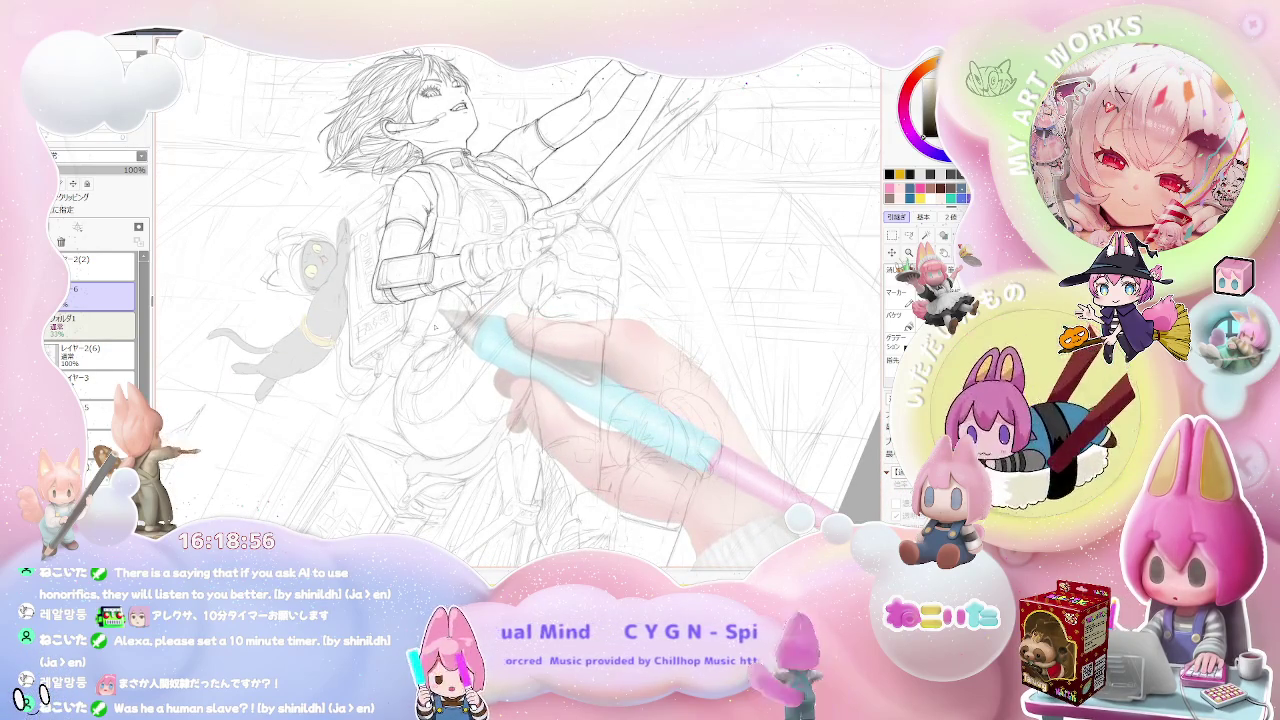
scroll(480, 300, up, 1)
scroll(480, 300, up, 2)
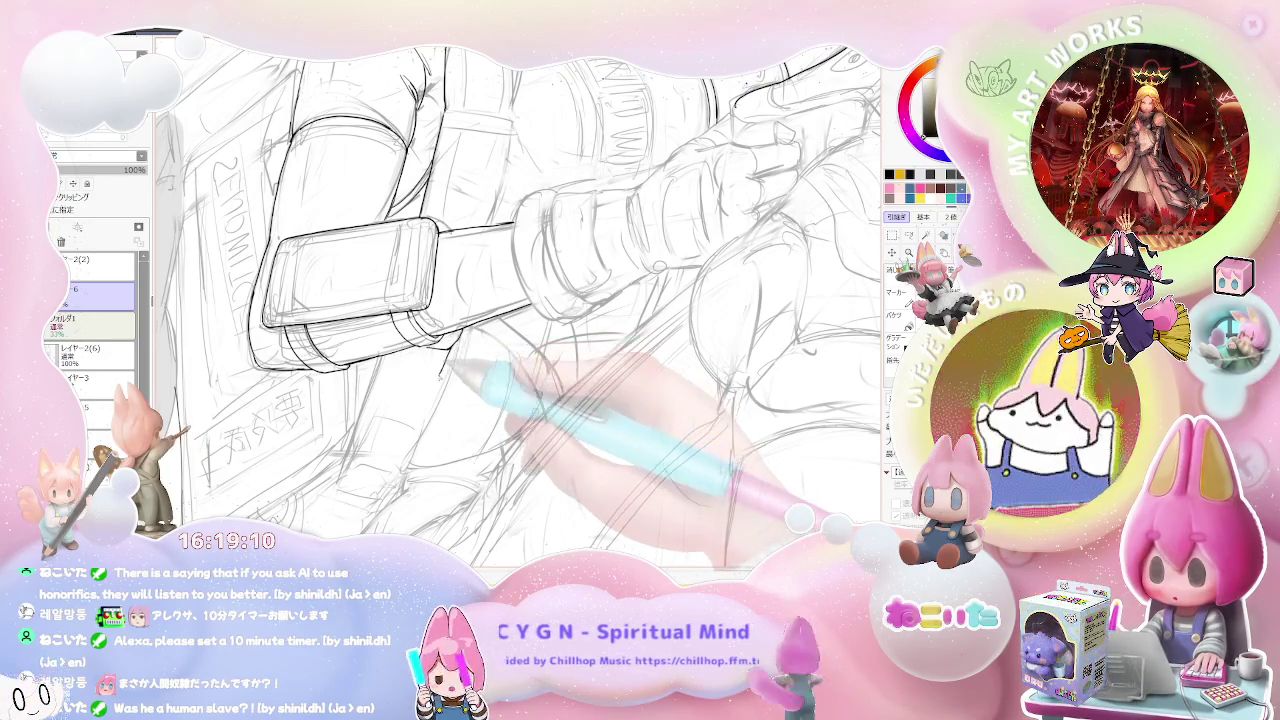
drag(385, 355, 440, 400)
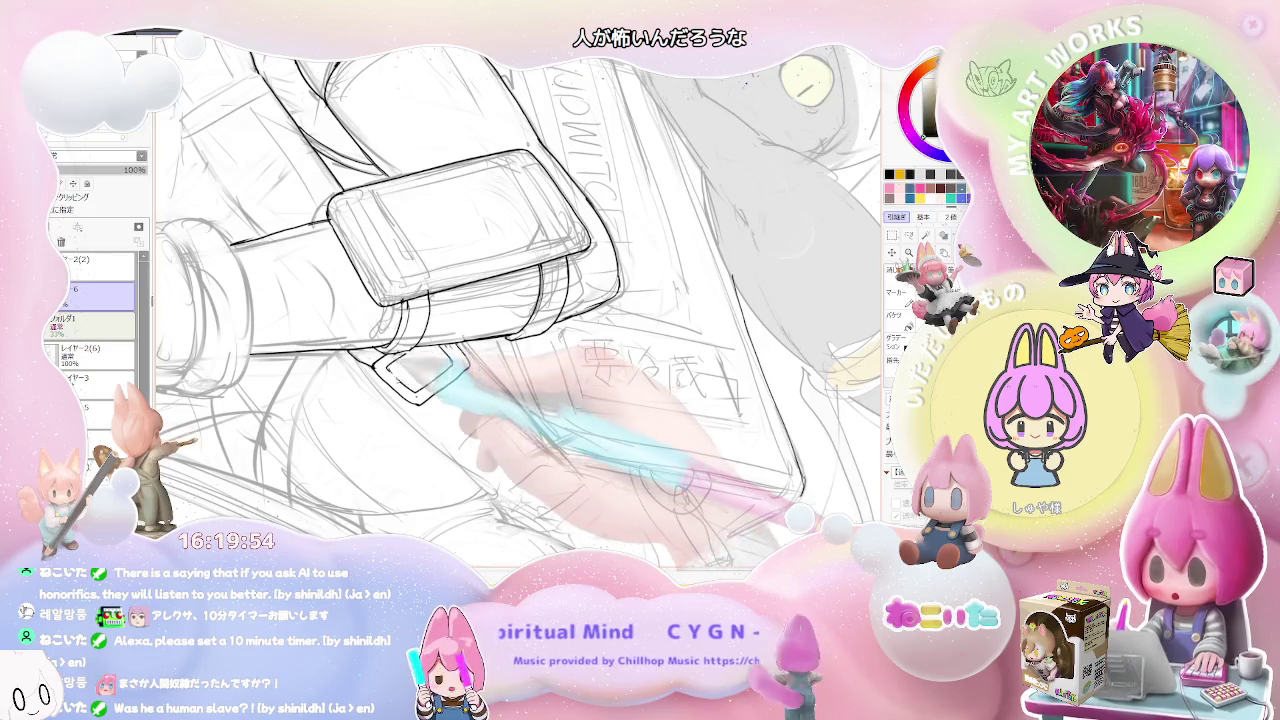
- Zoom closer on the strap and bag and ink the buckle outline with bolder lines
key(minus)
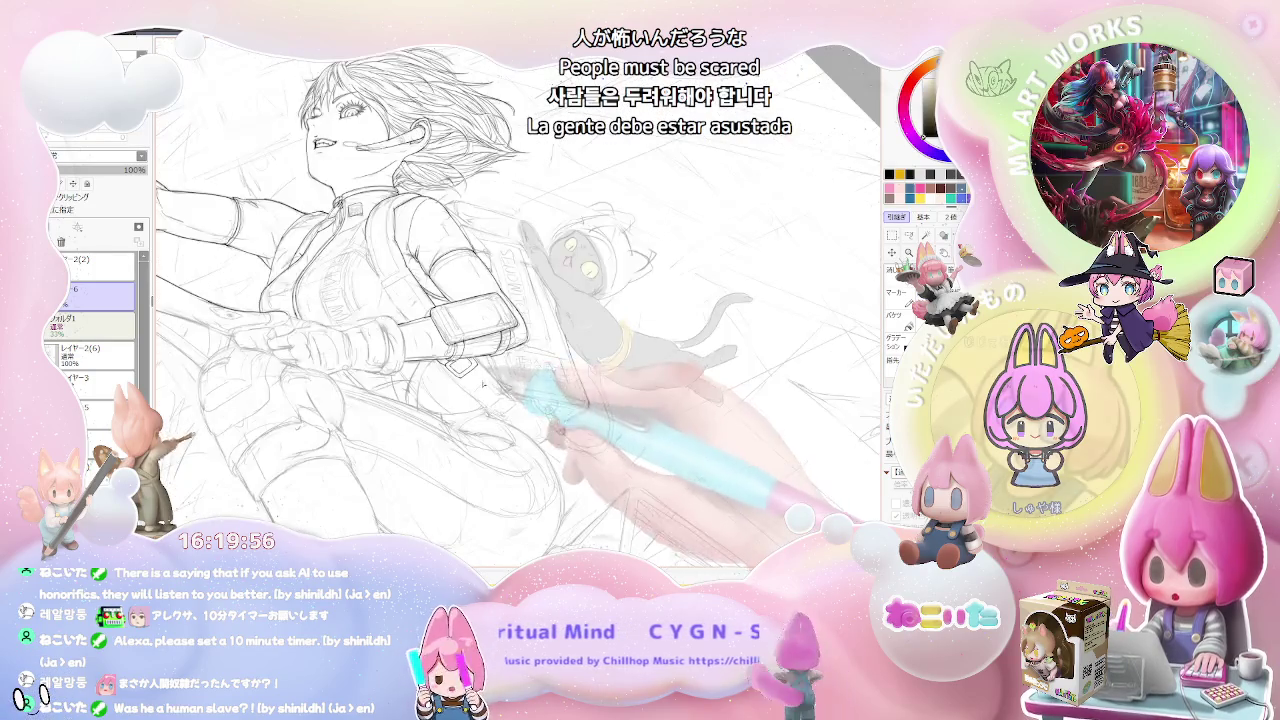
key(plus)
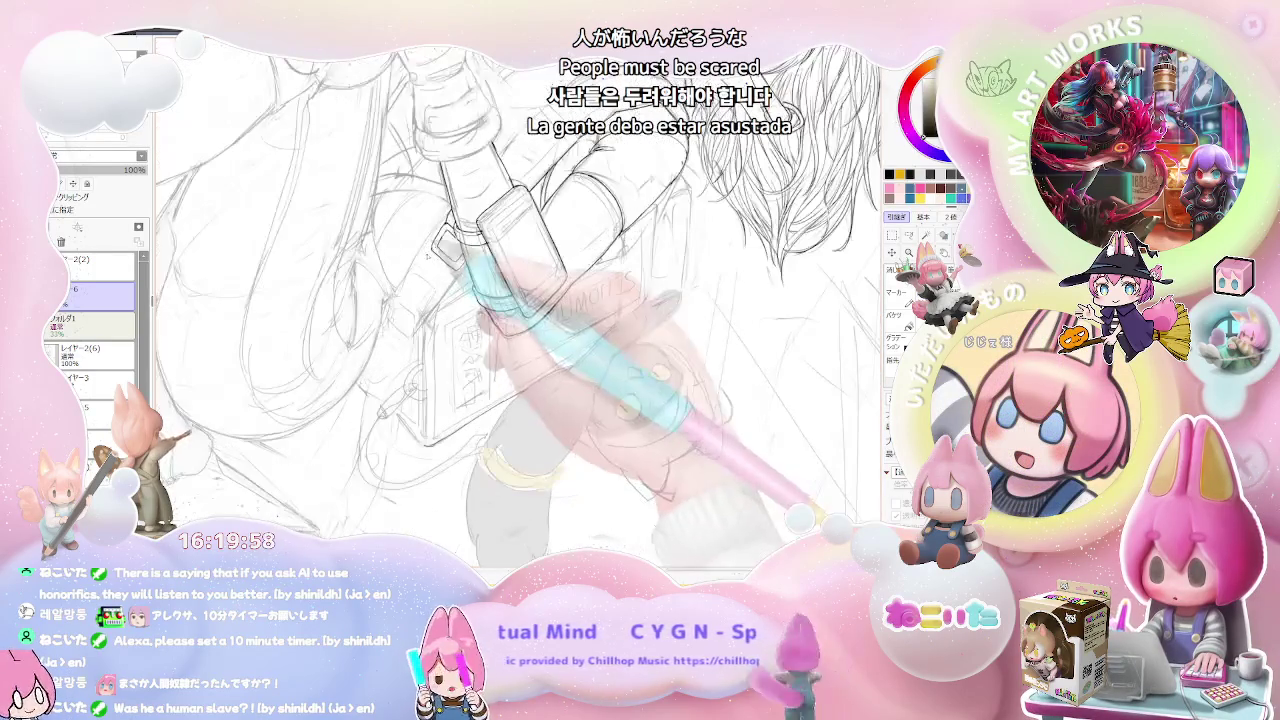
key(plus)
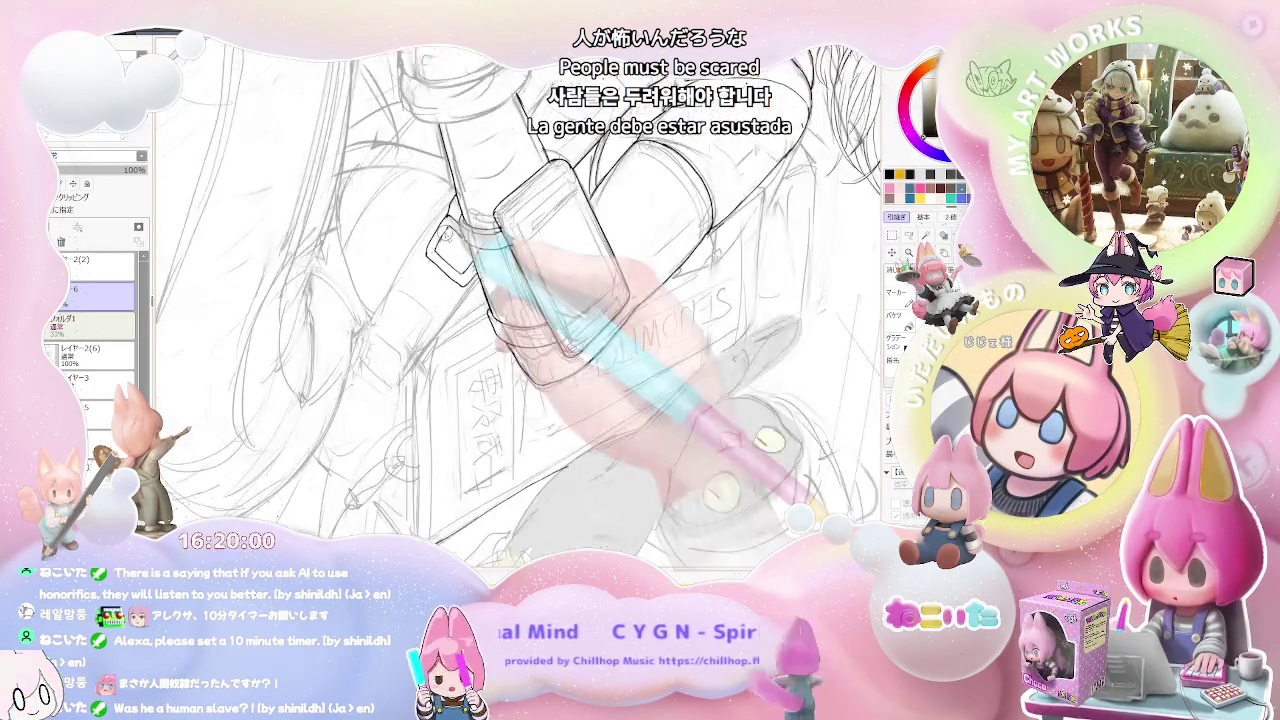
key(plus)
drag(445, 248, 478, 224)
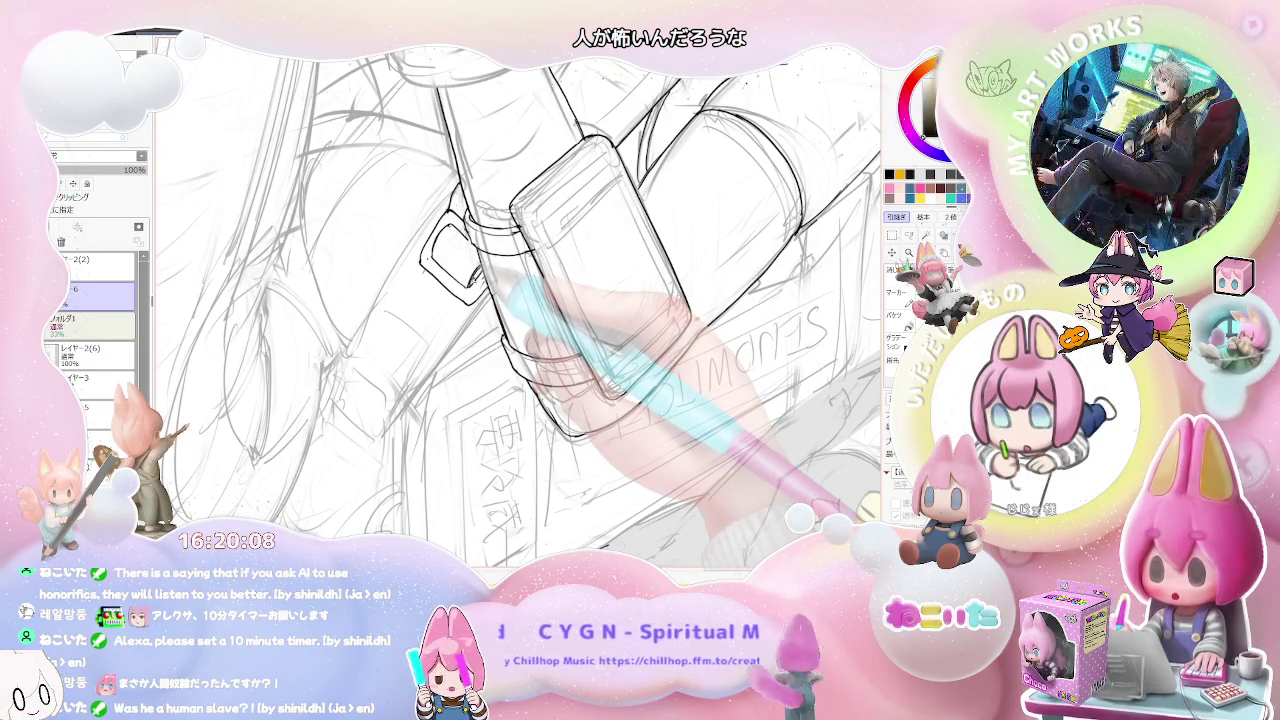
- Turn the canvas so the girl stands upright and zoom in on the cat and phone strap
key(ctrl+minus)
key(ctrl+plus)
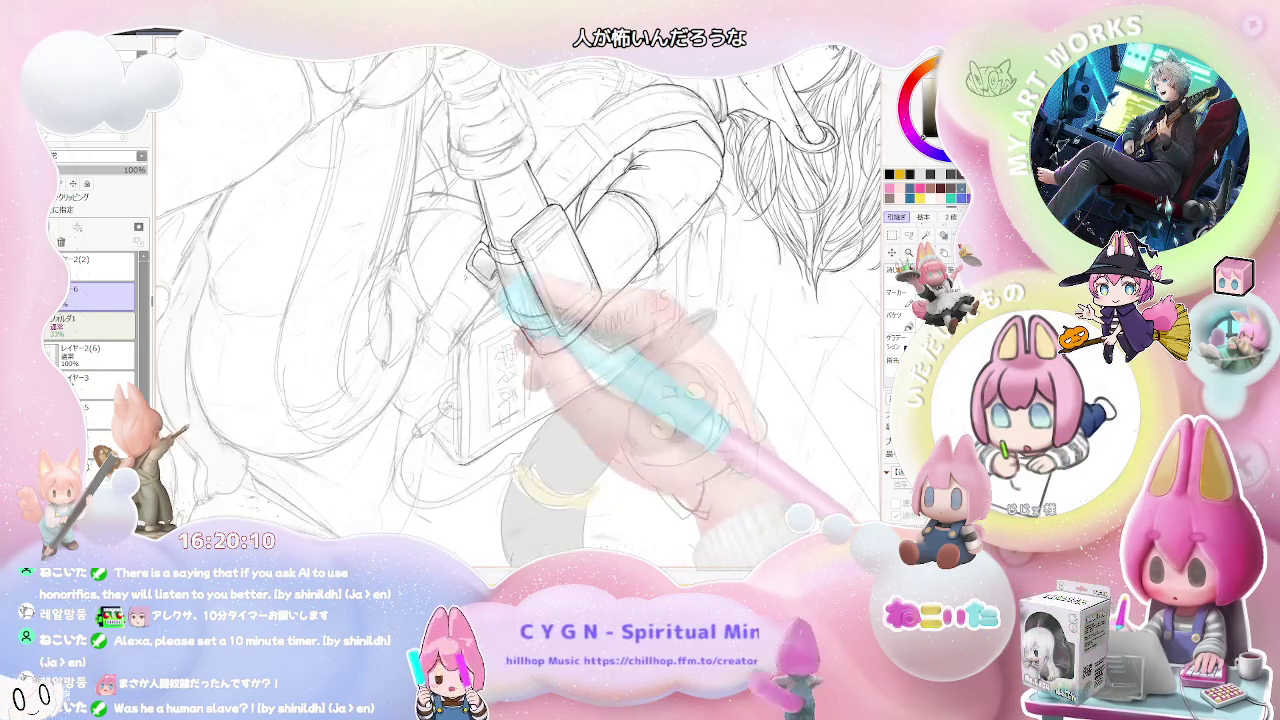
key(ctrl+minus)
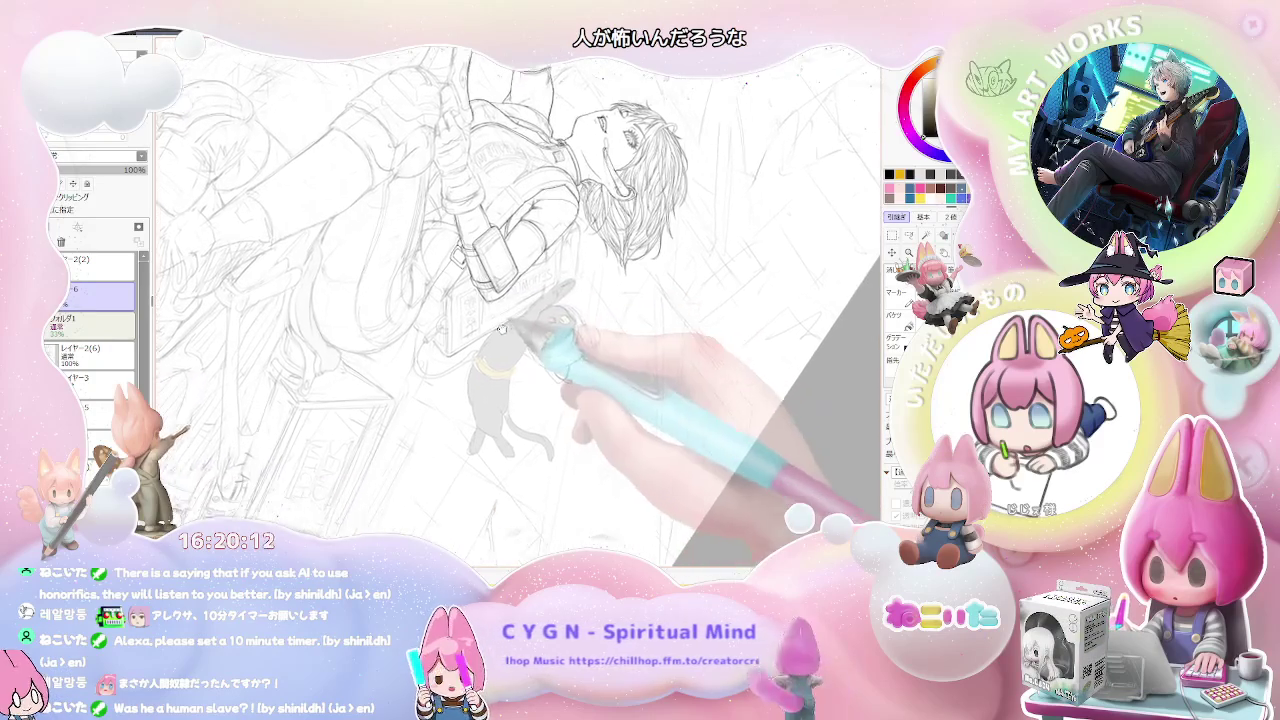
key(Delete)
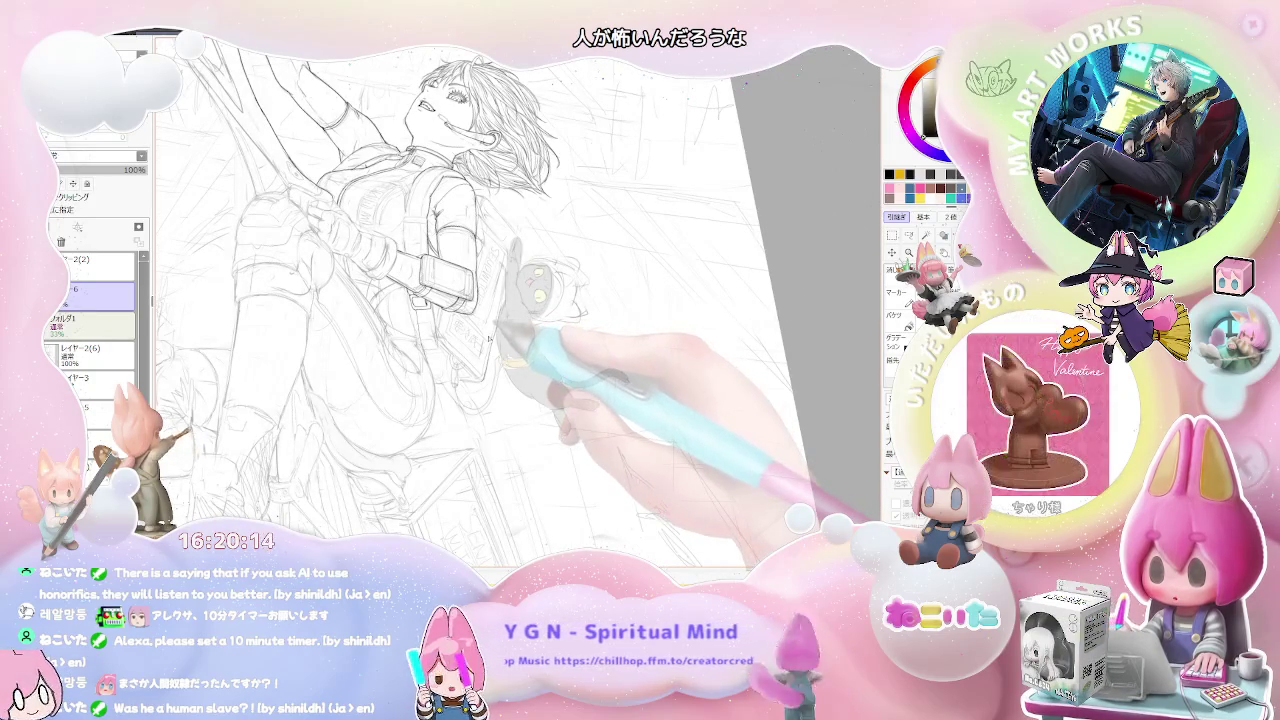
key(ctrl+plus)
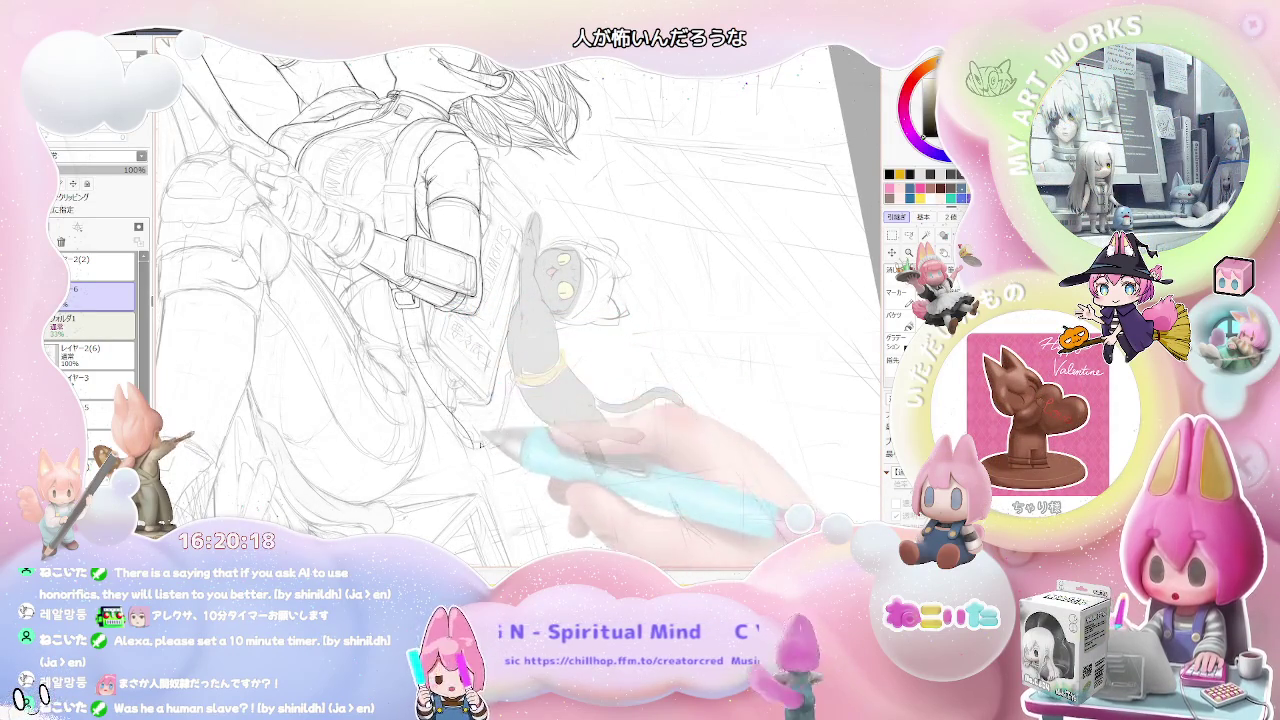
key(End)
key(ctrl+plus)
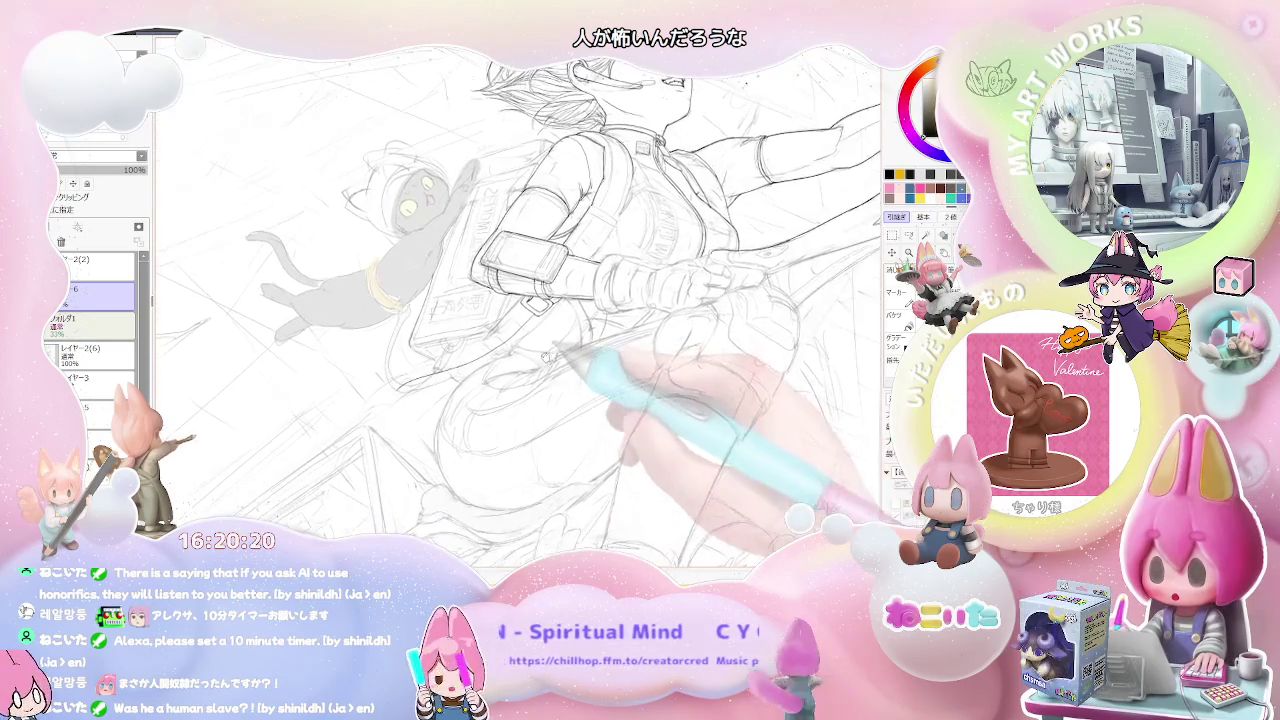
key(ctrl+plus)
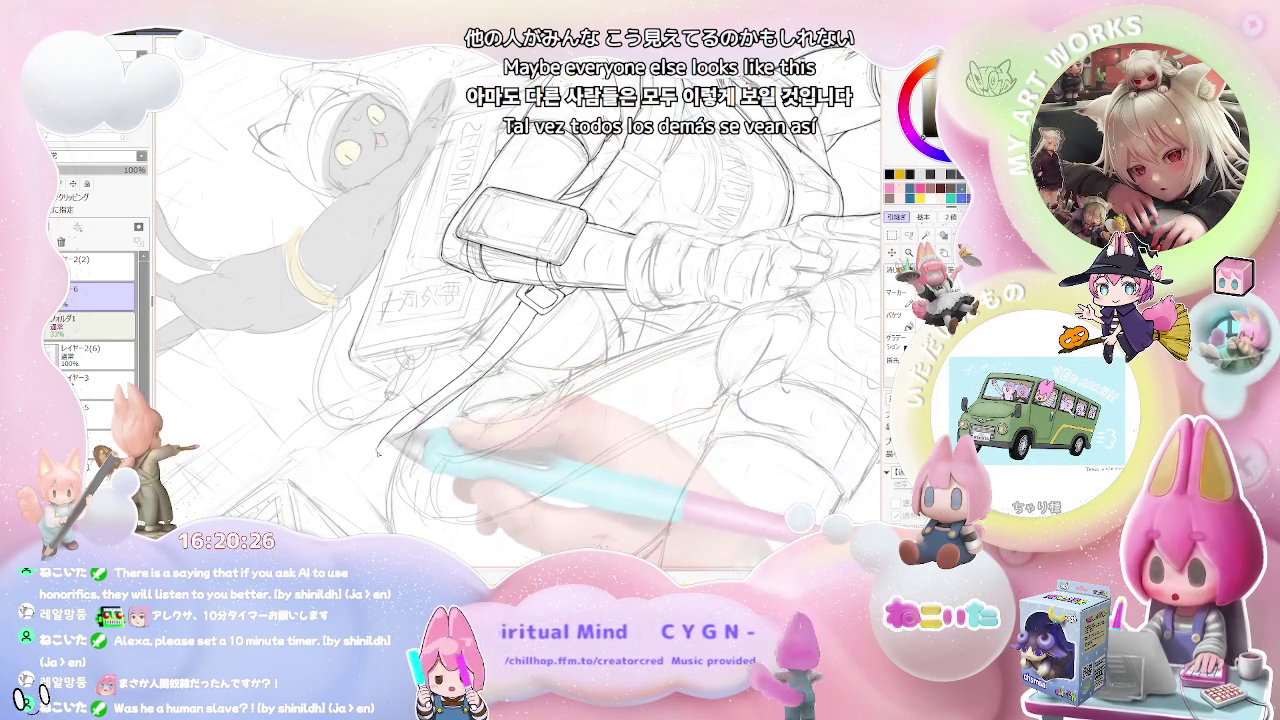
key(ctrl+plus)
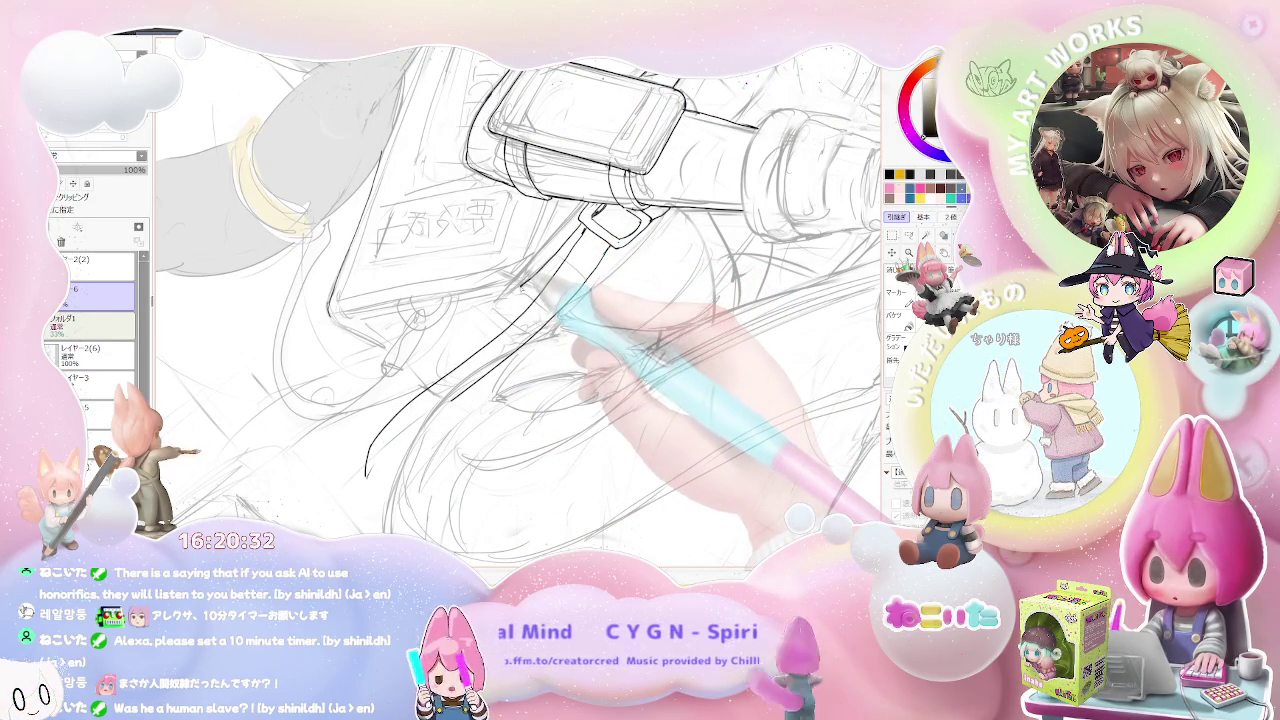
- Shift the drawing, rotate the view and zoom in on the bag and arm area
key(Right)
key(Up)
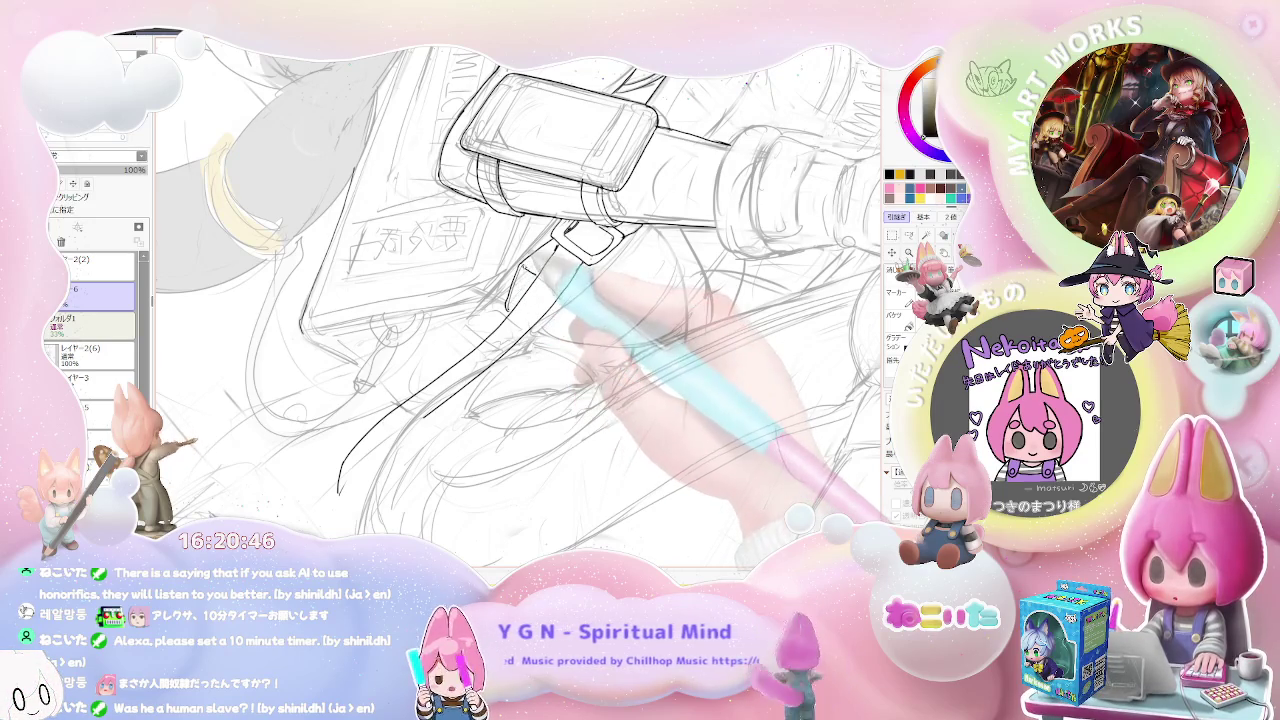
key(minus)
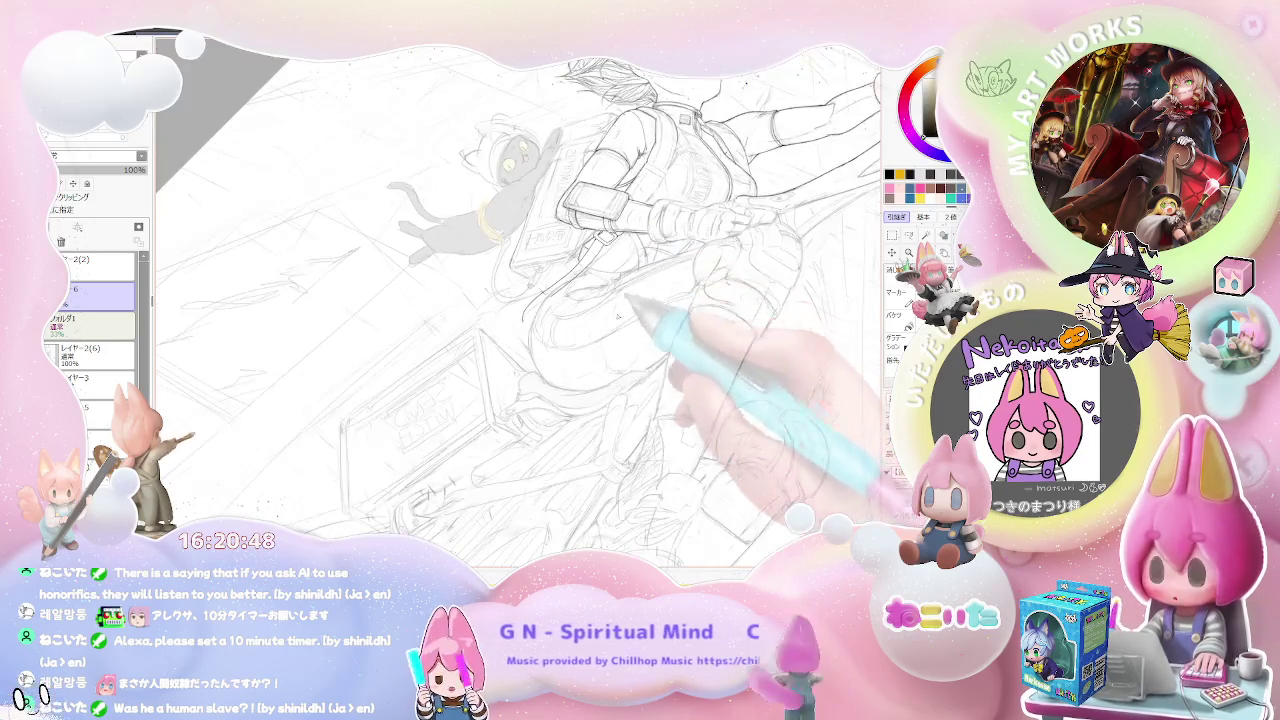
key(ctrl+minus)
key(End)
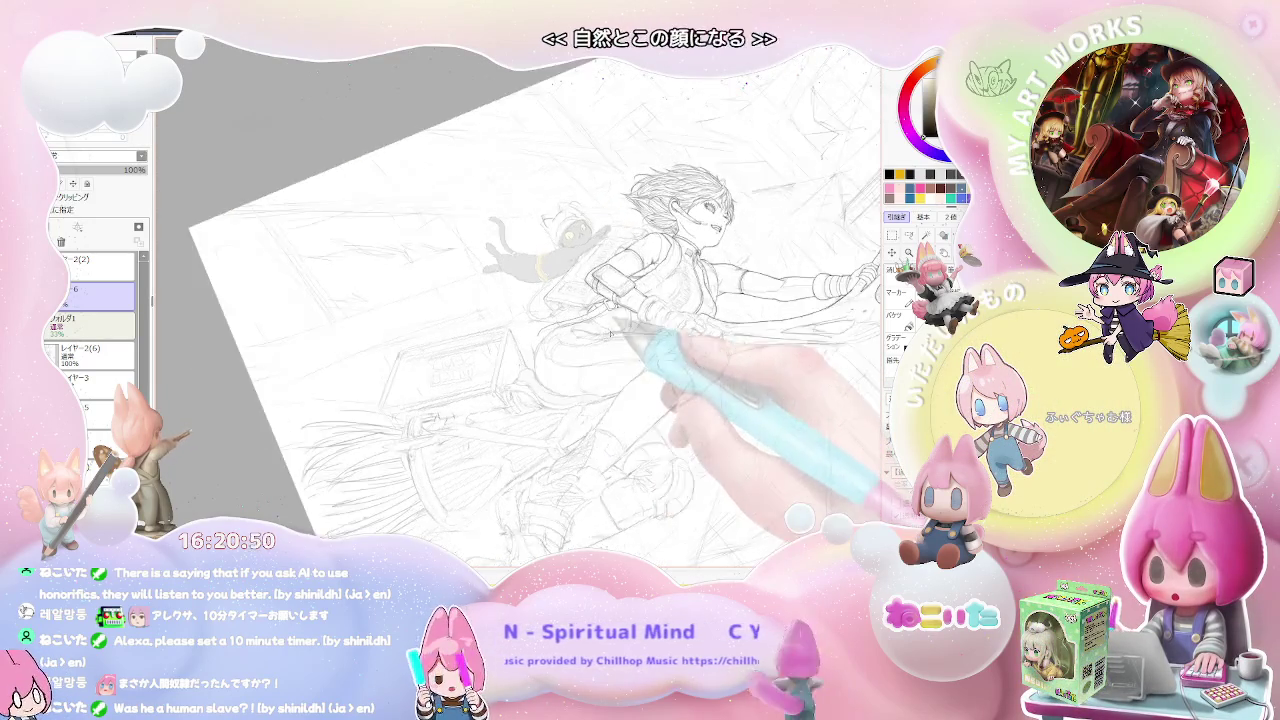
key(ctrl+plus)
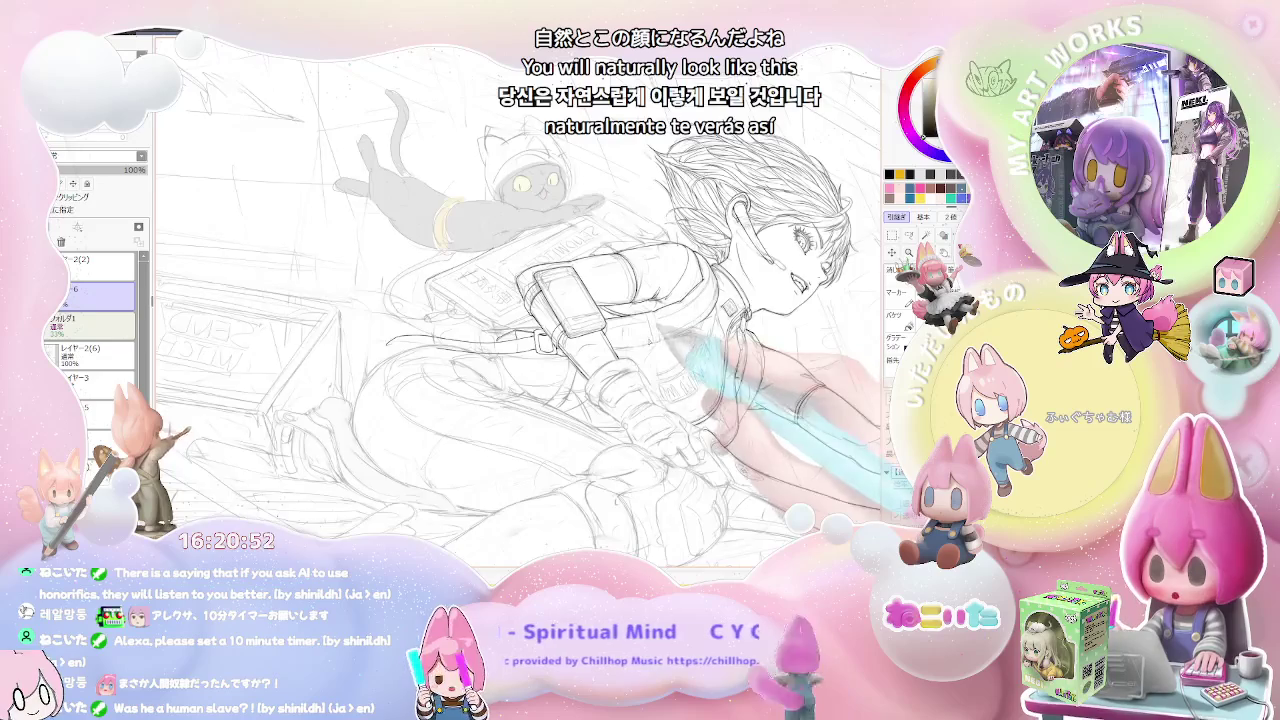
key(ctrl+plus)
key(ctrl+plus)
key(ctrl+plus)
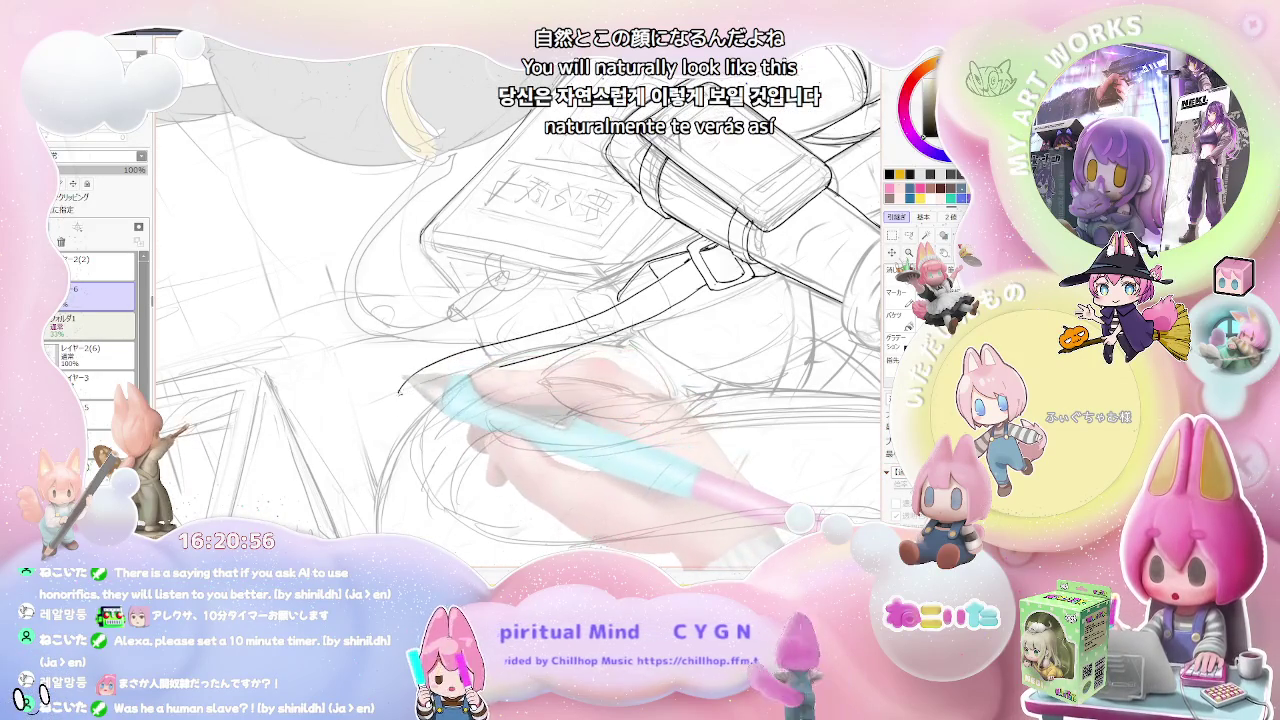
- Ink a curved line at the strap's left end and extend it to the right
drag(480, 352, 394, 423)
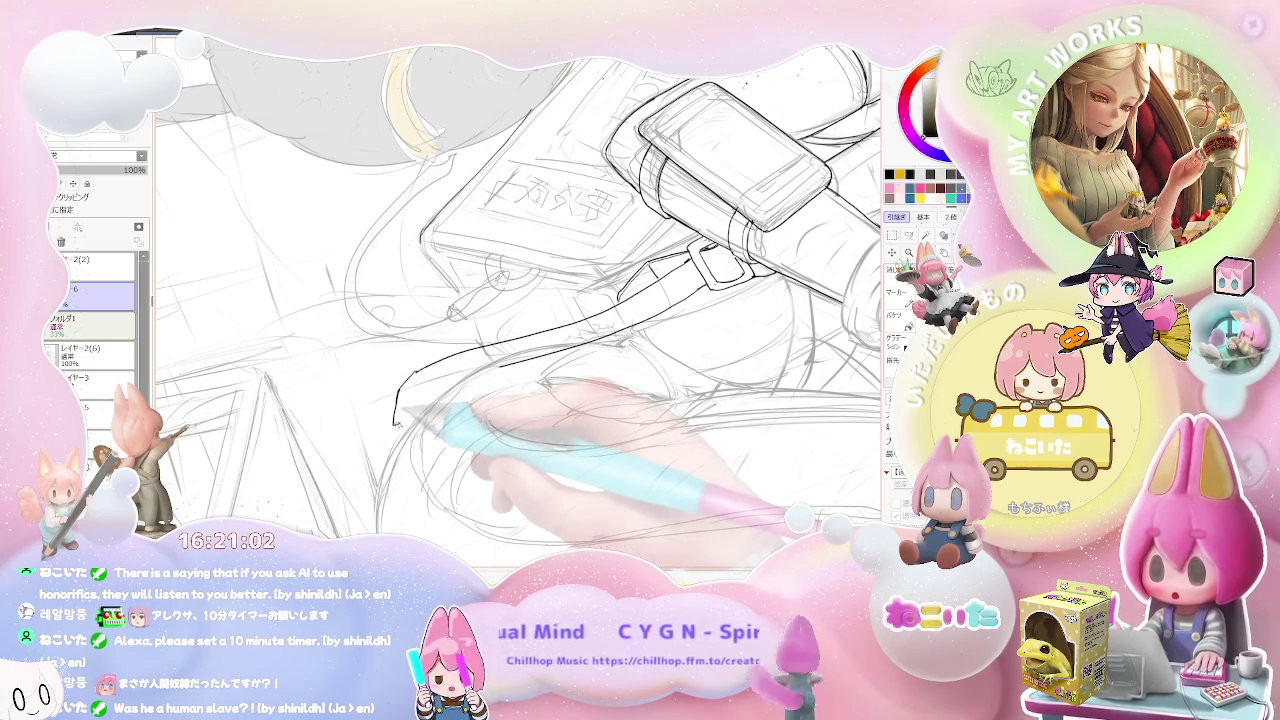
drag(414, 373, 470, 357)
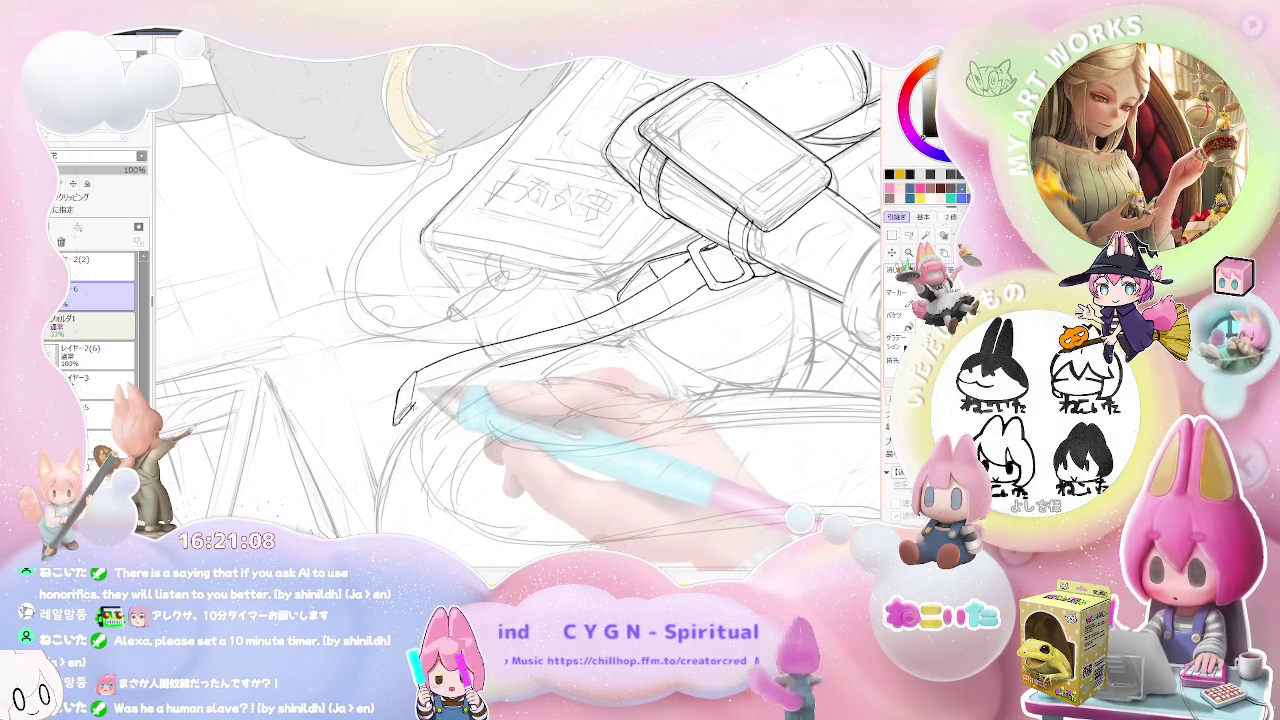
key(ctrl+minus)
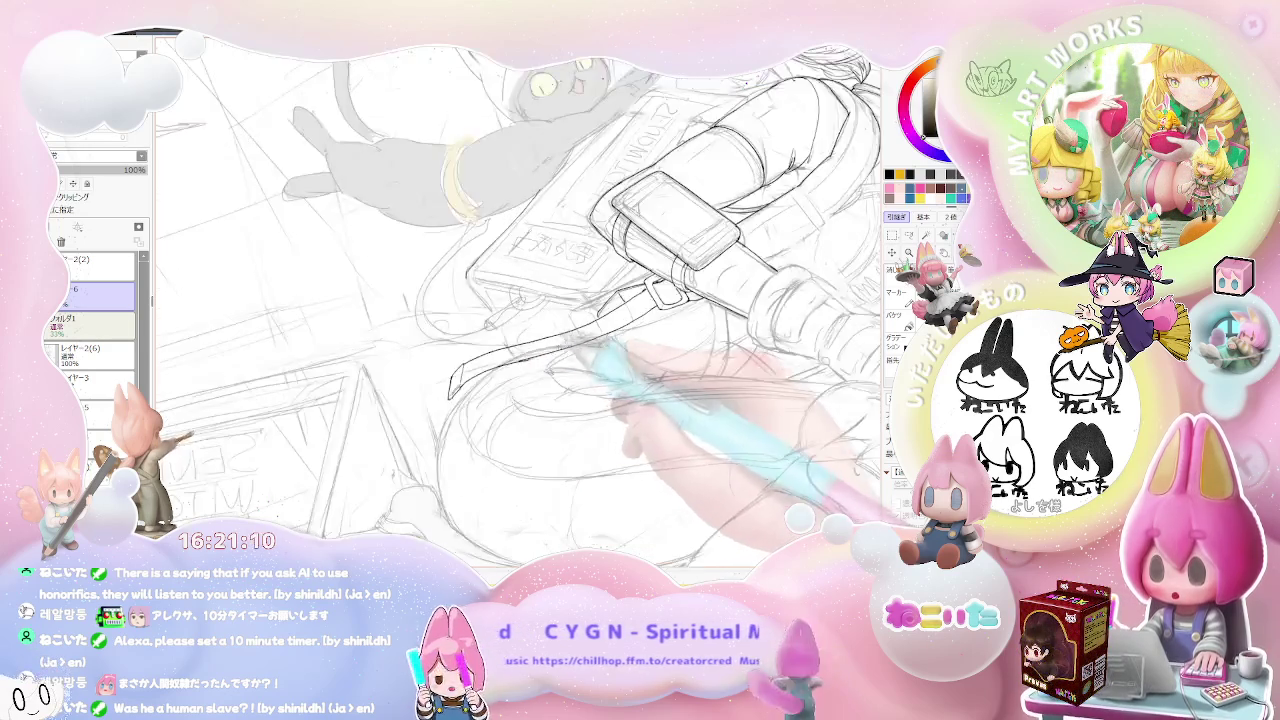
key(ctrl+minus)
key(Delete)
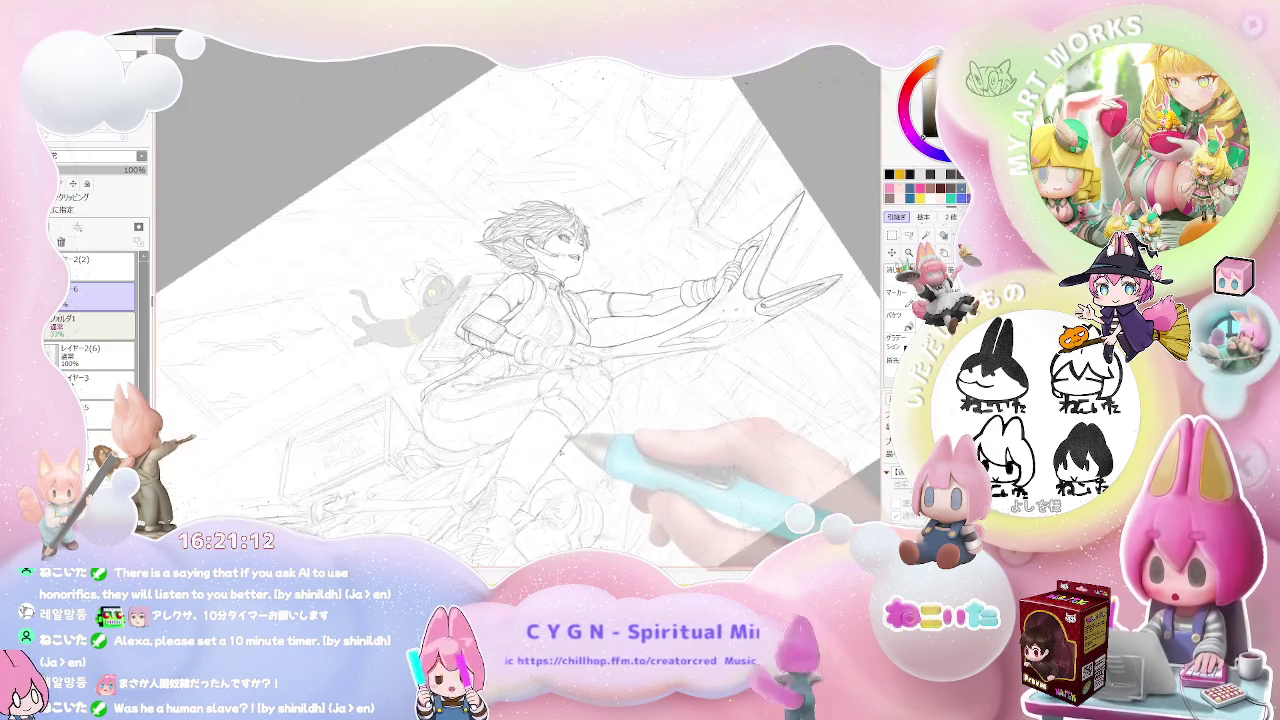
key(ctrl+plus)
key(ctrl+plus)
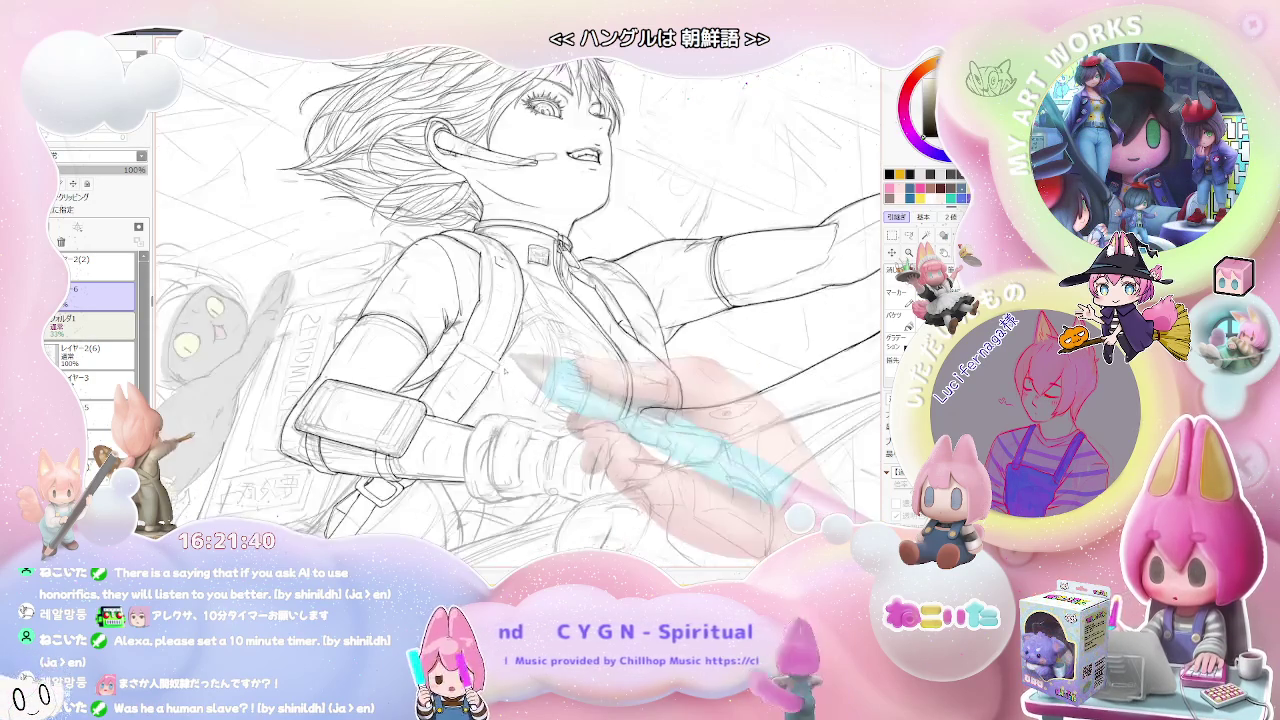
- Zoom in on the backpack top, then zoom out to view the whole figure
scroll(506, 374, down, 3)
scroll(506, 374, up, 1)
scroll(495, 355, up, 1)
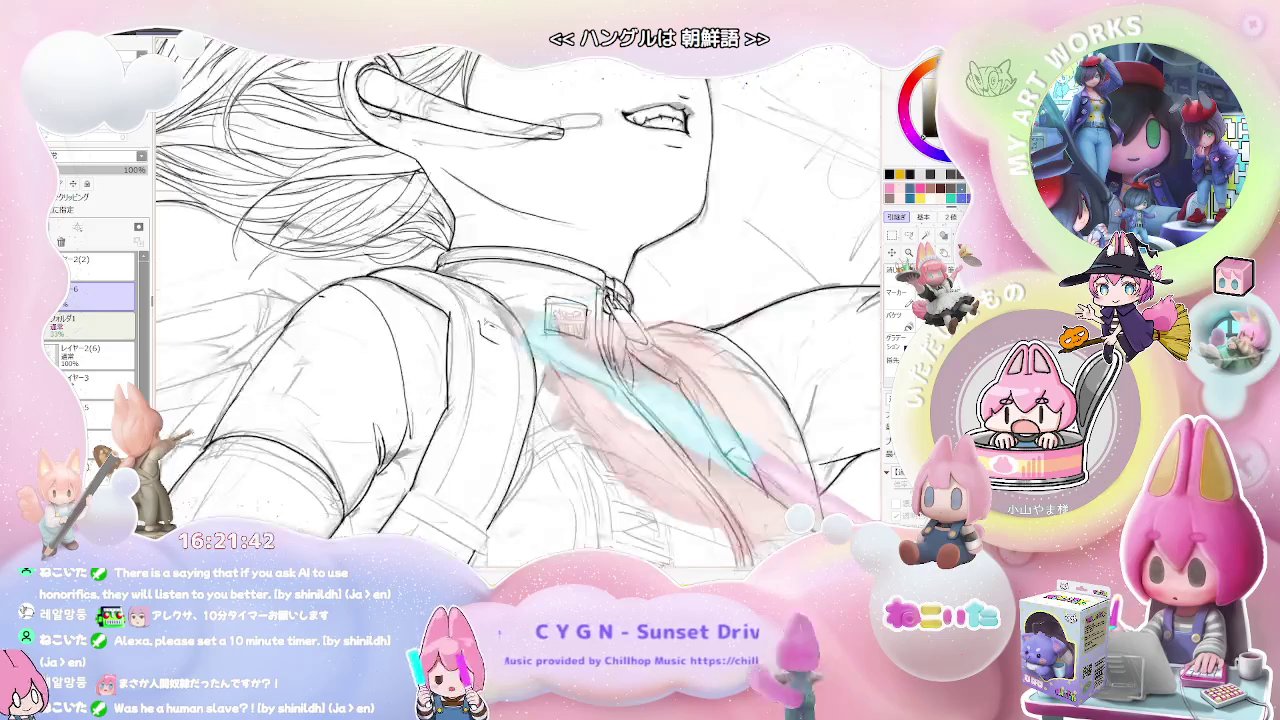
scroll(480, 330, up, 1)
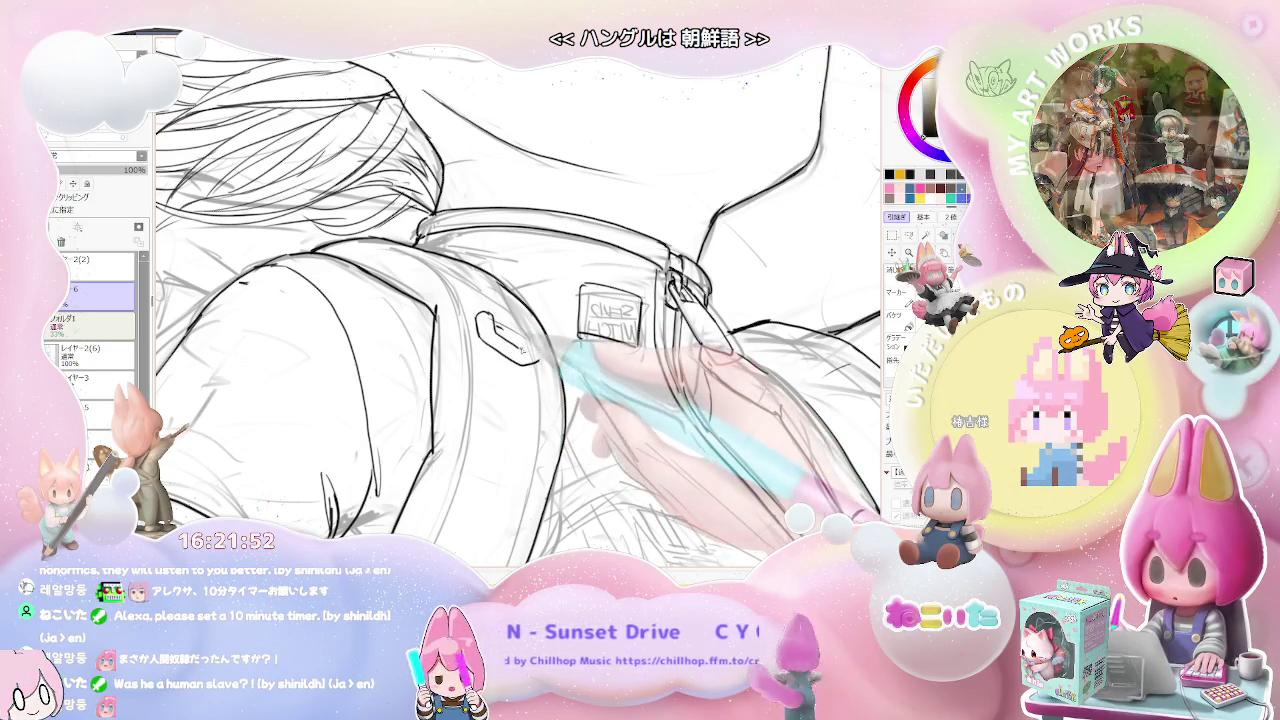
key(ctrl+minus)
key(ctrl+minus)
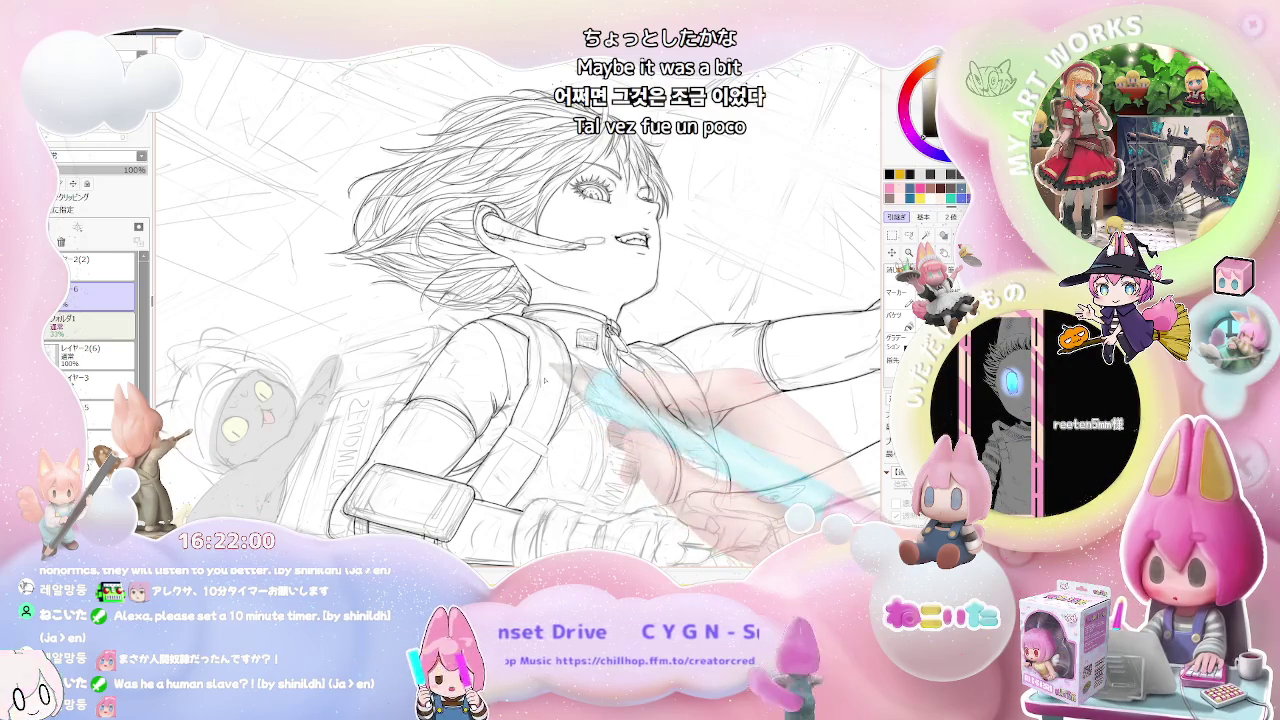
scroll(520, 300, up, 2)
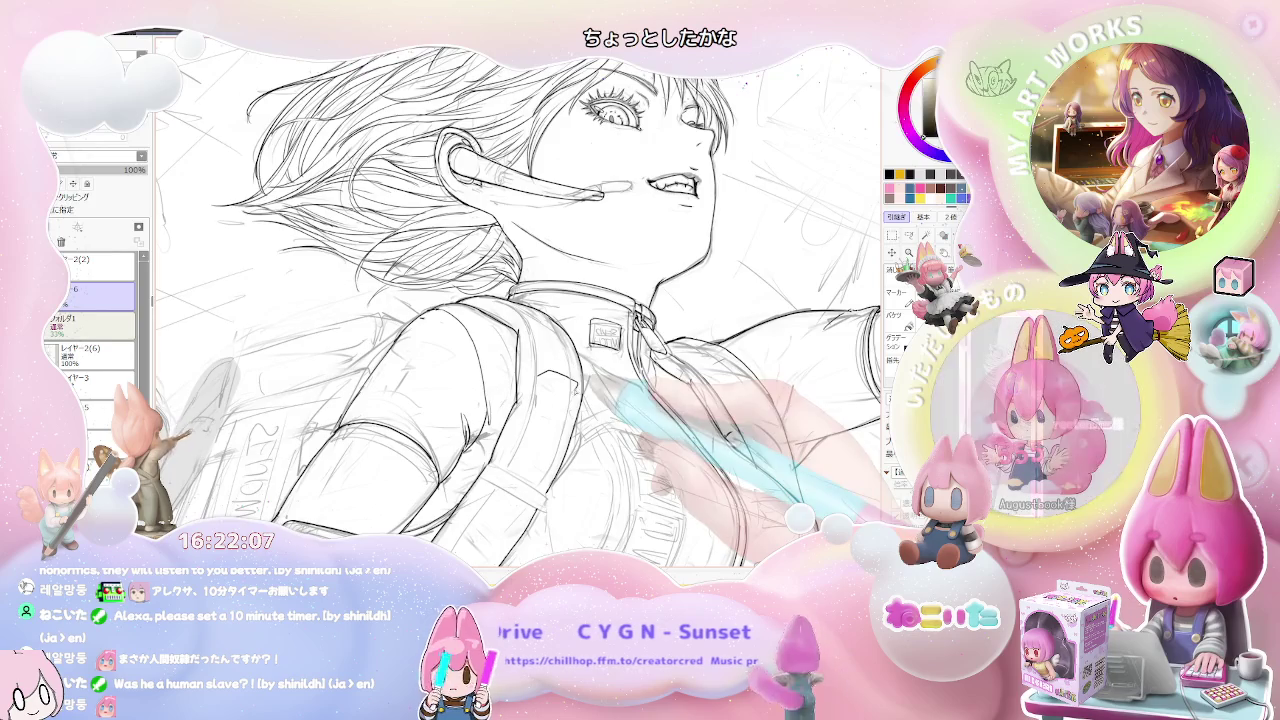
- Rotate and zoom out to the full figure, then rotate back onto the face and torso
key(Delete)
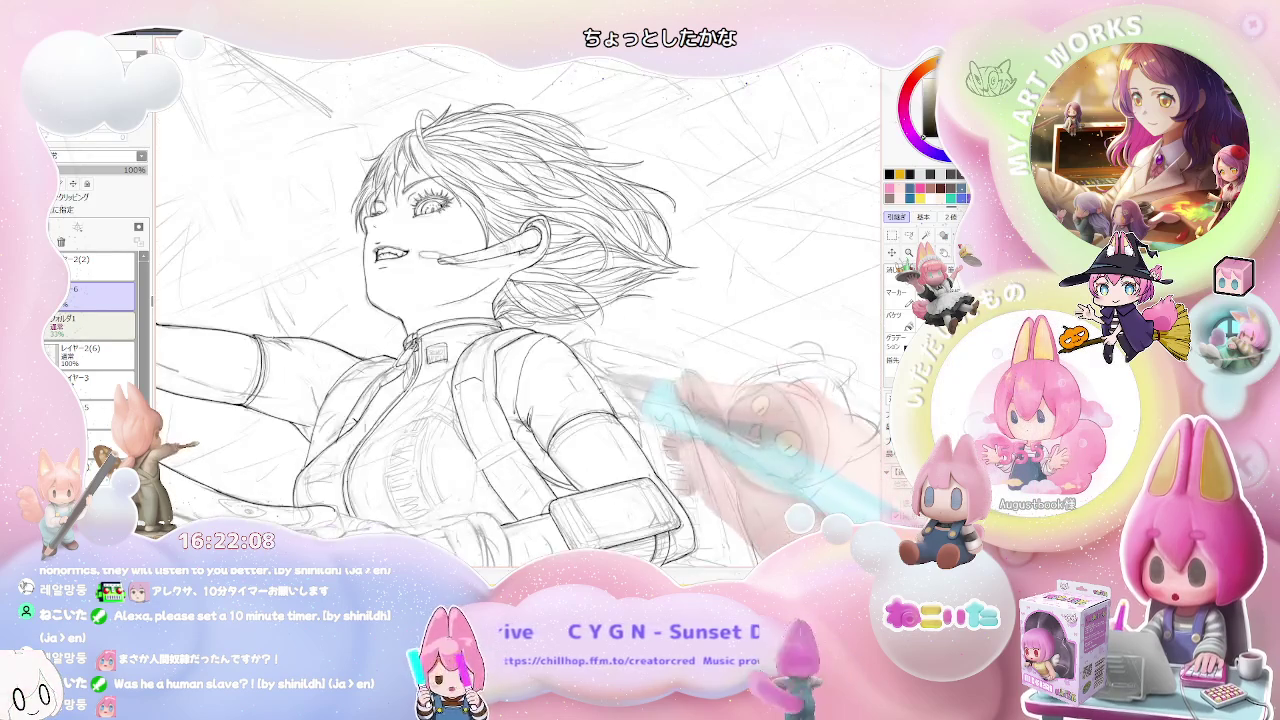
key(Delete)
key(minus)
key(End)
key(plus)
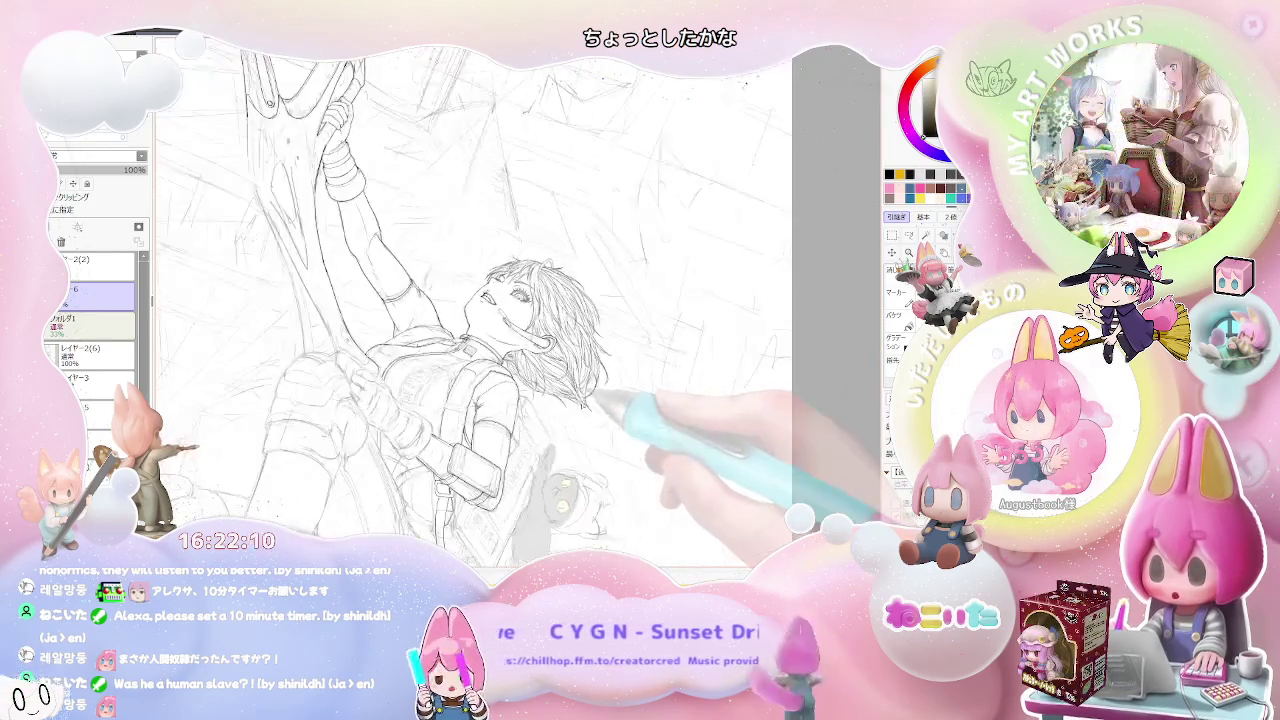
key(plus)
key(plus)
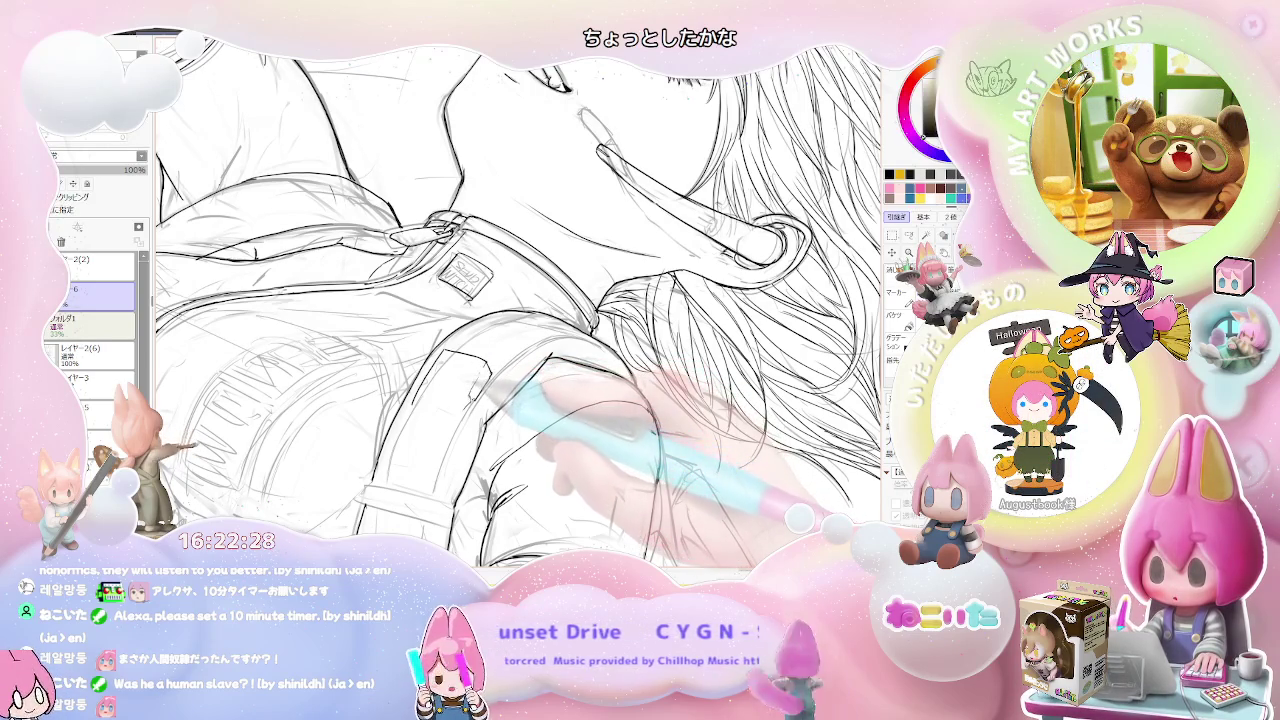
- Zoom out to see the face, then rotate and zoom in on the backpack strap and shoulder
key(ctrl+minus)
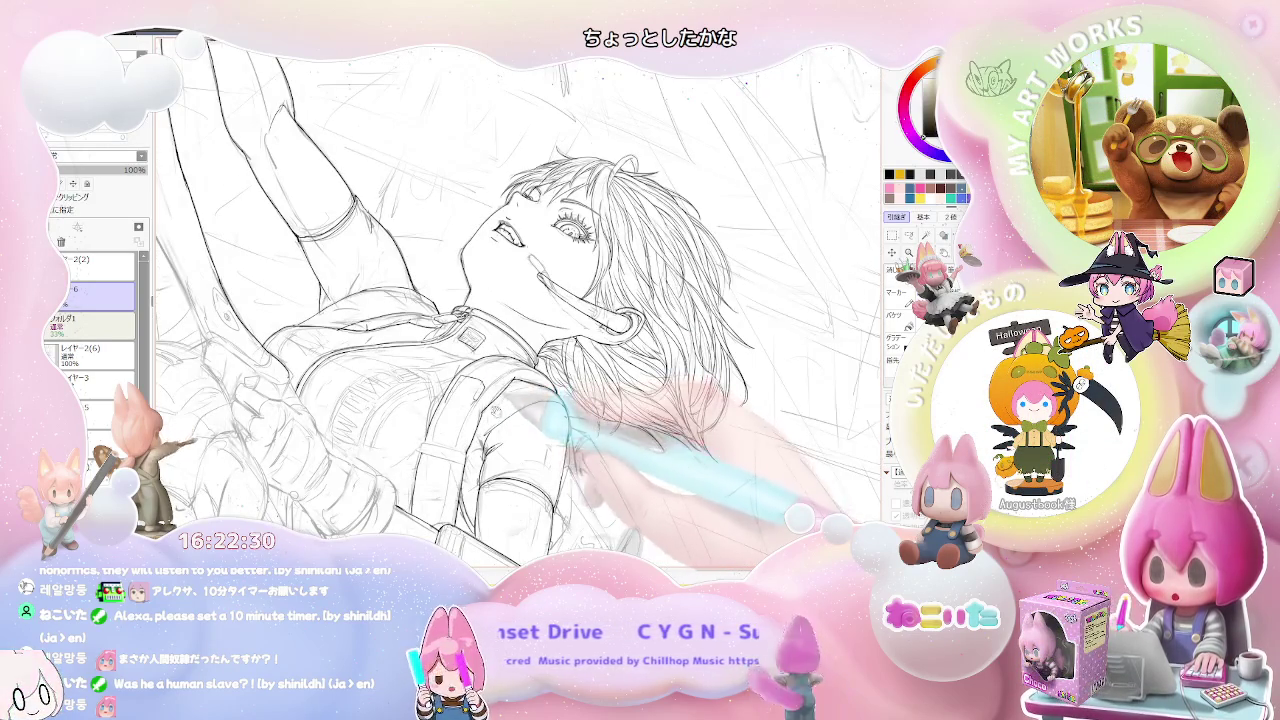
scroll(518, 303, down, 2)
scroll(451, 352, up, 3)
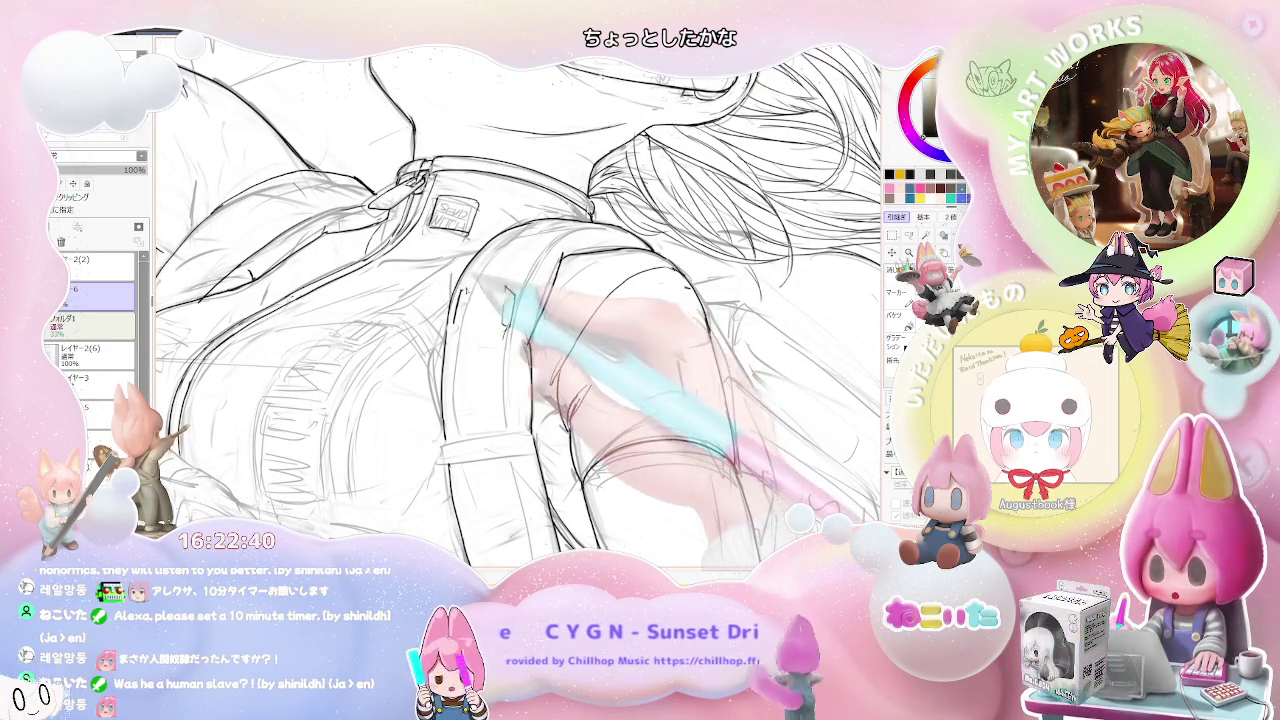
key(minus)
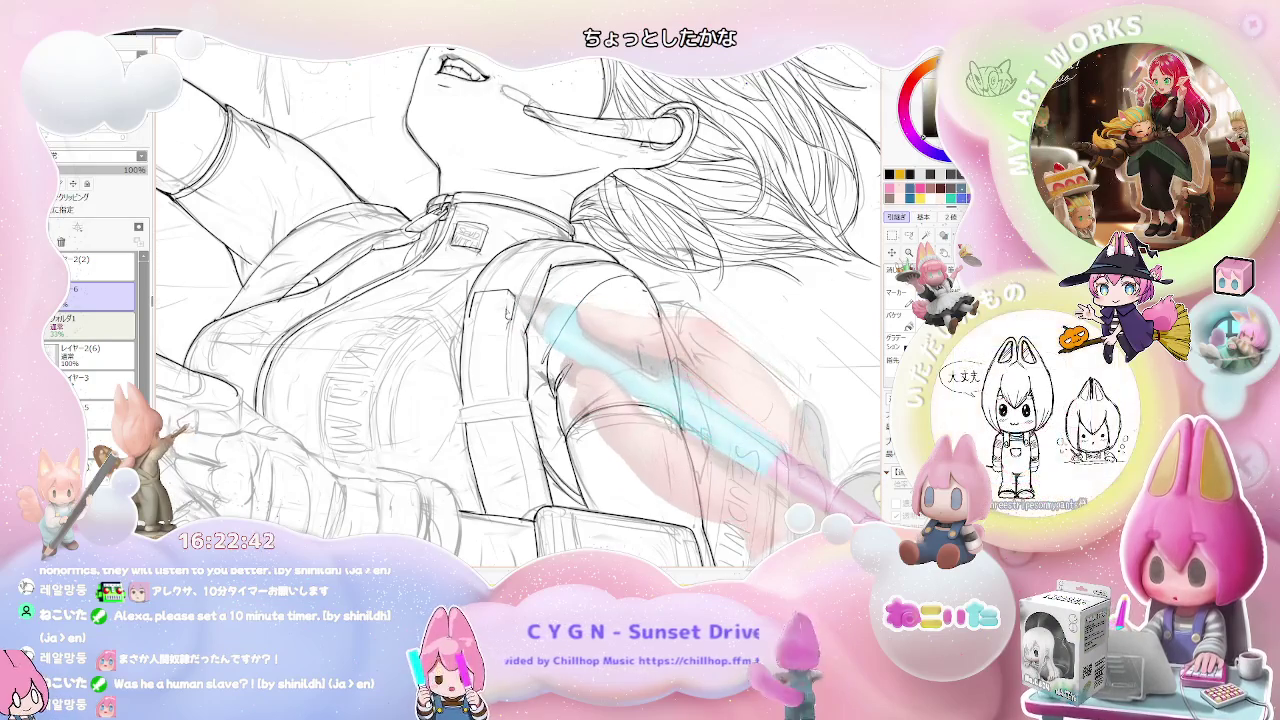
key(End)
key(End)
key(End)
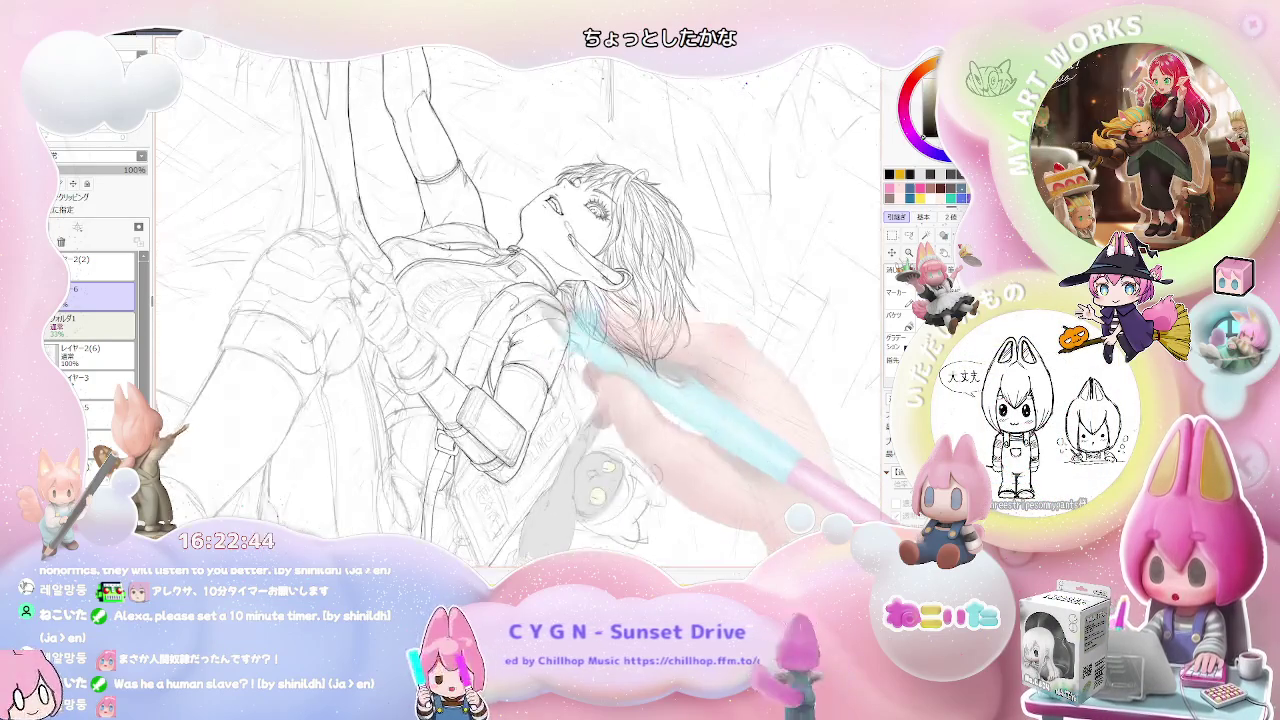
key(plus)
key(plus)
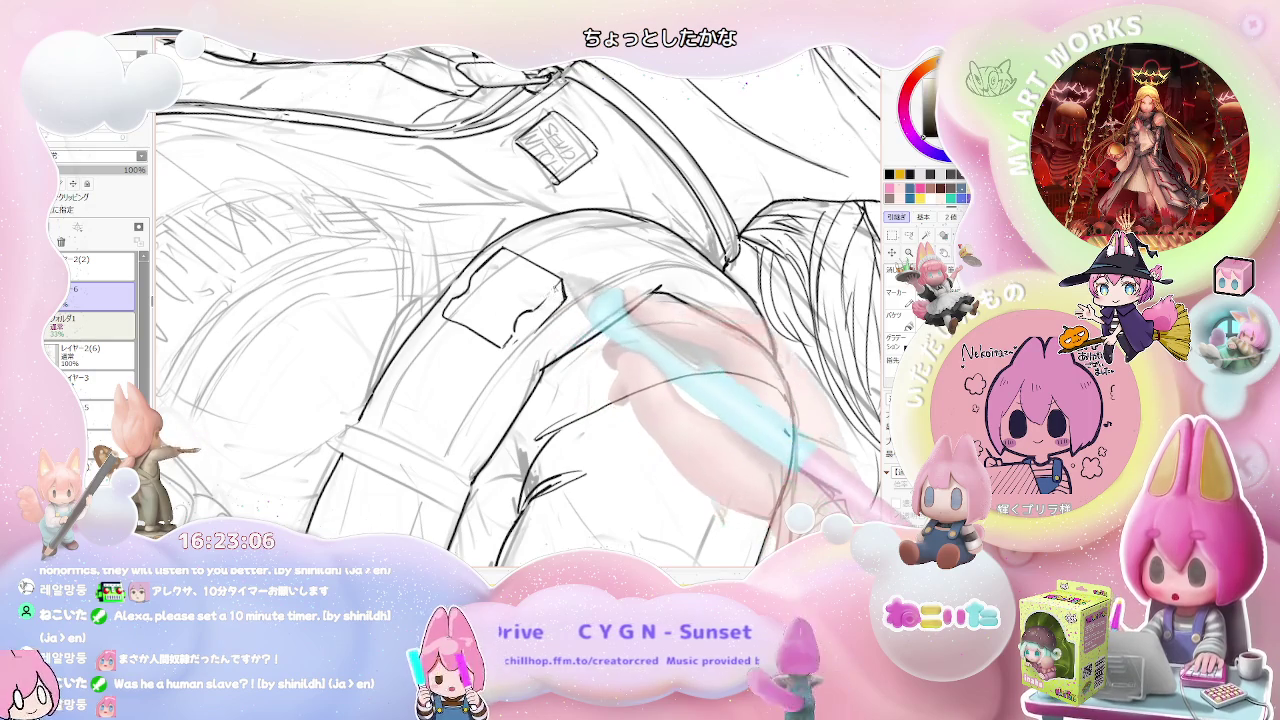
- Rotate the view so the lettered patch reads upright and extend the pouch's bottom edge
key(ctrl+minus)
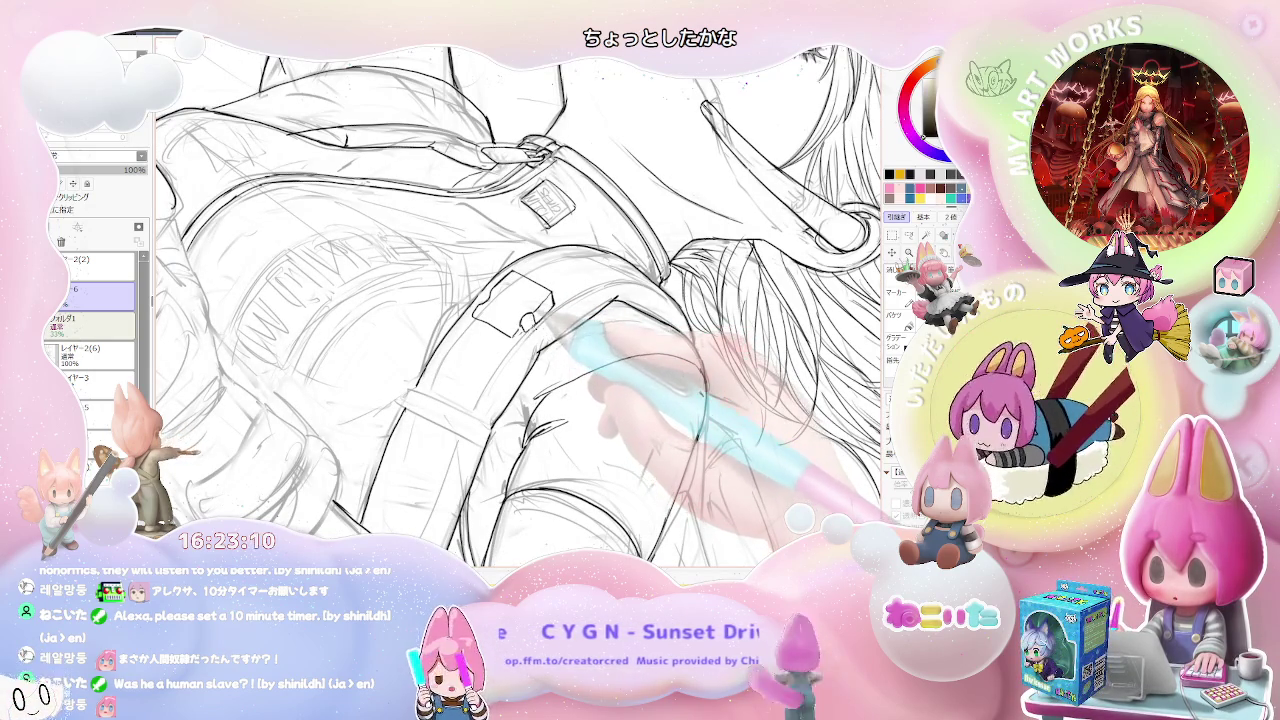
scroll(527, 320, up, 2)
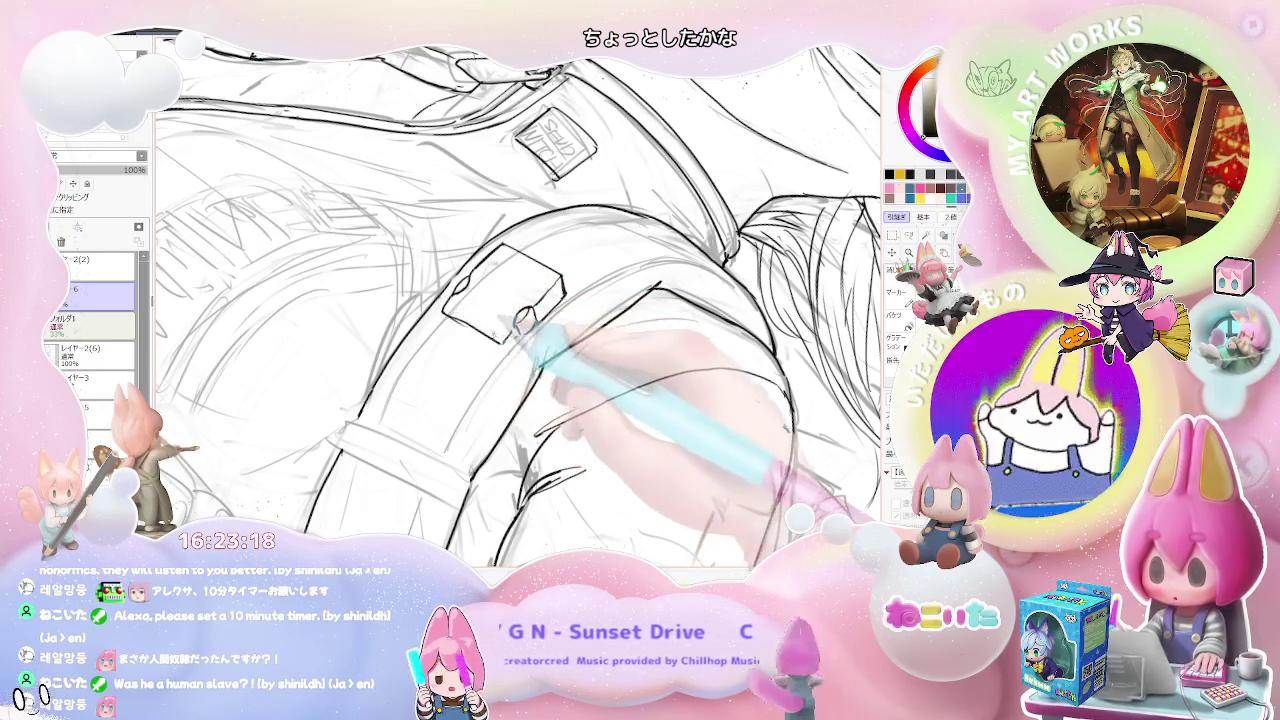
drag(522, 320, 501, 357)
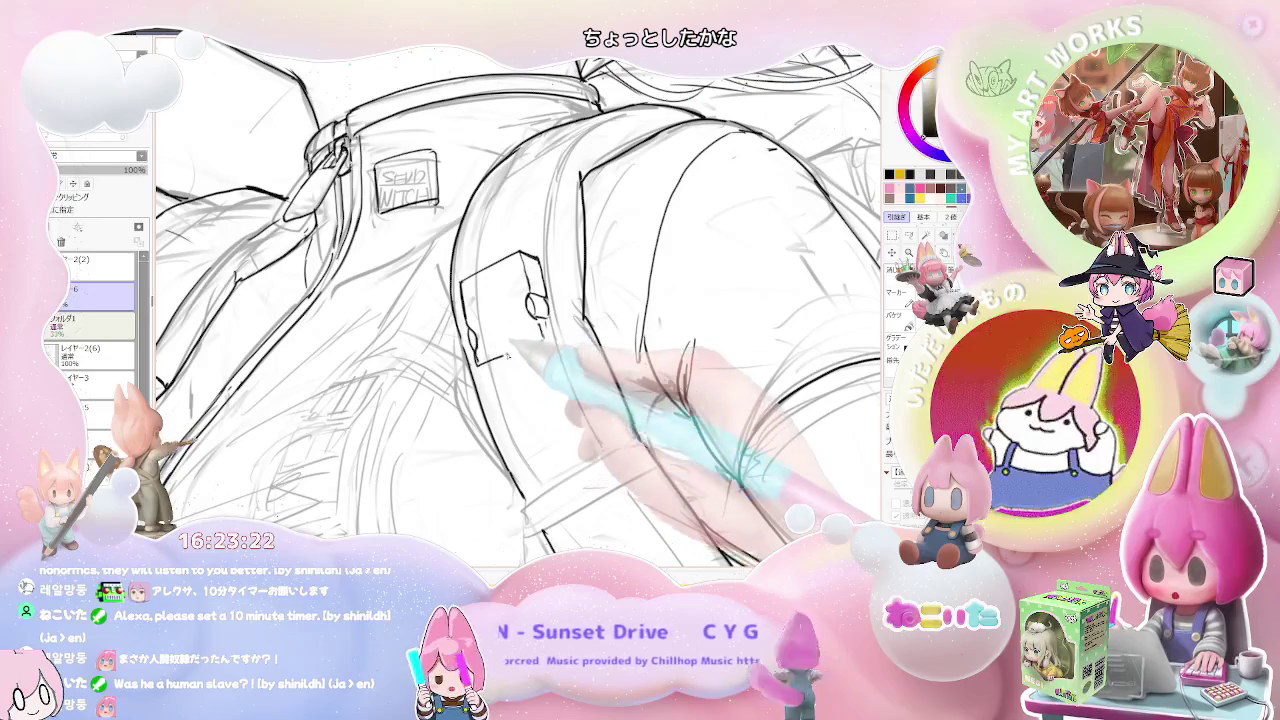
drag(558, 335, 479, 345)
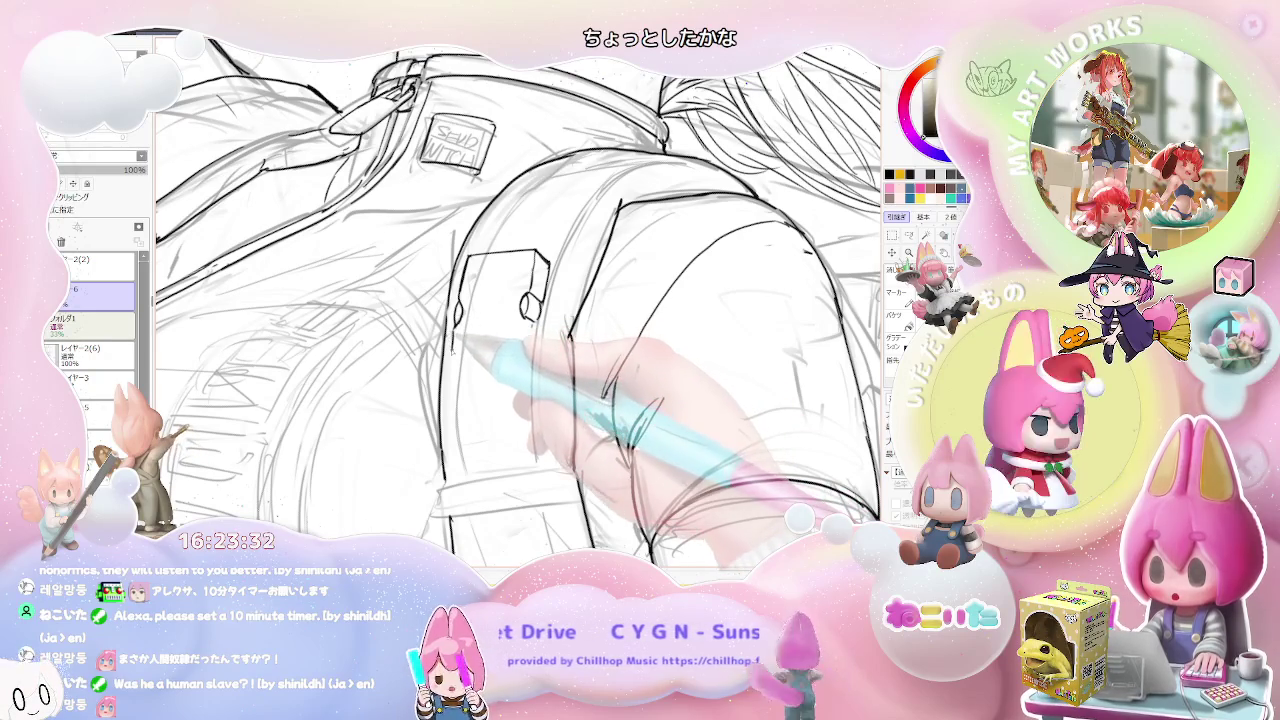
drag(478, 350, 527, 302)
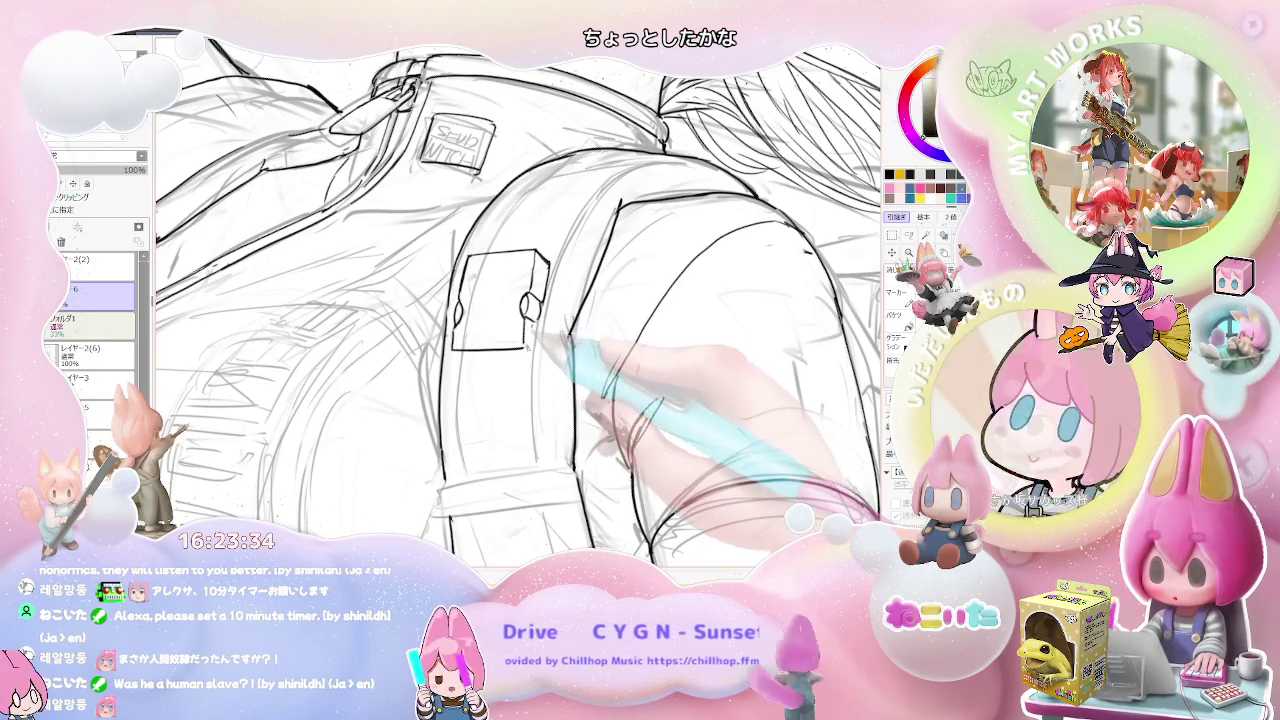
- Rotate and zoom closer on the pouch, then ink a small notch on its left edge
key(End)
key(Delete)
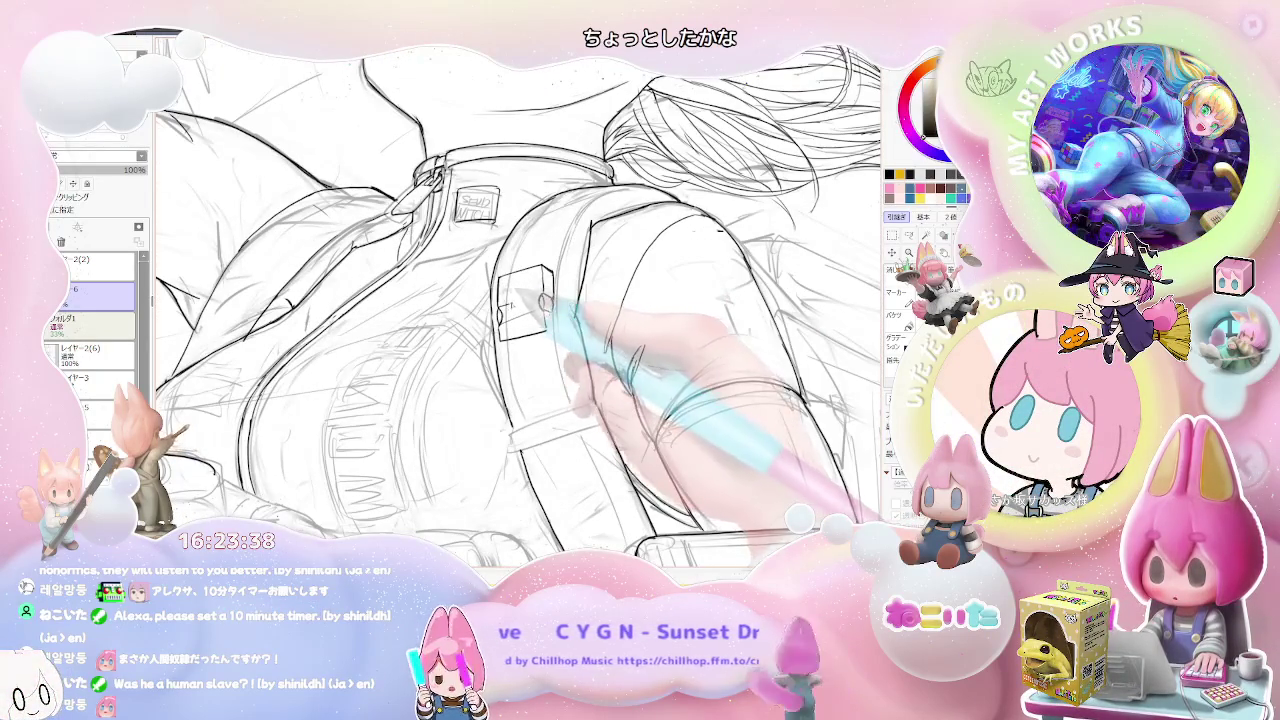
key(Page_Up)
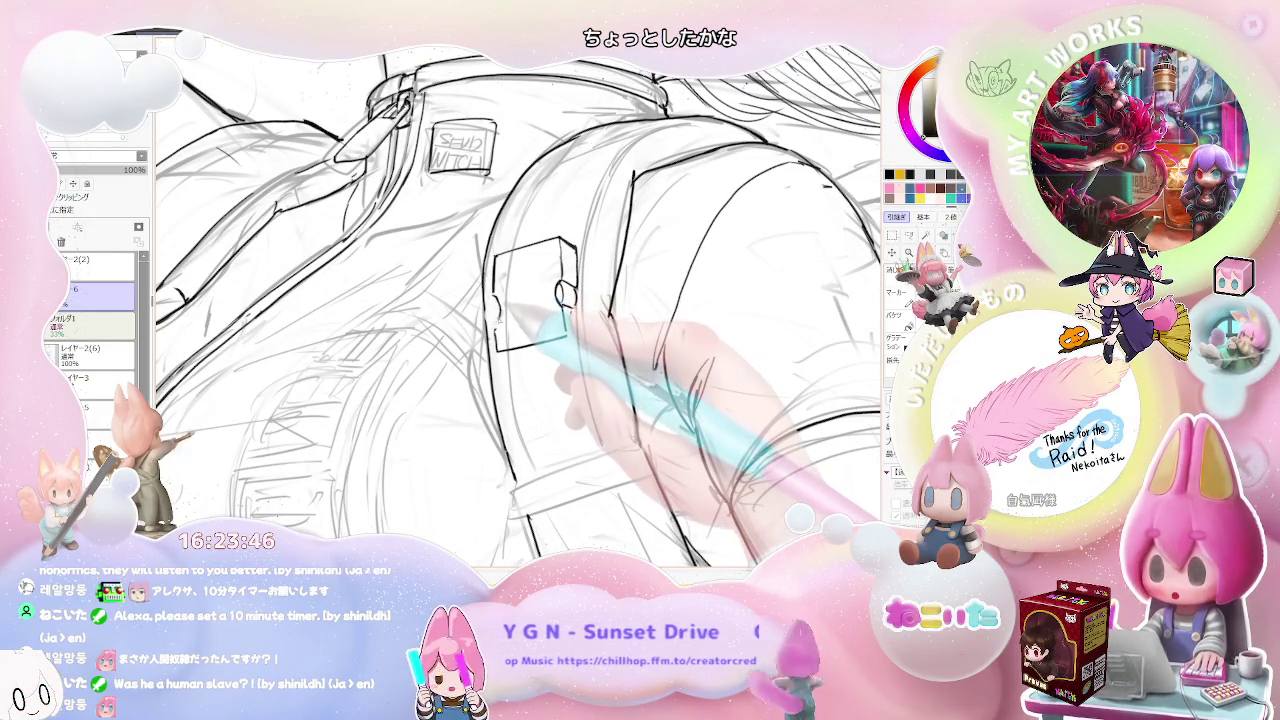
drag(495, 294, 497, 308)
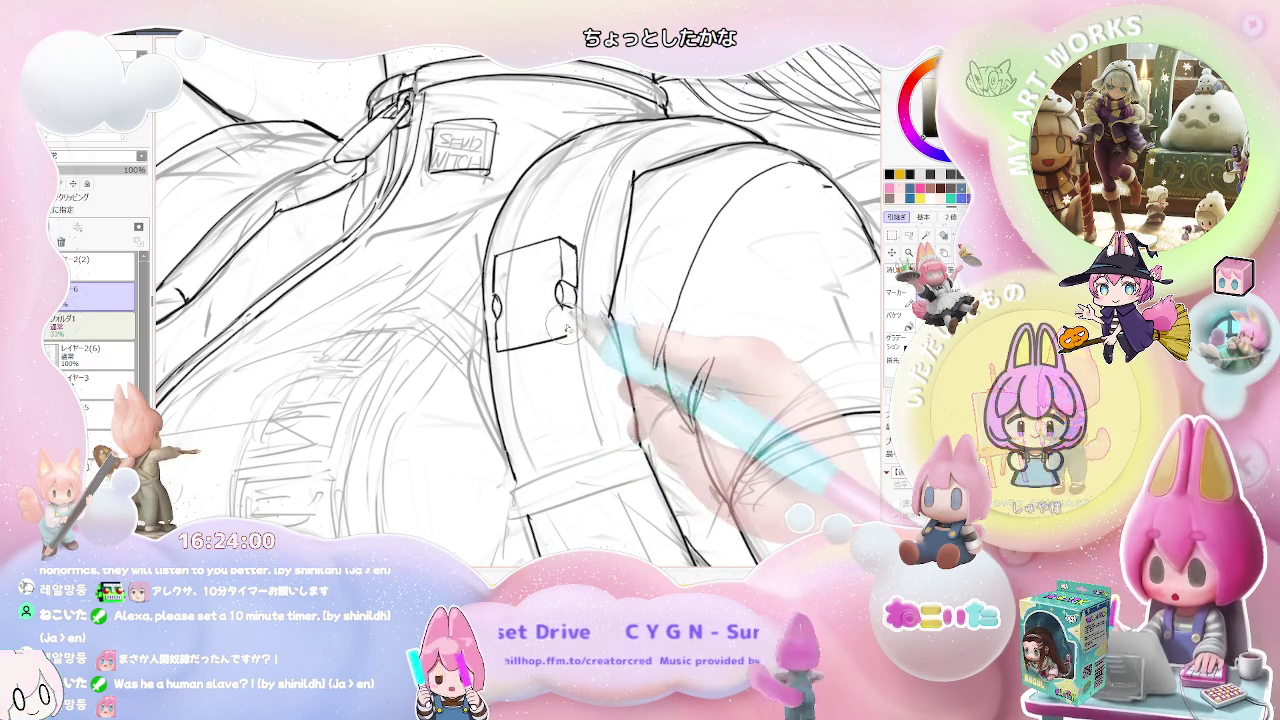
- Bring the backpack pouch into close view and add a short line at the pouch top
key(End)
key(End)
key(End)
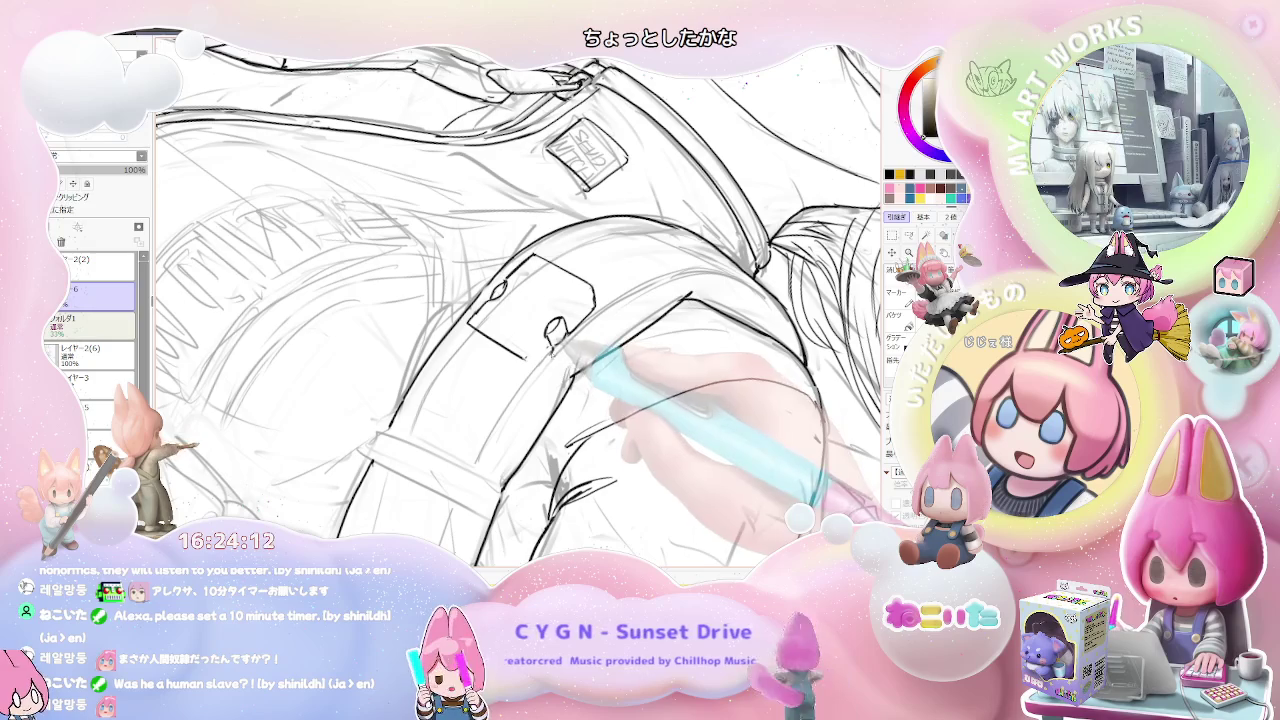
mouse_move(528, 367)
mouse_down()
mouse_move(545, 332)
mouse_move(560, 348)
mouse_up()
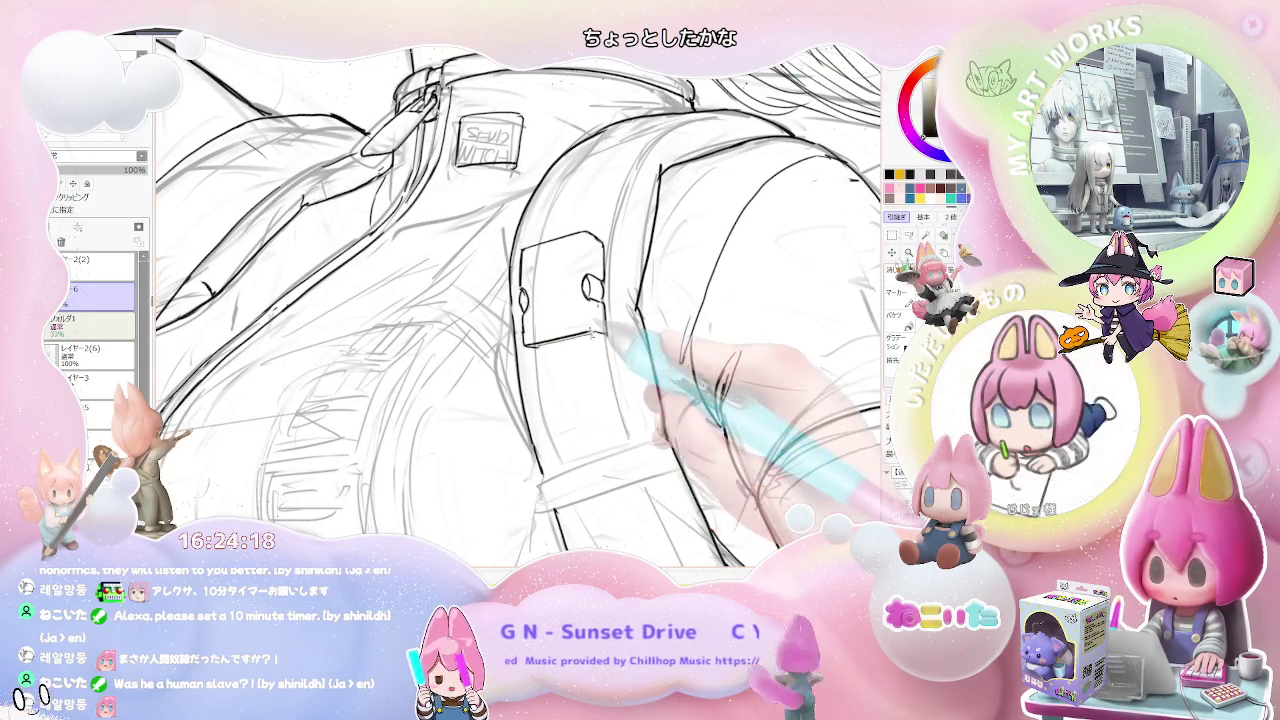
drag(600, 336, 615, 345)
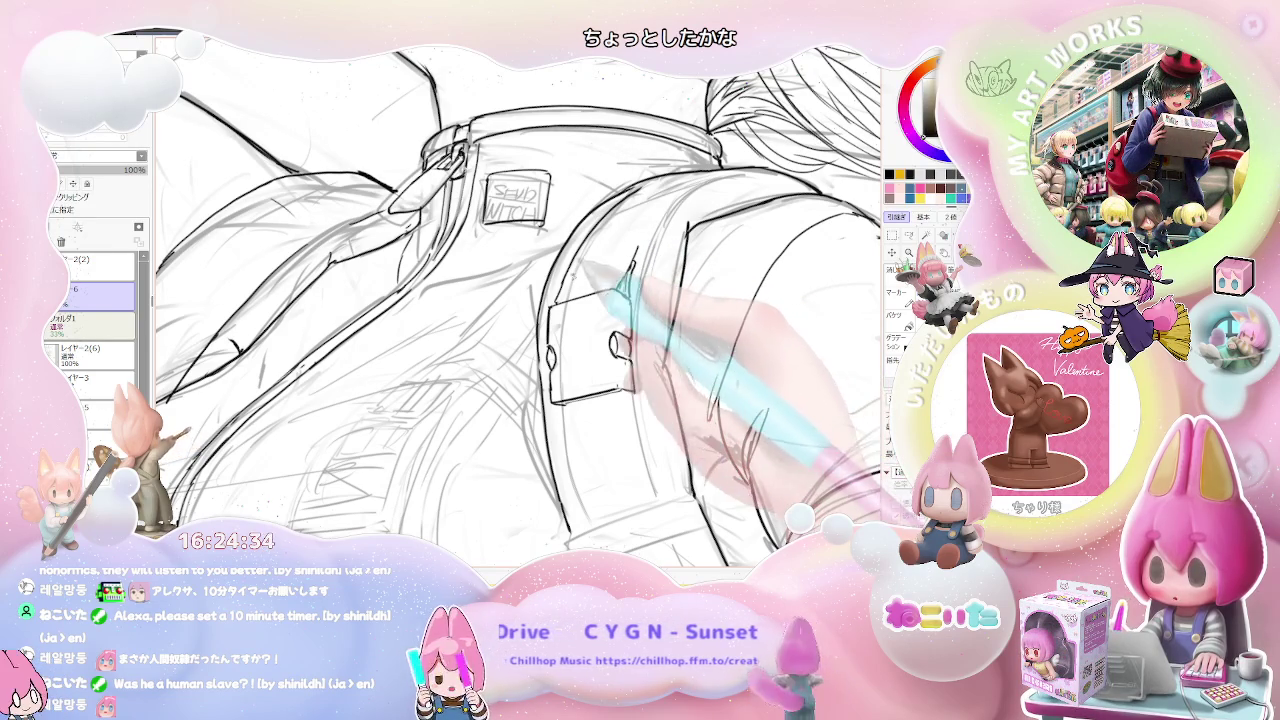
mouse_move(590, 272)
mouse_down()
mouse_move(612, 276)
mouse_move(638, 250)
mouse_move(630, 274)
mouse_up()
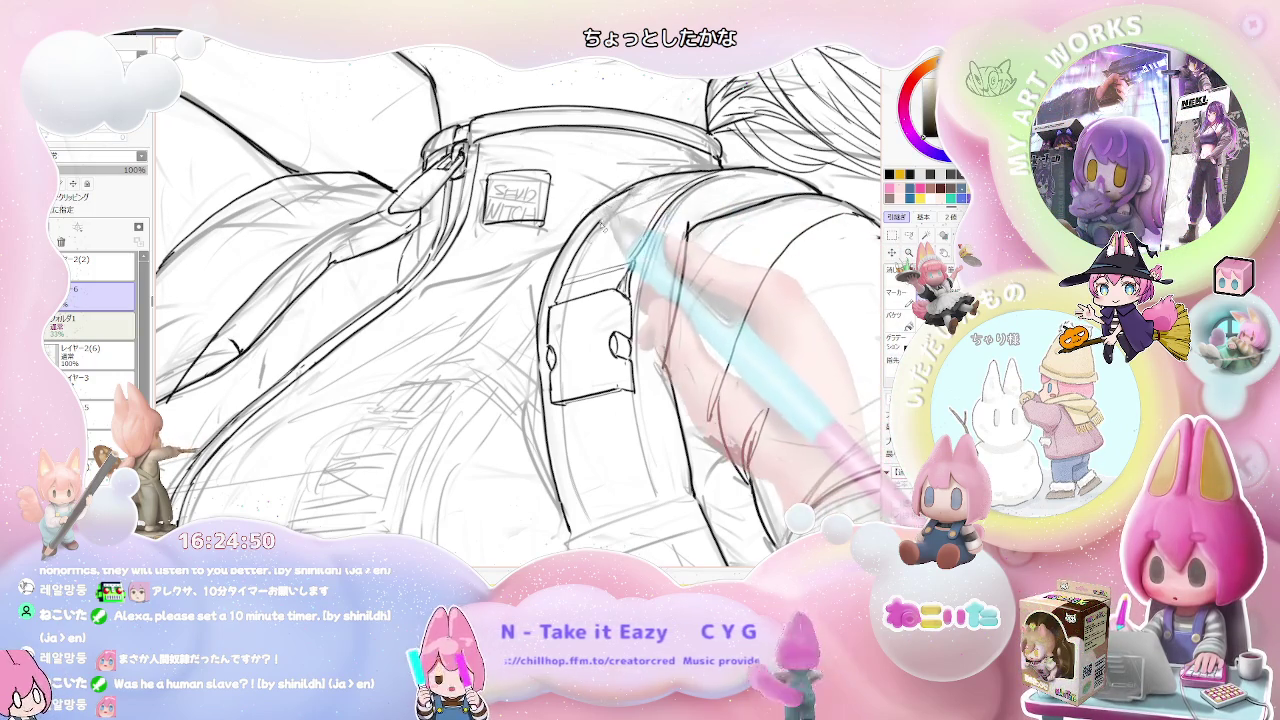
scroll(517, 307, down, 3)
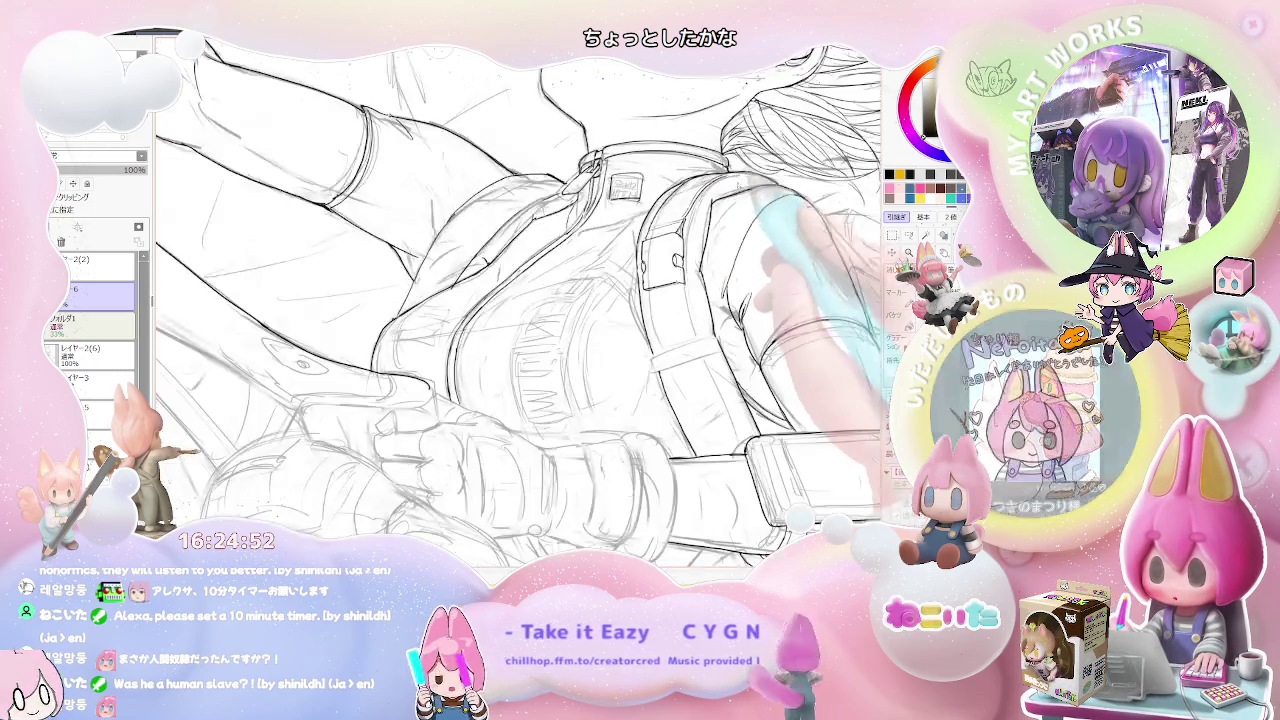
scroll(517, 307, down, 1)
scroll(614, 228, up, 1)
scroll(620, 240, up, 1)
scroll(630, 270, up, 1)
scroll(517, 307, down, 1)
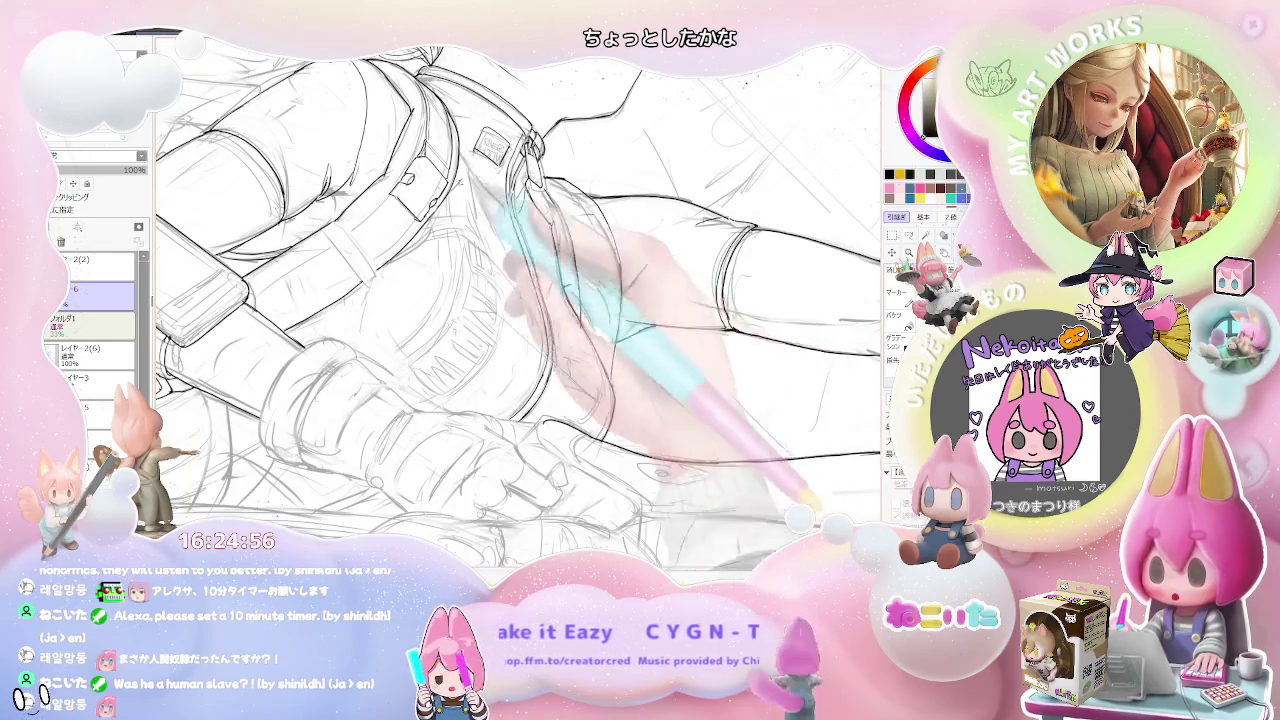
scroll(517, 307, up, 1)
scroll(517, 307, up, 1)
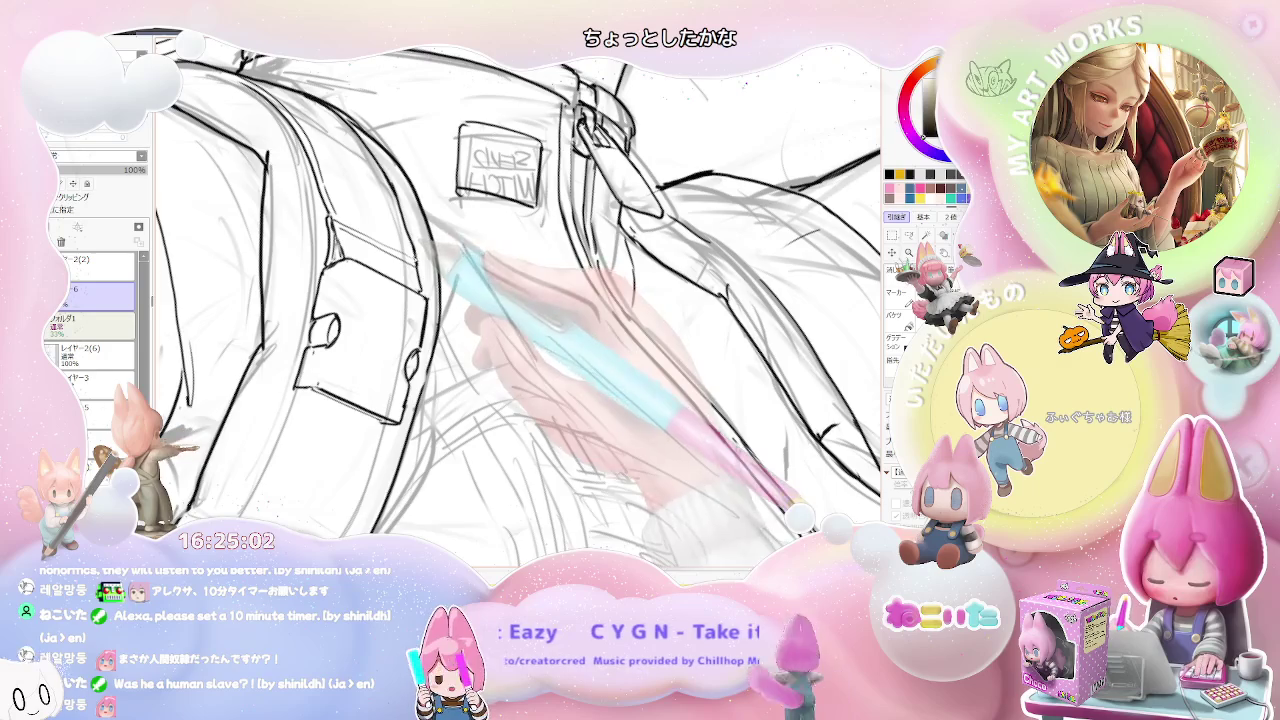
scroll(518, 300, down, 1)
scroll(518, 300, down, 1)
scroll(518, 300, down, 2)
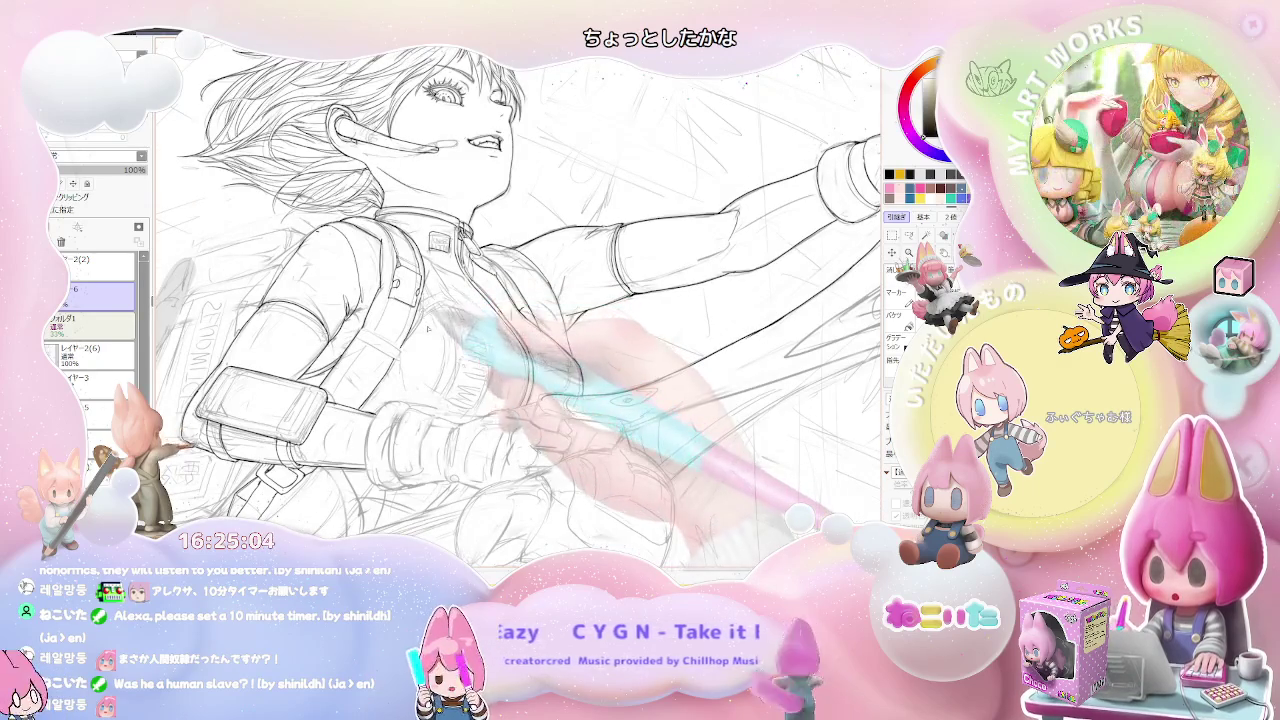
key(Delete)
scroll(518, 300, up, 3)
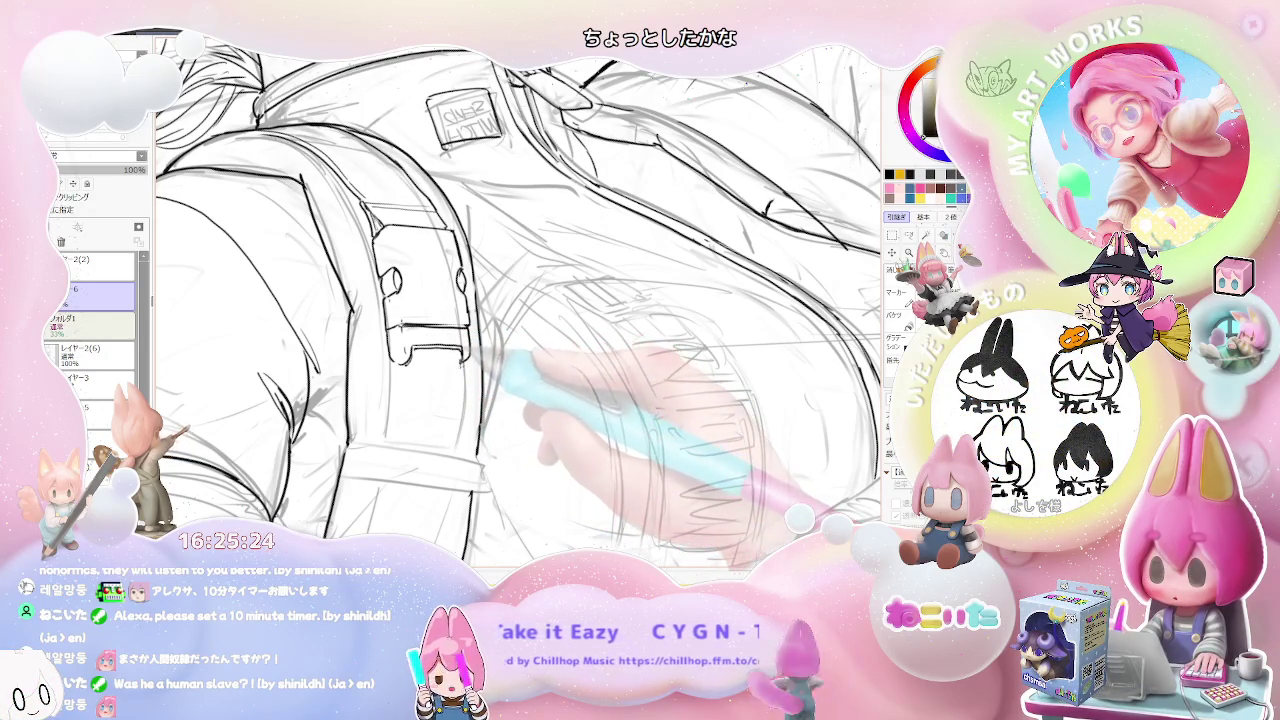
- Turn the view so the figure lies more horizontally and zoom out to show more backpack
key(Home)
scroll(460, 362, up, 2)
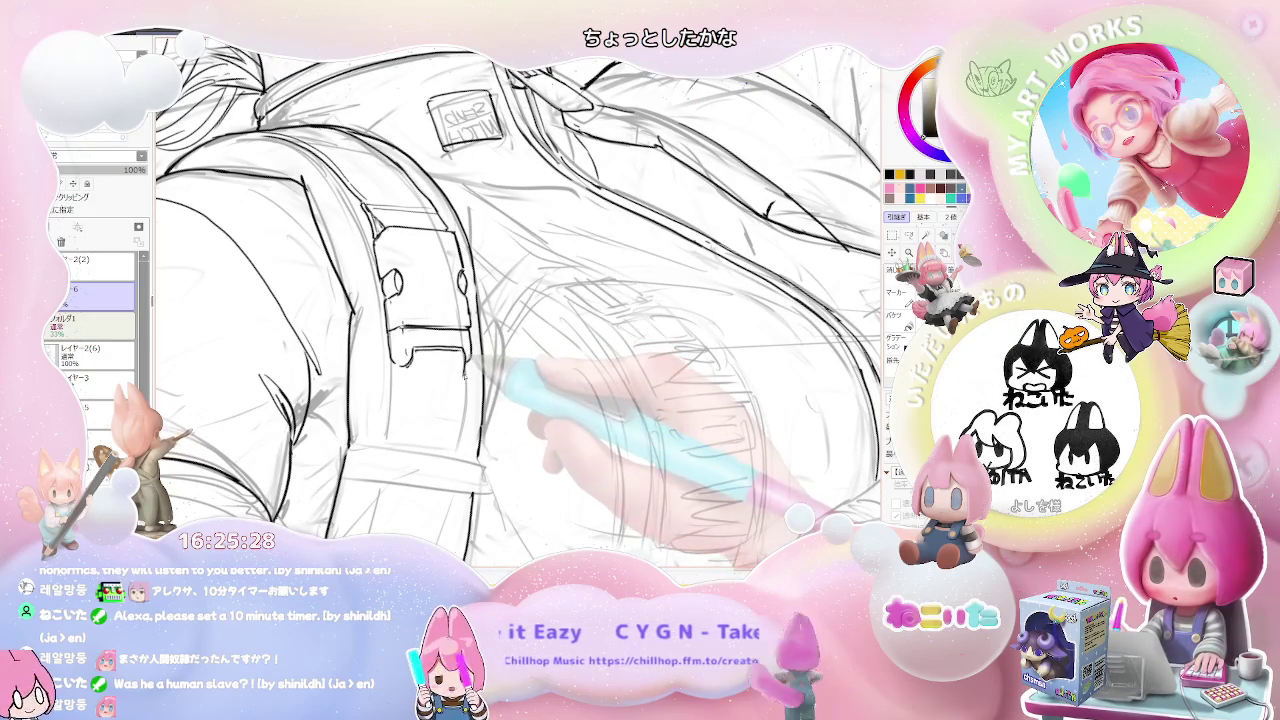
scroll(473, 392, down, 2)
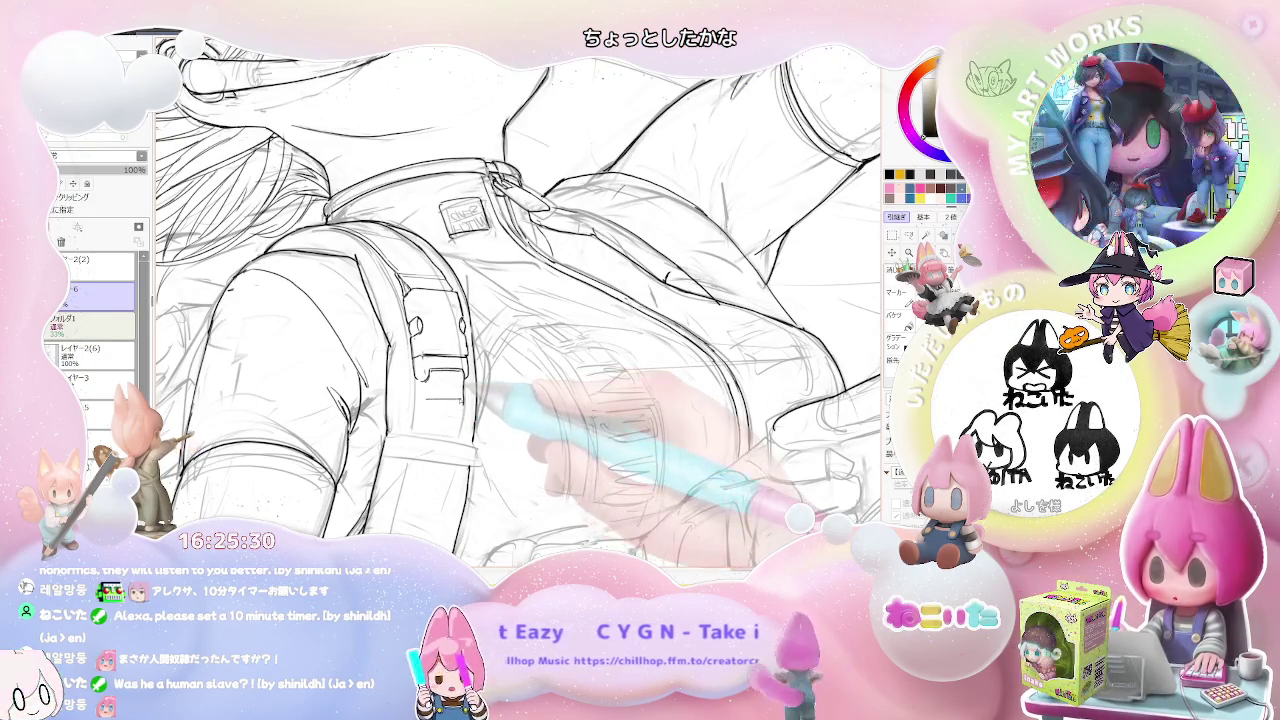
scroll(488, 387, down, 2)
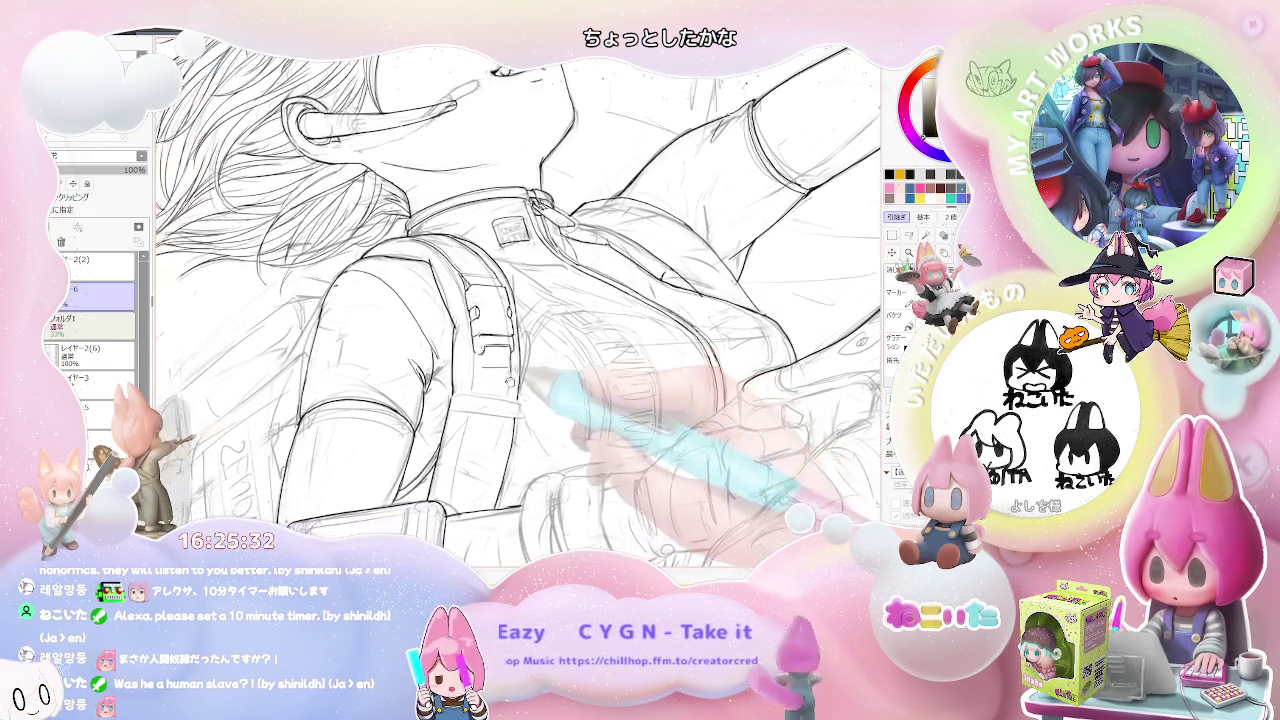
drag(462, 406, 502, 391)
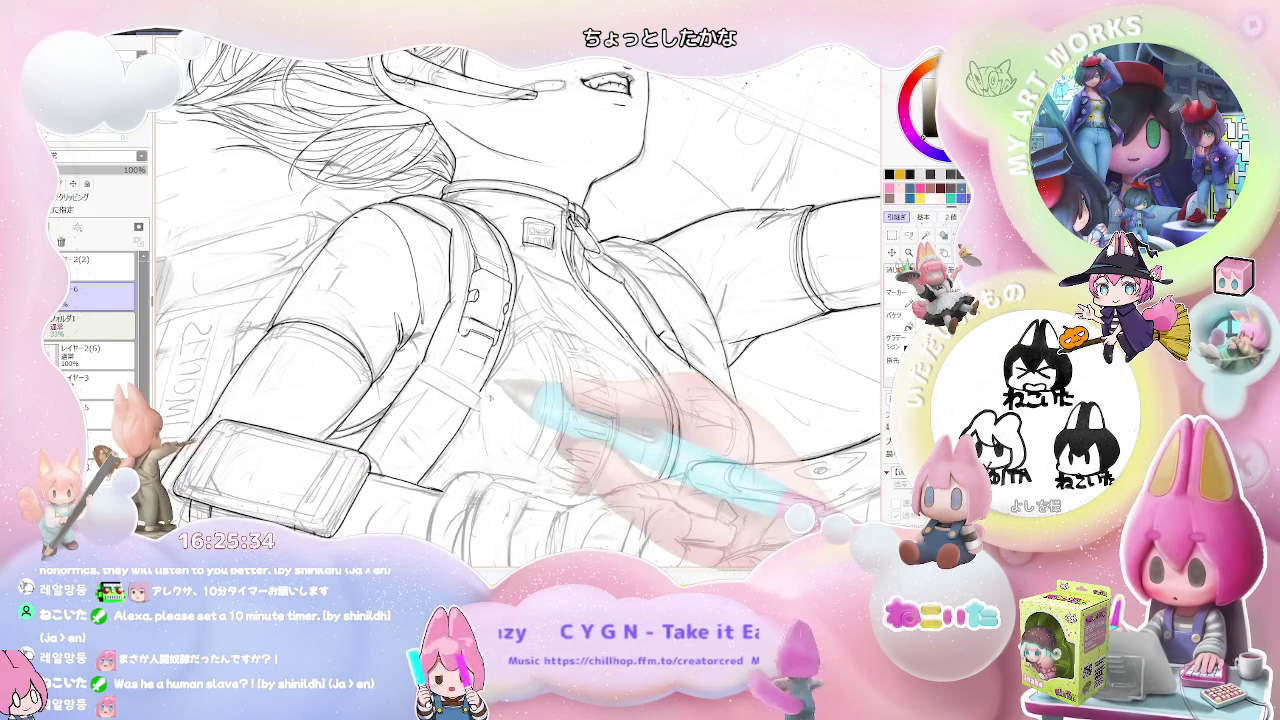
scroll(495, 390, up, 2)
scroll(495, 390, up, 2)
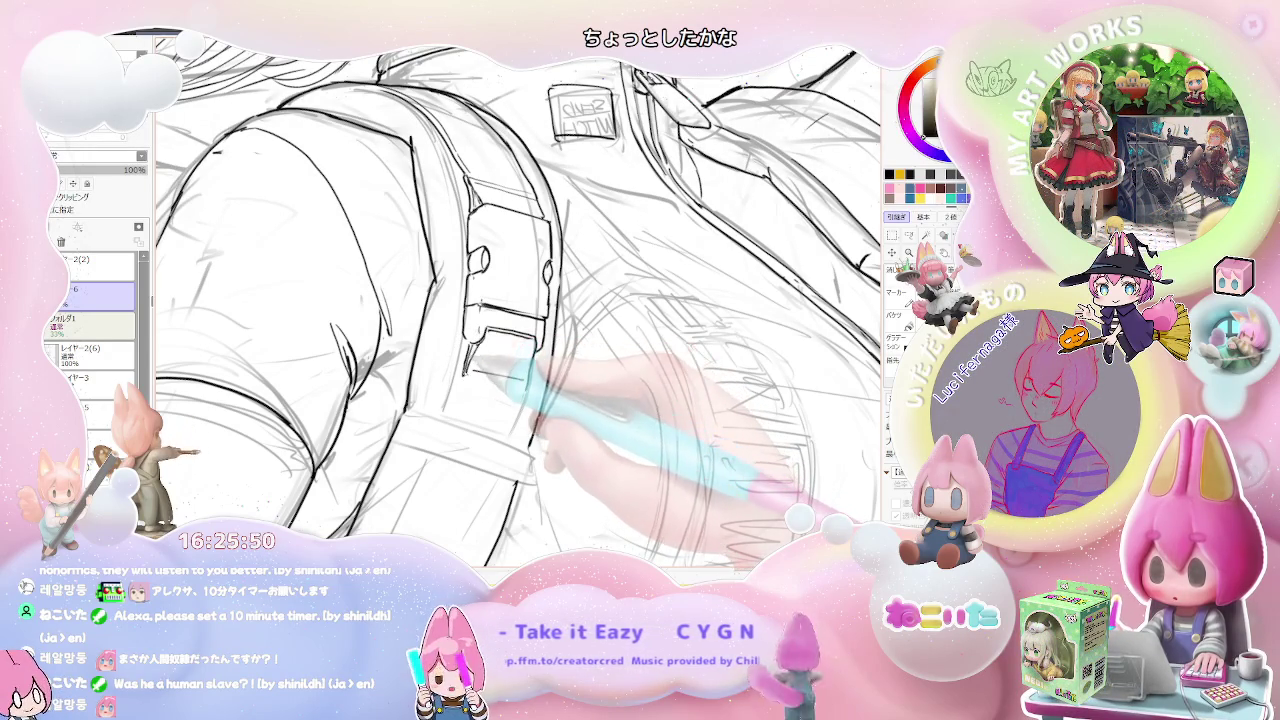
key(minus)
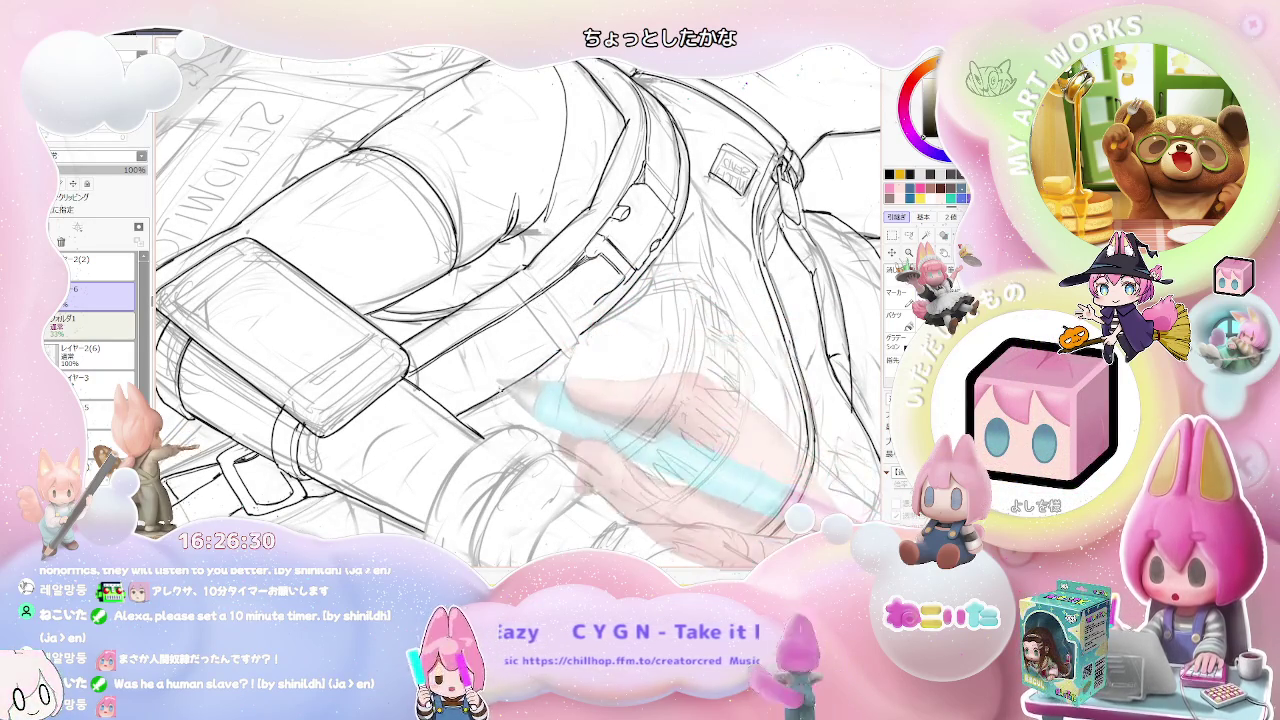
- Ink the belt strap's top edge toward the buckle, rotating the view around it
drag(590, 320, 405, 300)
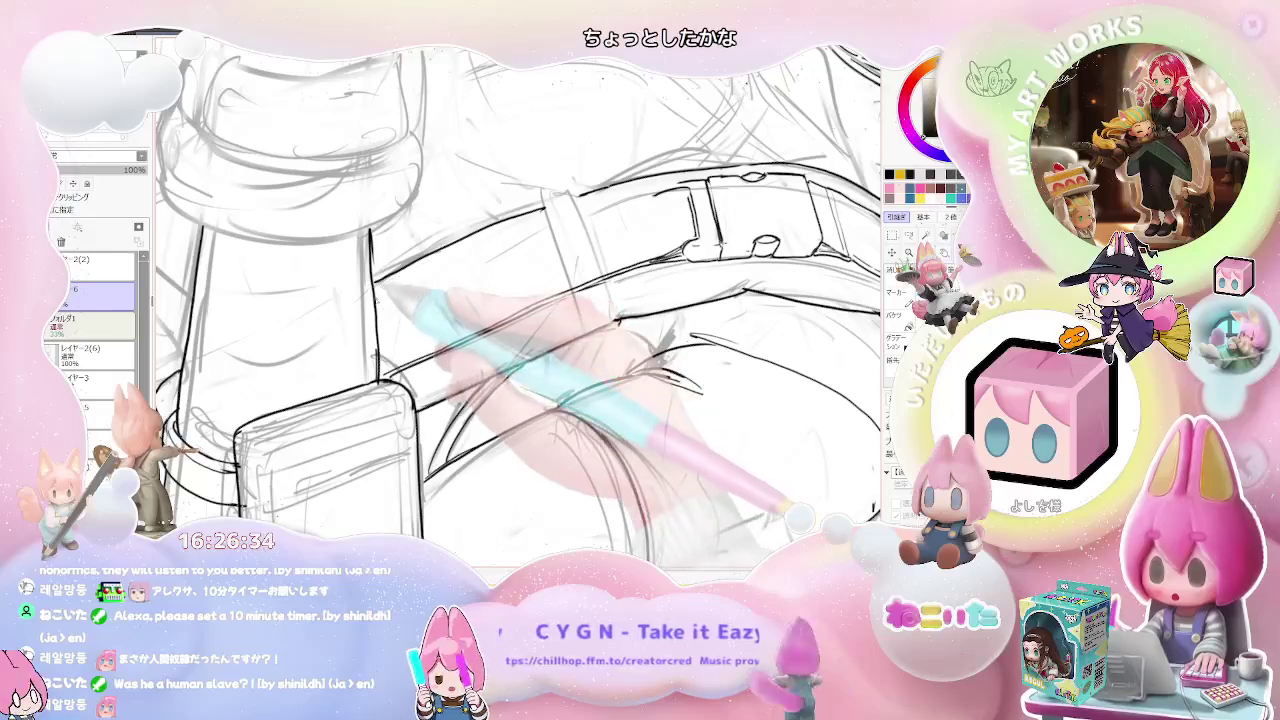
mouse_move(378, 278)
mouse_down()
mouse_move(618, 200)
mouse_move(593, 310)
mouse_move(489, 263)
mouse_up()
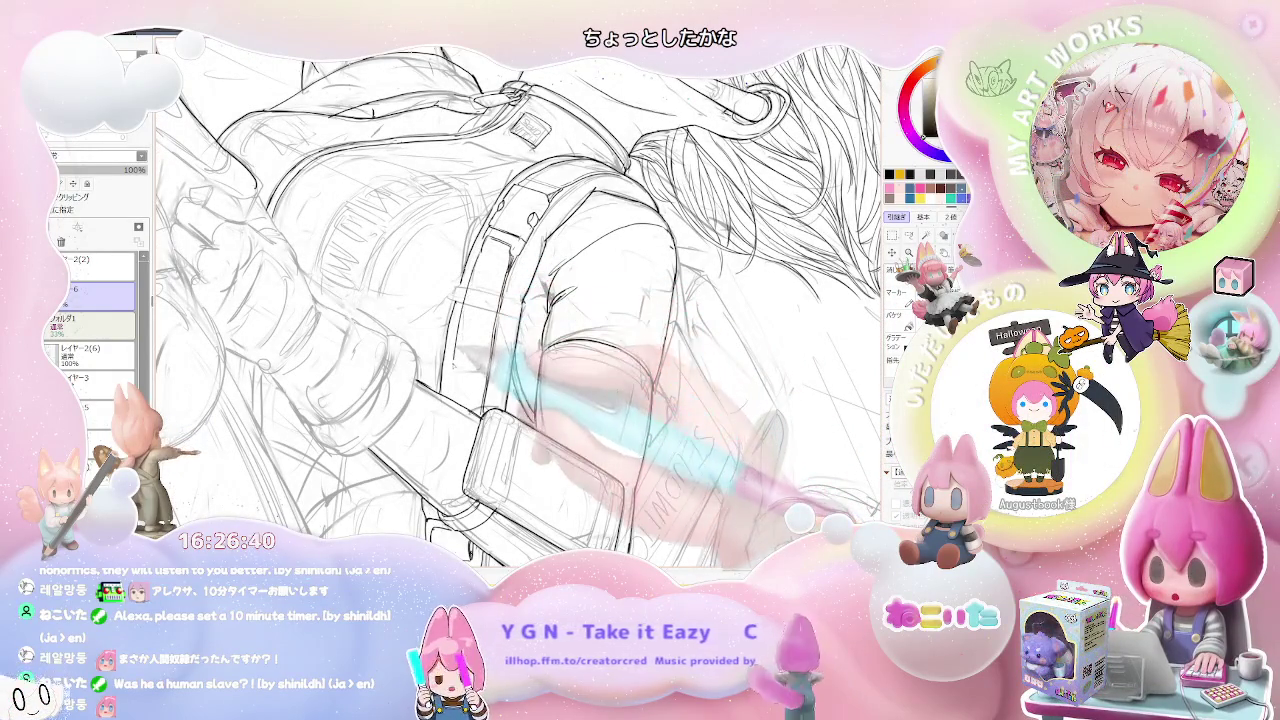
mouse_move(453, 379)
mouse_down()
mouse_move(429, 314)
mouse_move(471, 329)
mouse_up()
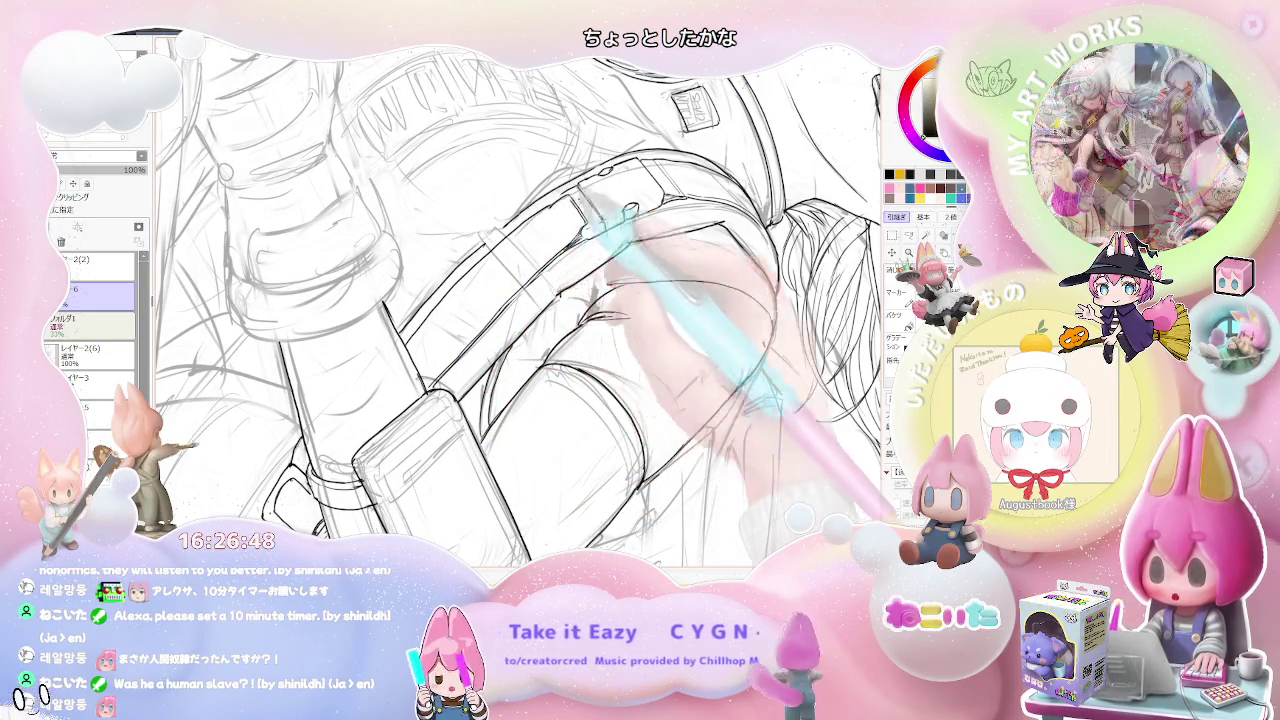
key(Delete)
key(Delete)
key(Delete)
key(Delete)
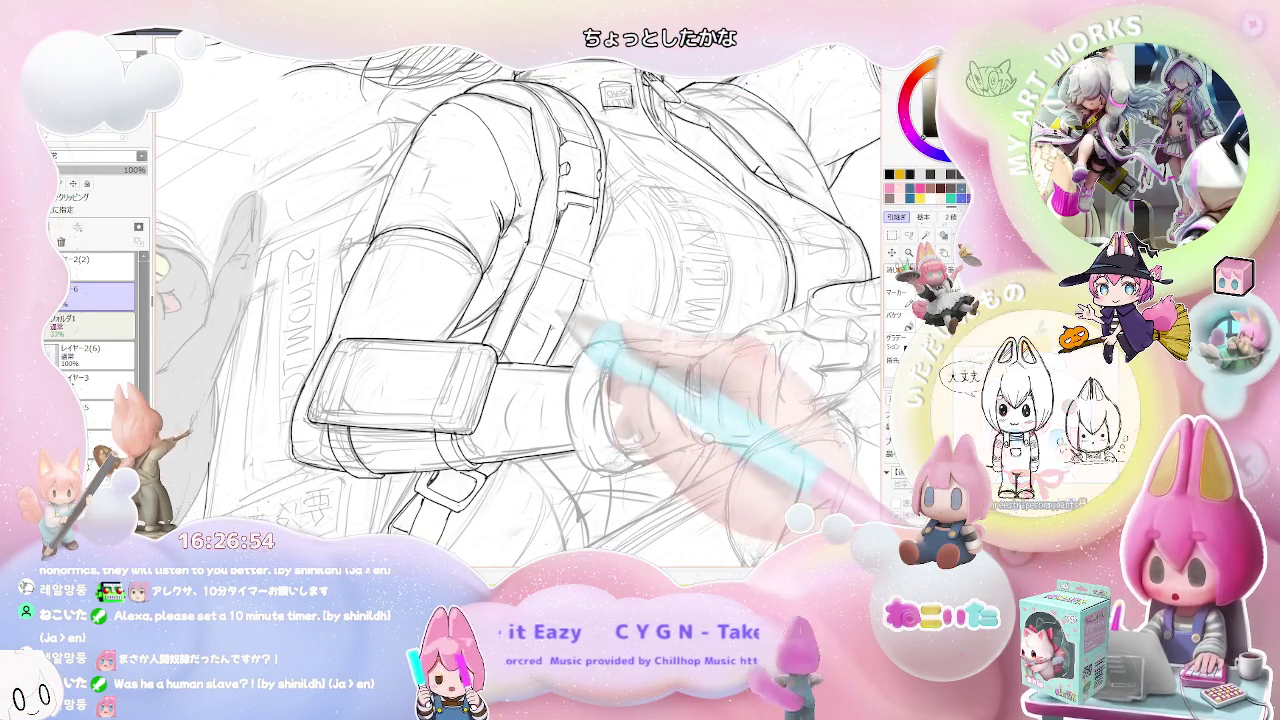
key(Home)
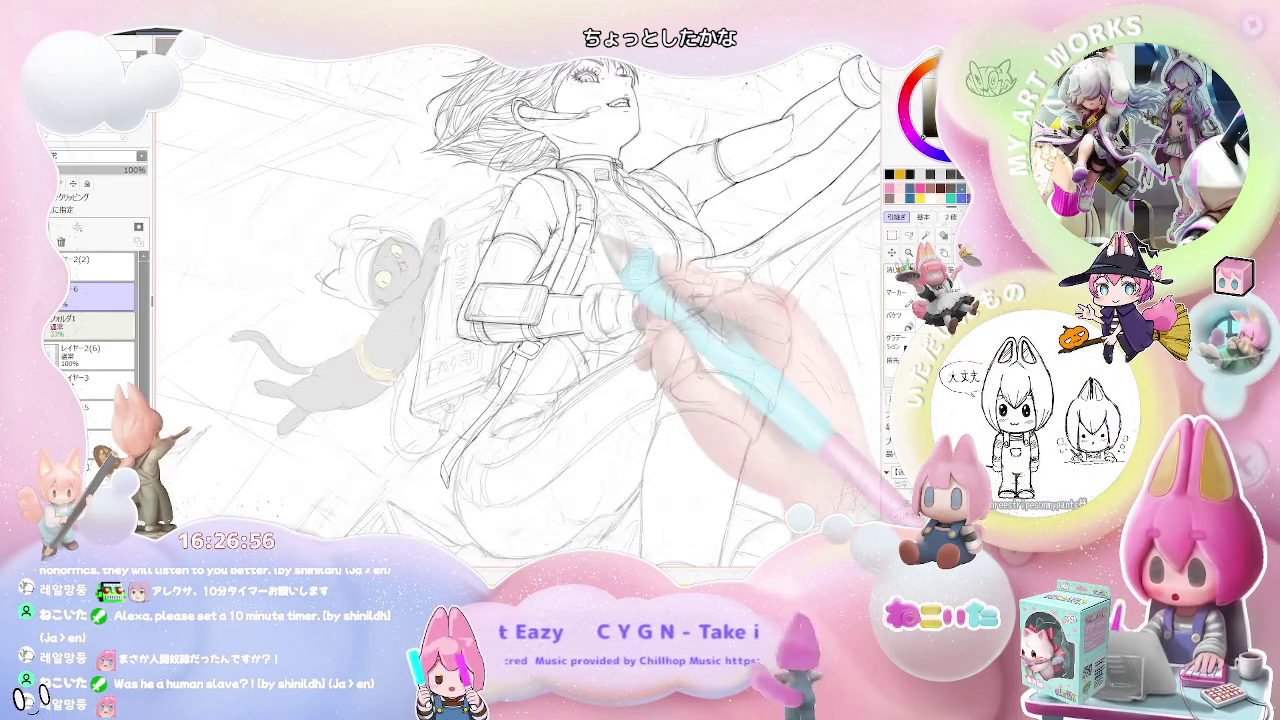
scroll(520, 300, up, 2)
scroll(520, 300, up, 2)
scroll(520, 300, up, 2)
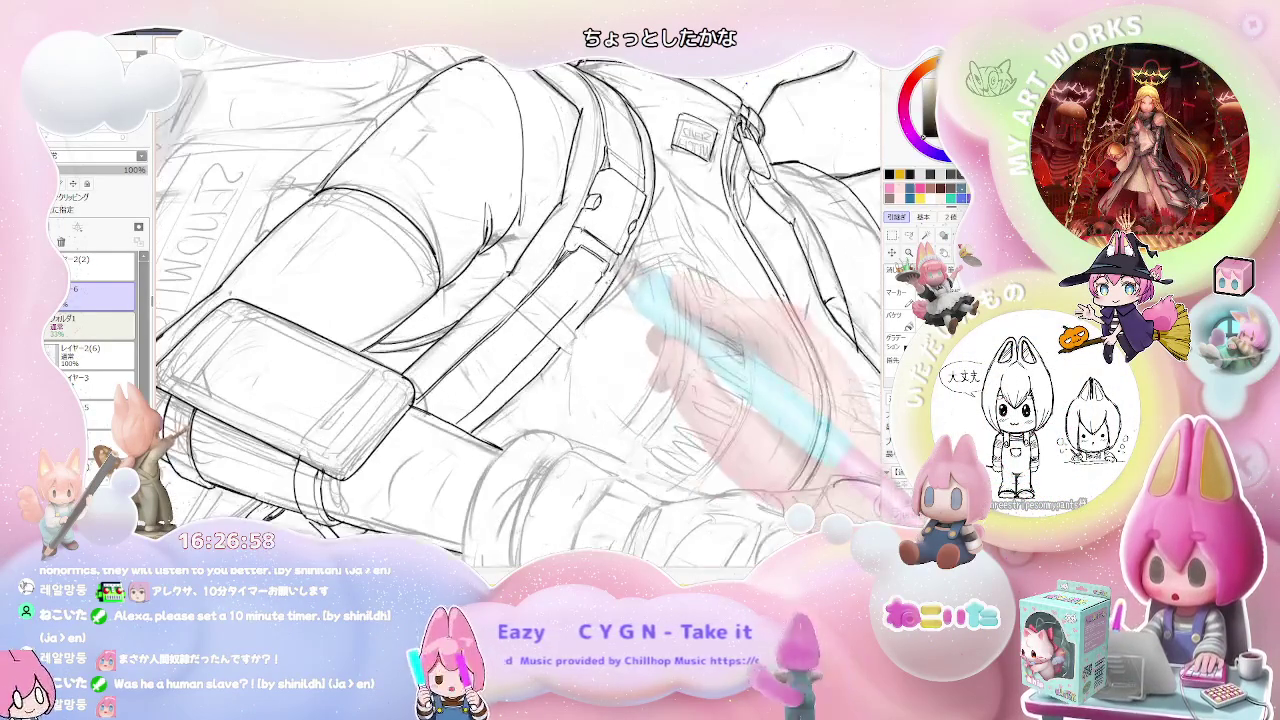
scroll(613, 270, up, 2)
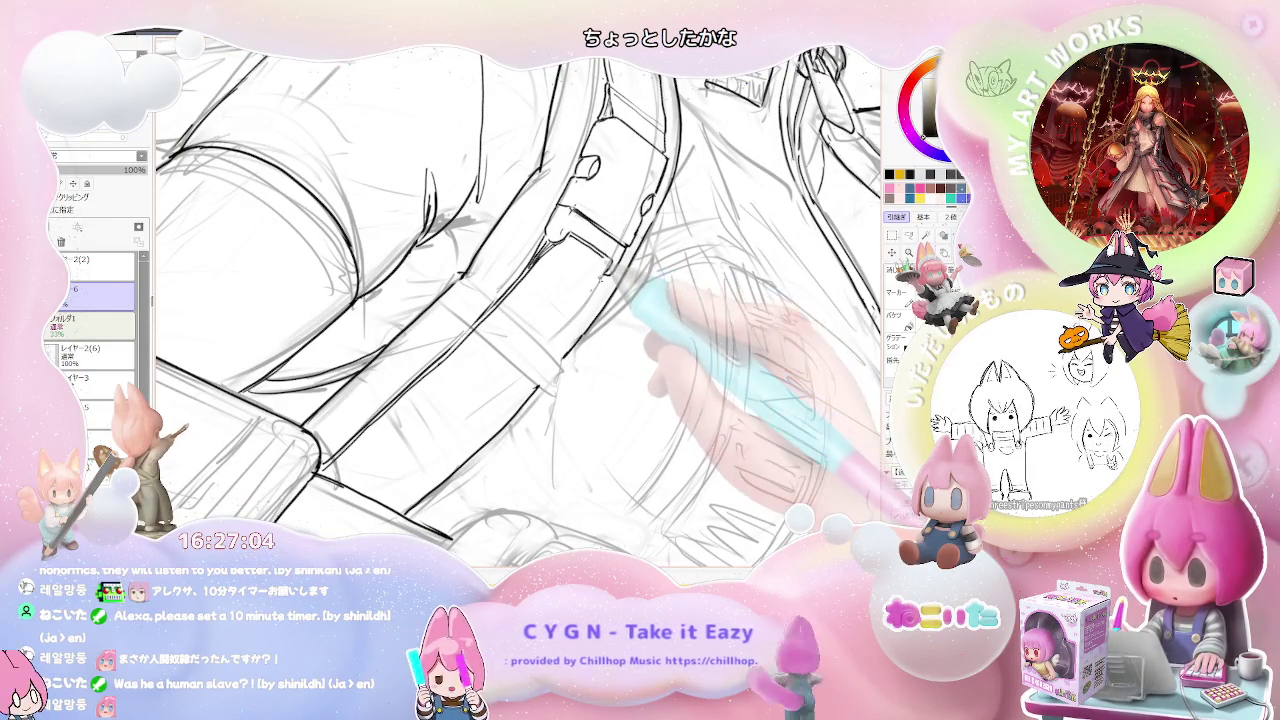
- Zoom in on the buckle and ink a short line across the buckle strap
scroll(613, 300, down, 2)
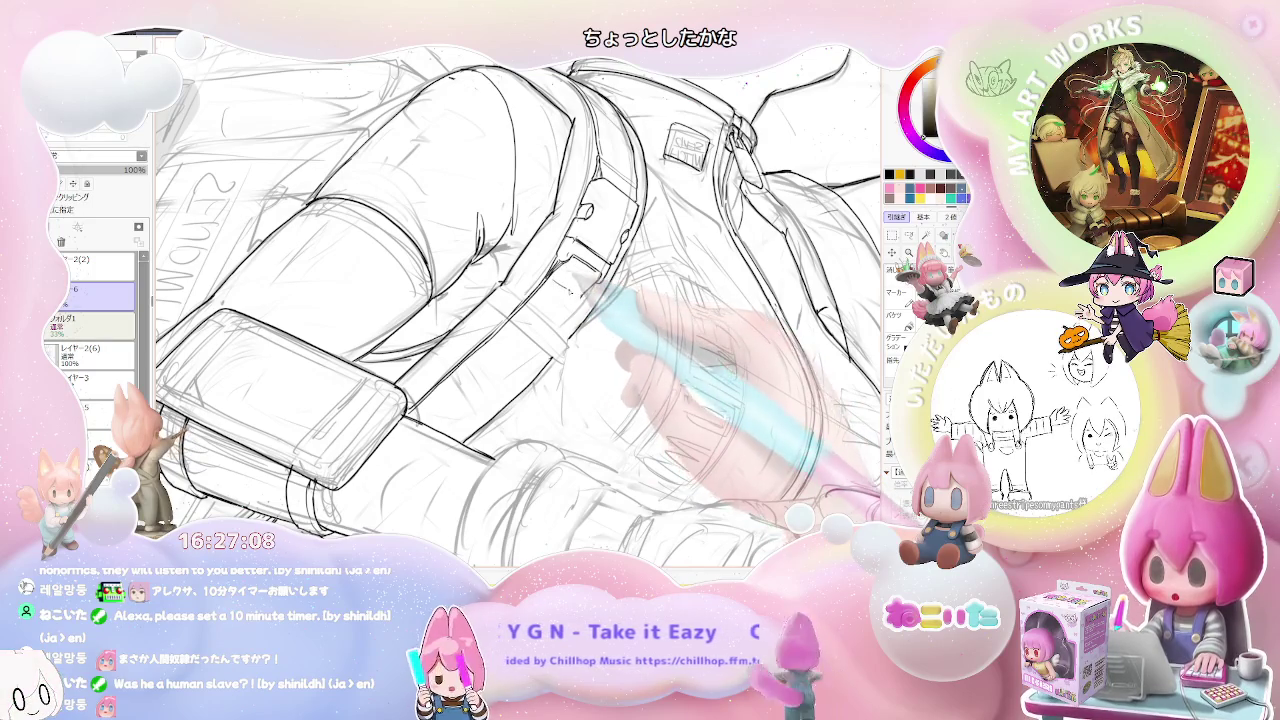
scroll(572, 284, up, 1)
scroll(560, 280, up, 1)
scroll(540, 272, up, 1)
scroll(515, 264, up, 1)
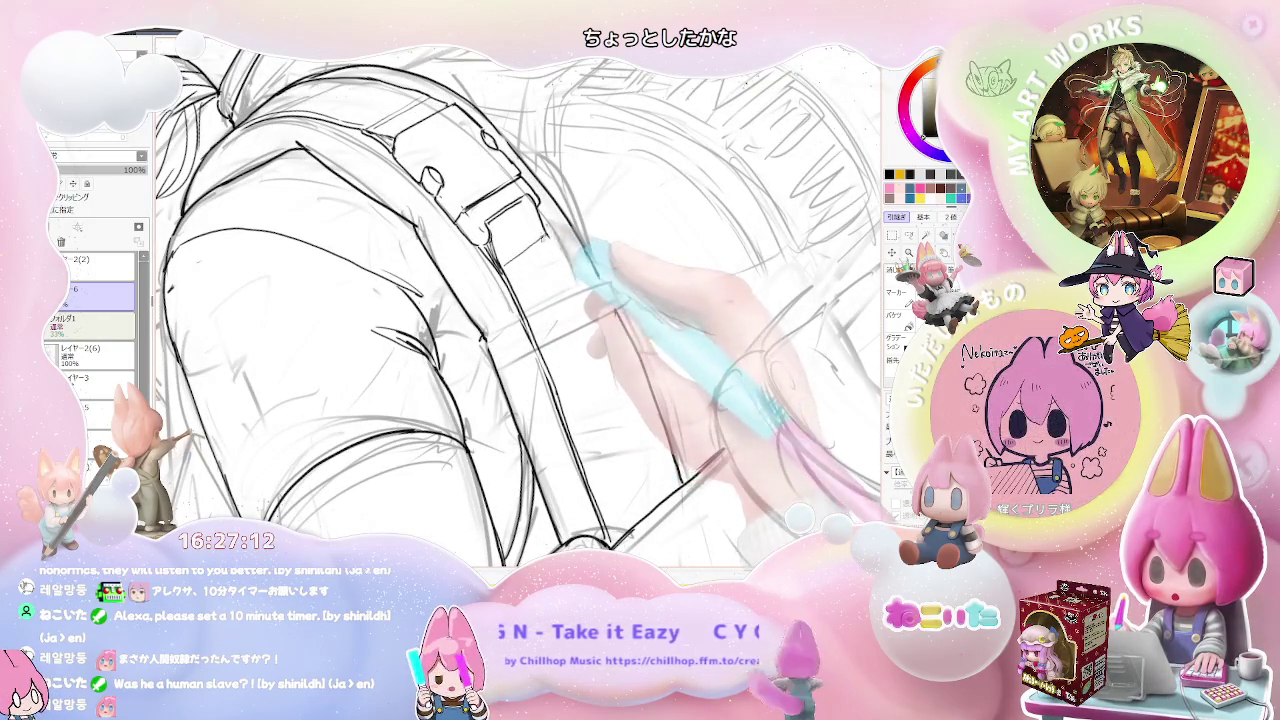
drag(503, 250, 530, 244)
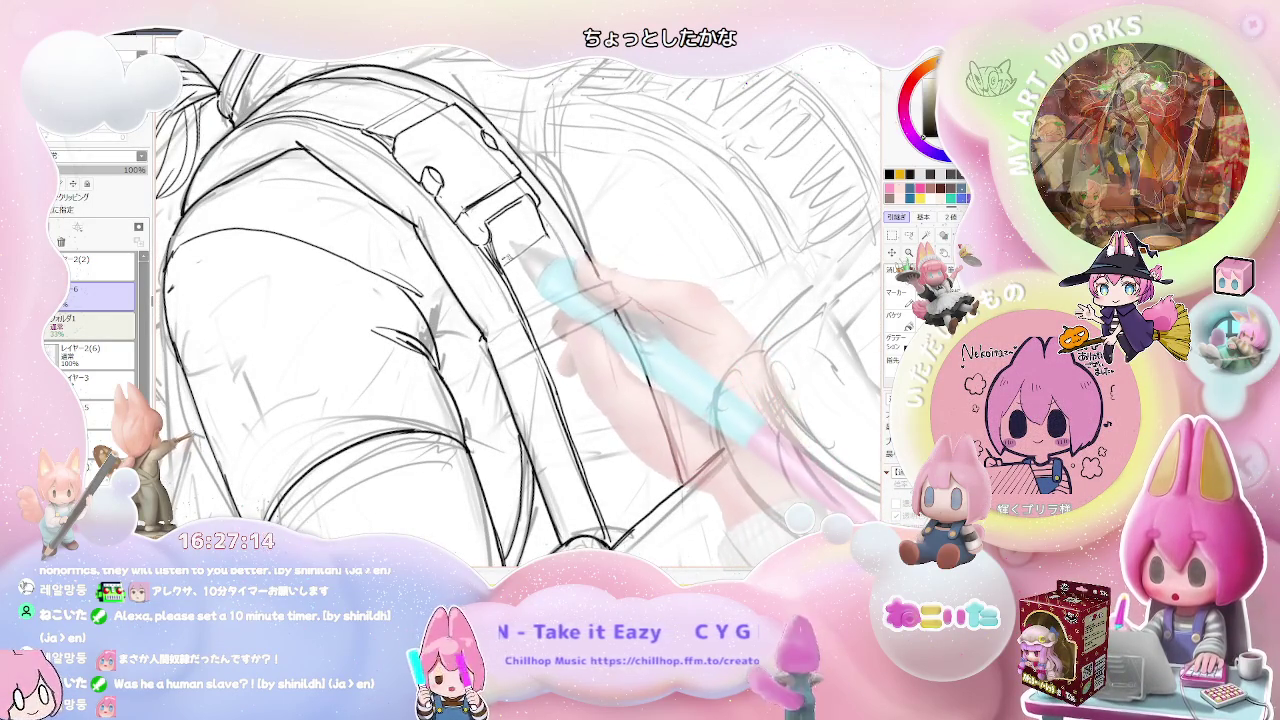
scroll(580, 245, down, 1)
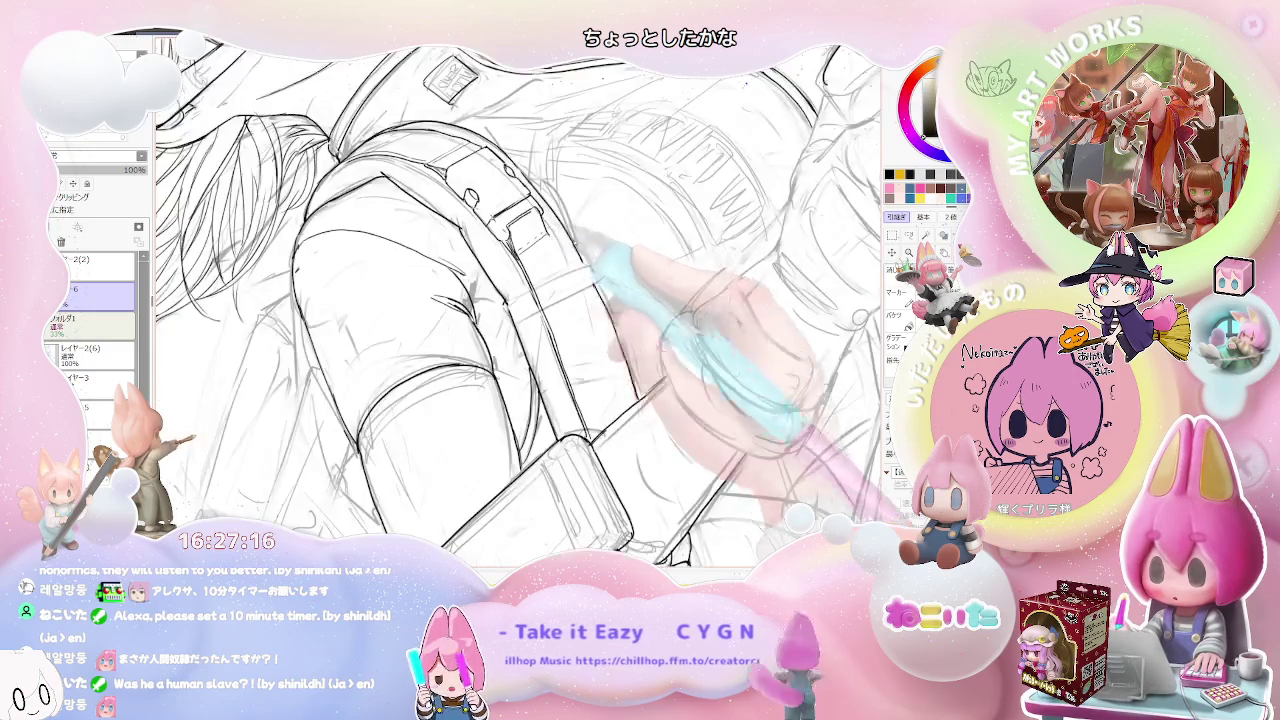
scroll(585, 270, down, 1)
scroll(595, 300, down, 1)
scroll(600, 330, down, 1)
scroll(601, 342, up, 2)
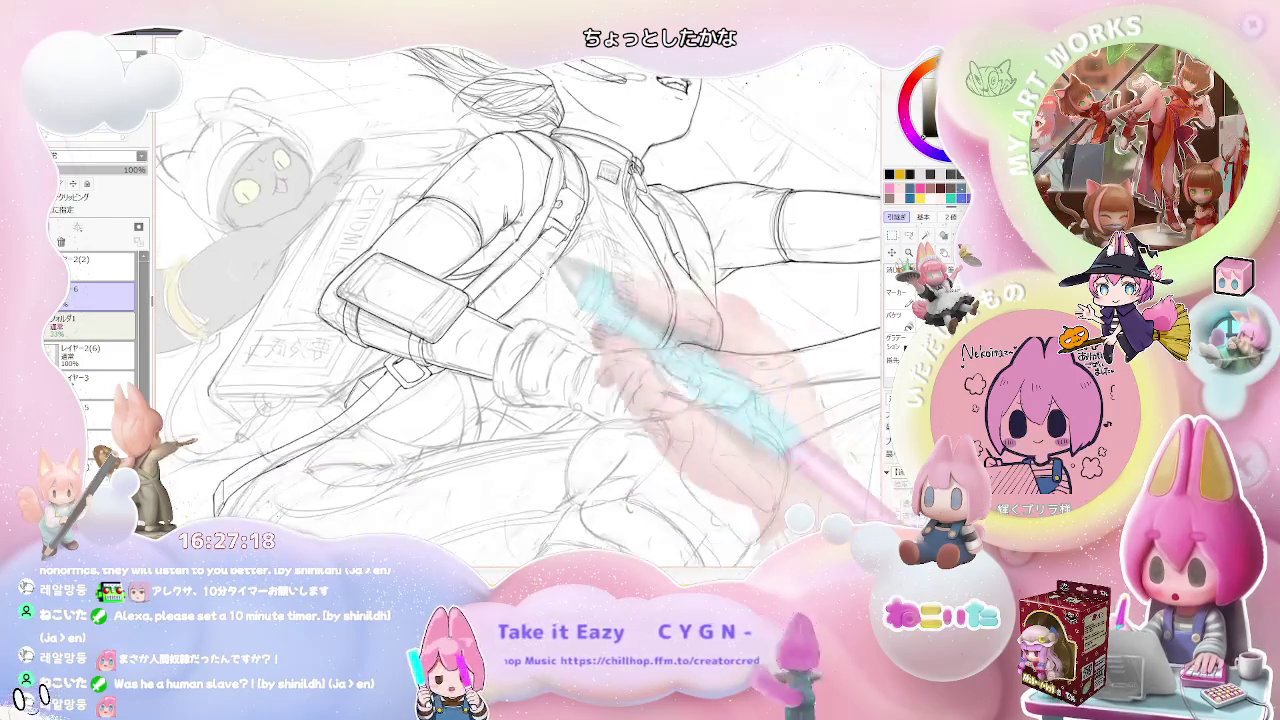
scroll(540, 300, up, 2)
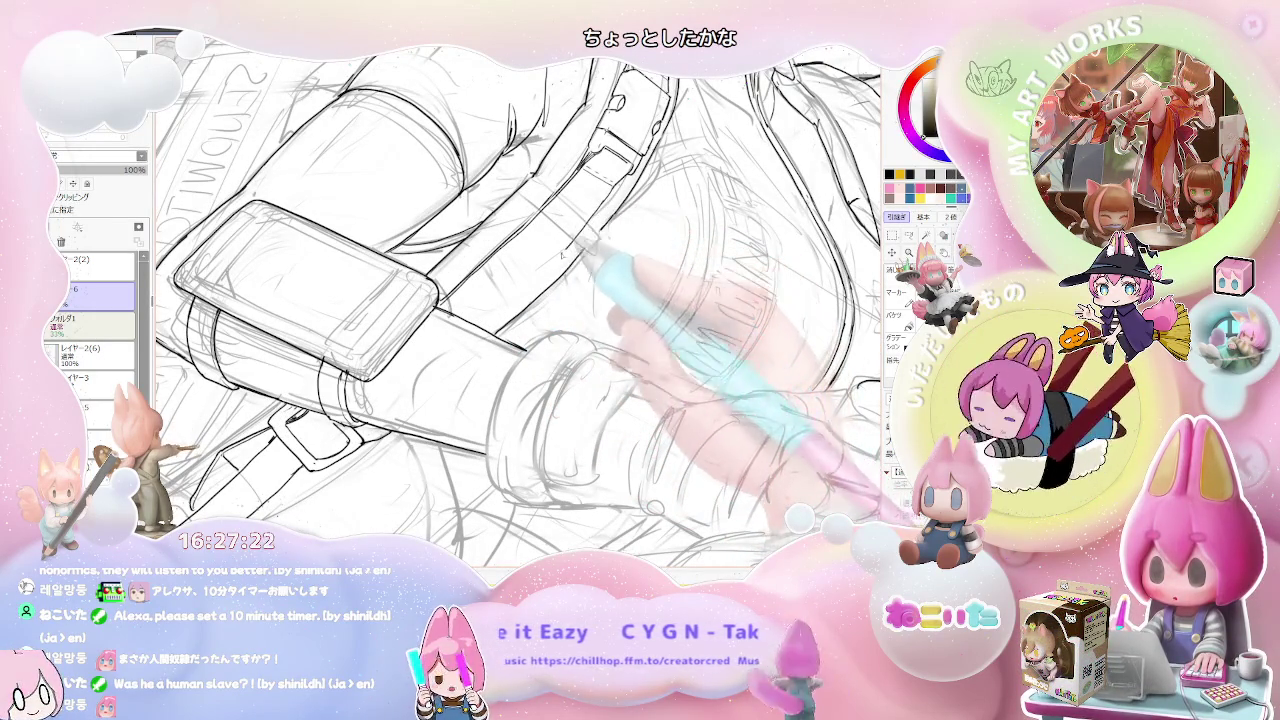
scroll(560, 290, down, 1)
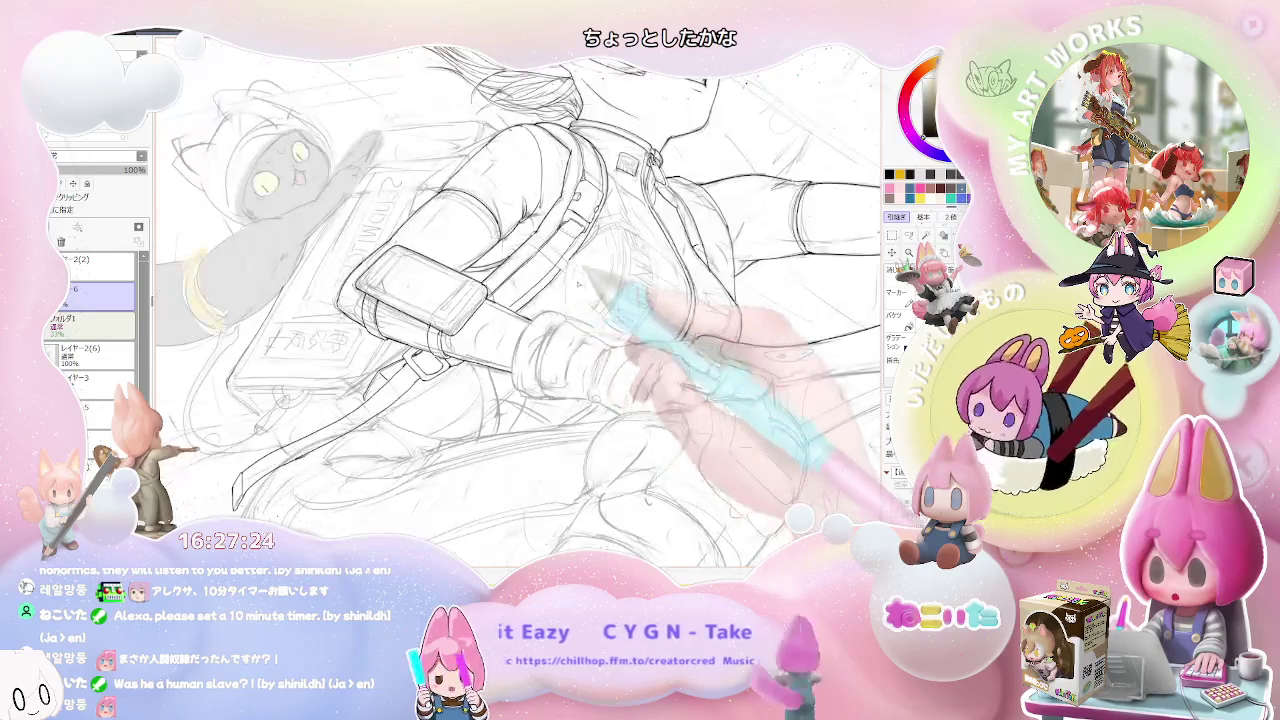
- Angle the view onto the shoulder strap, then zoom out with the figure upright
drag(520, 300, 600, 280)
key(End)
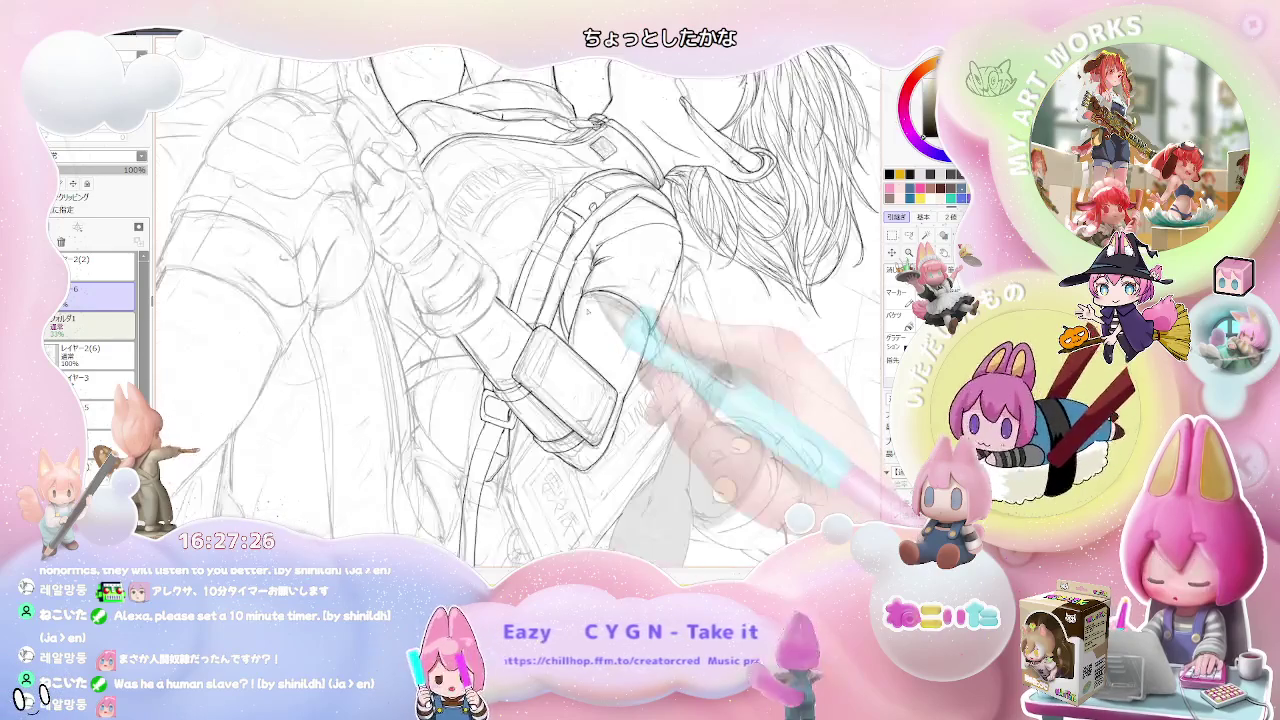
scroll(520, 300, up, 2)
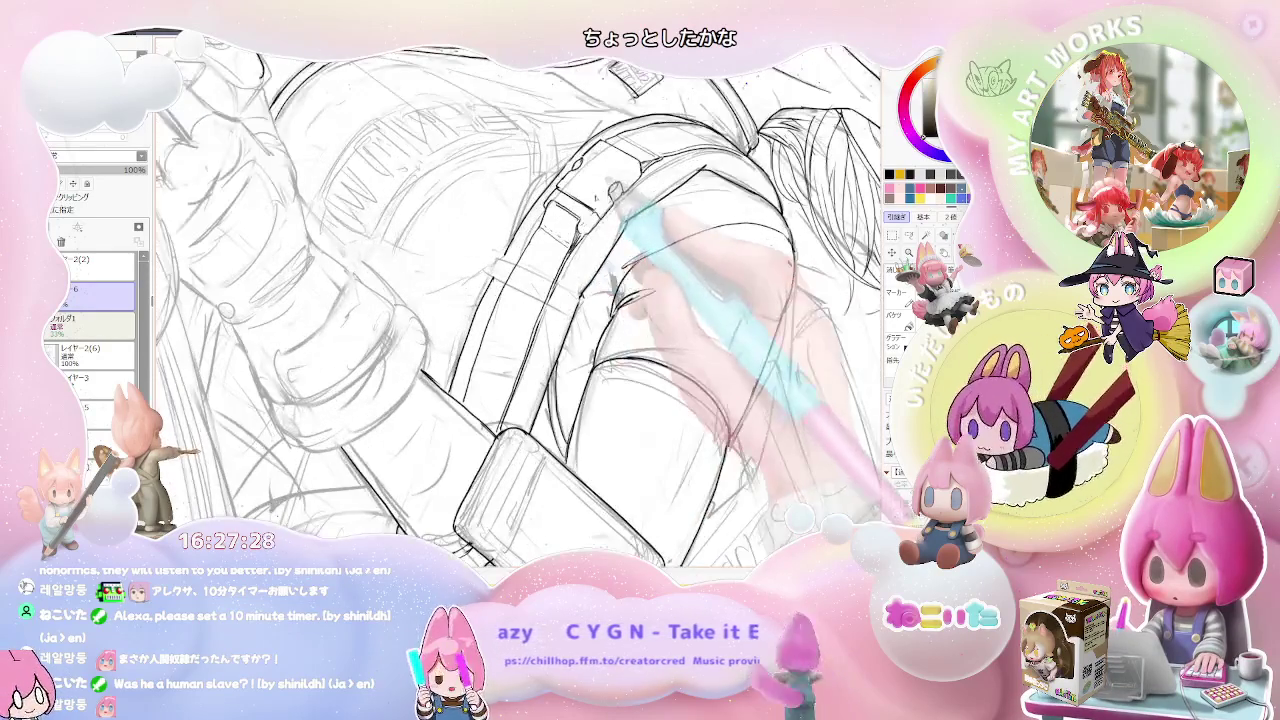
scroll(520, 300, up, 2)
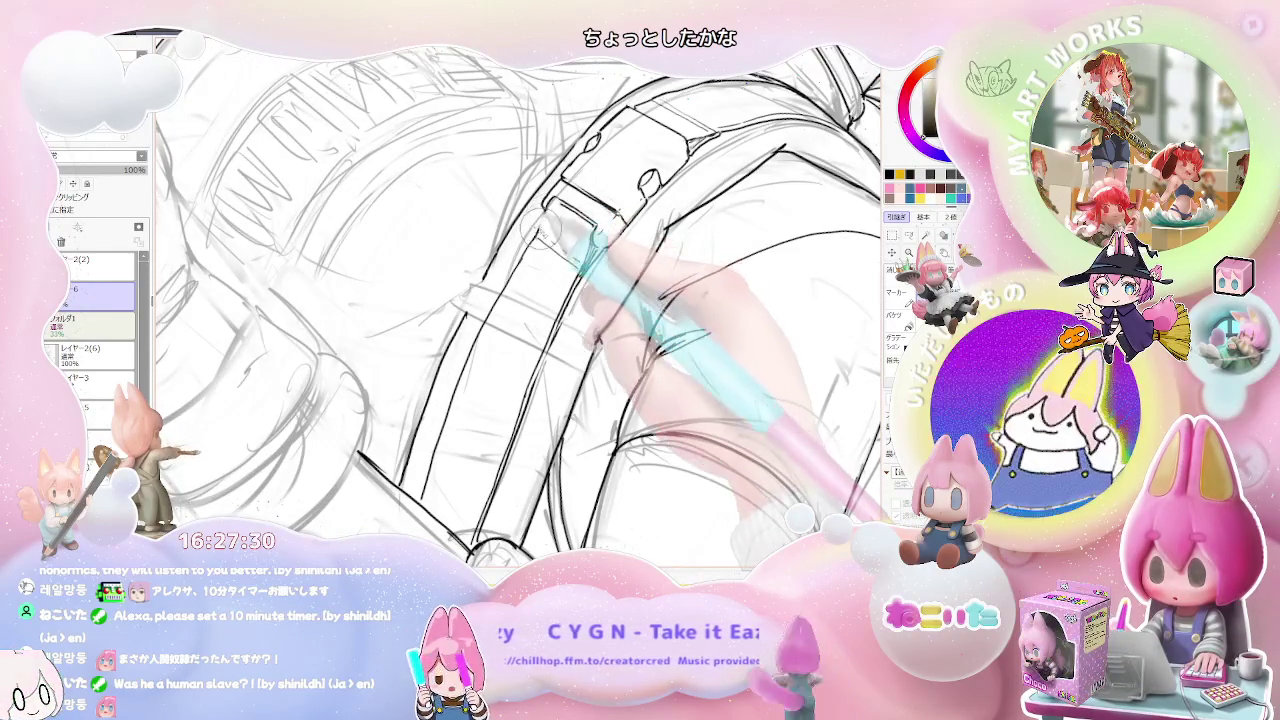
scroll(520, 300, down, 2)
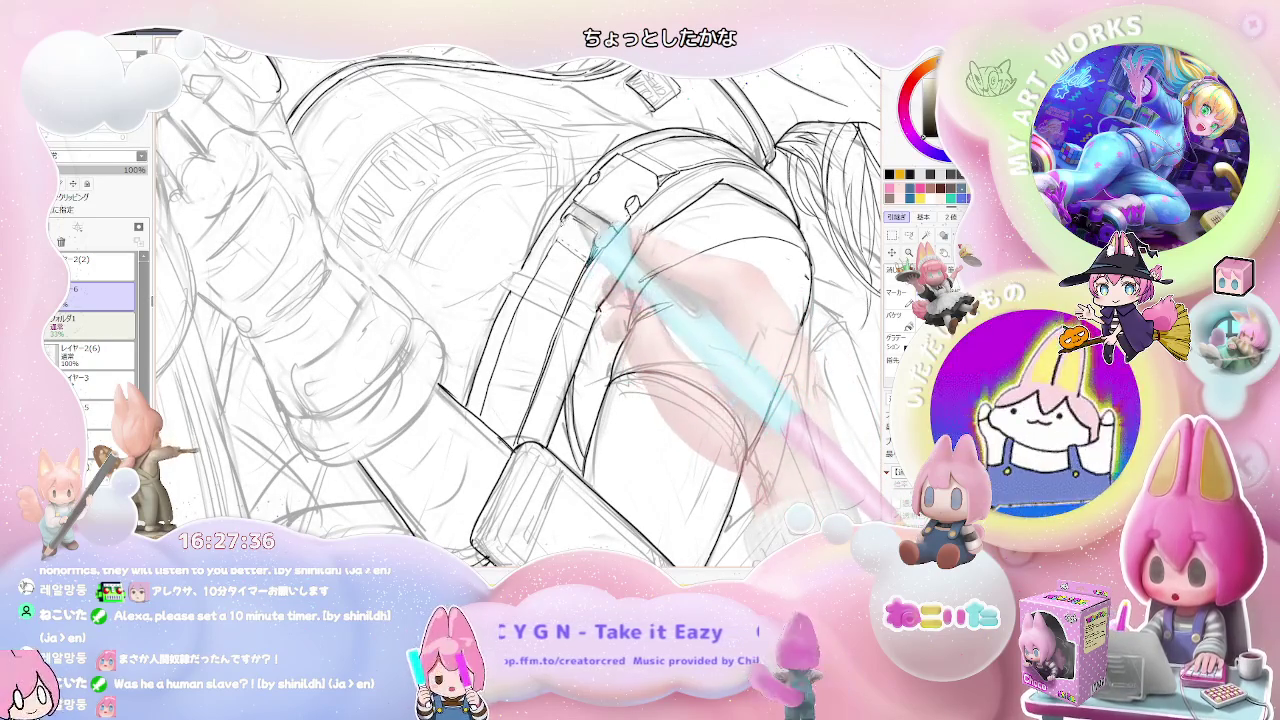
scroll(520, 300, up, 2)
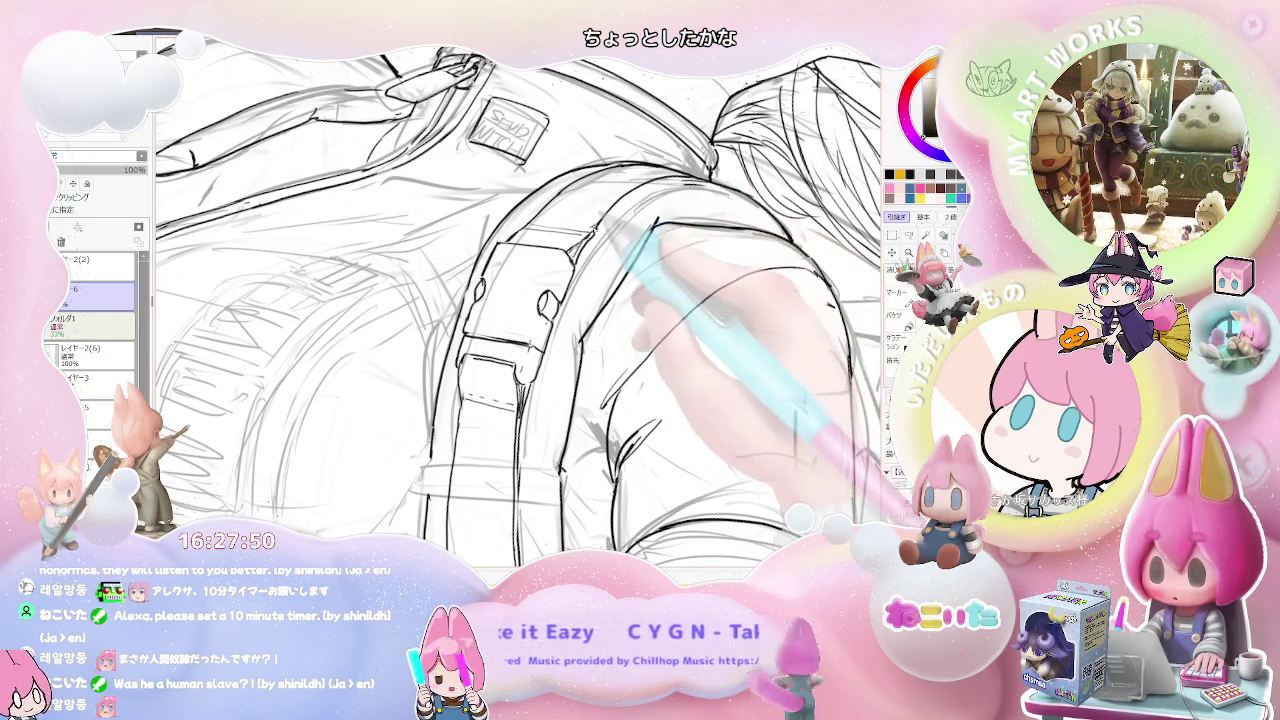
key(ctrl+minus)
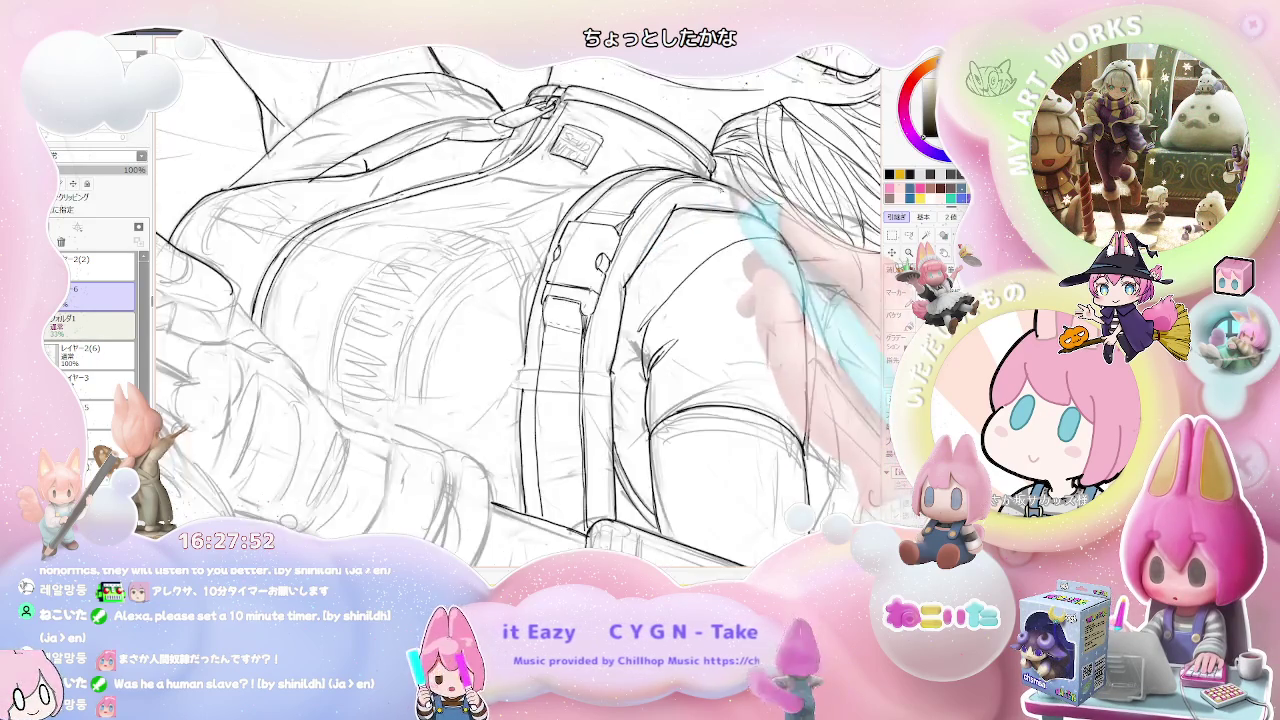
key(ctrl+minus)
key(ctrl+minus)
key(Delete)
key(Delete)
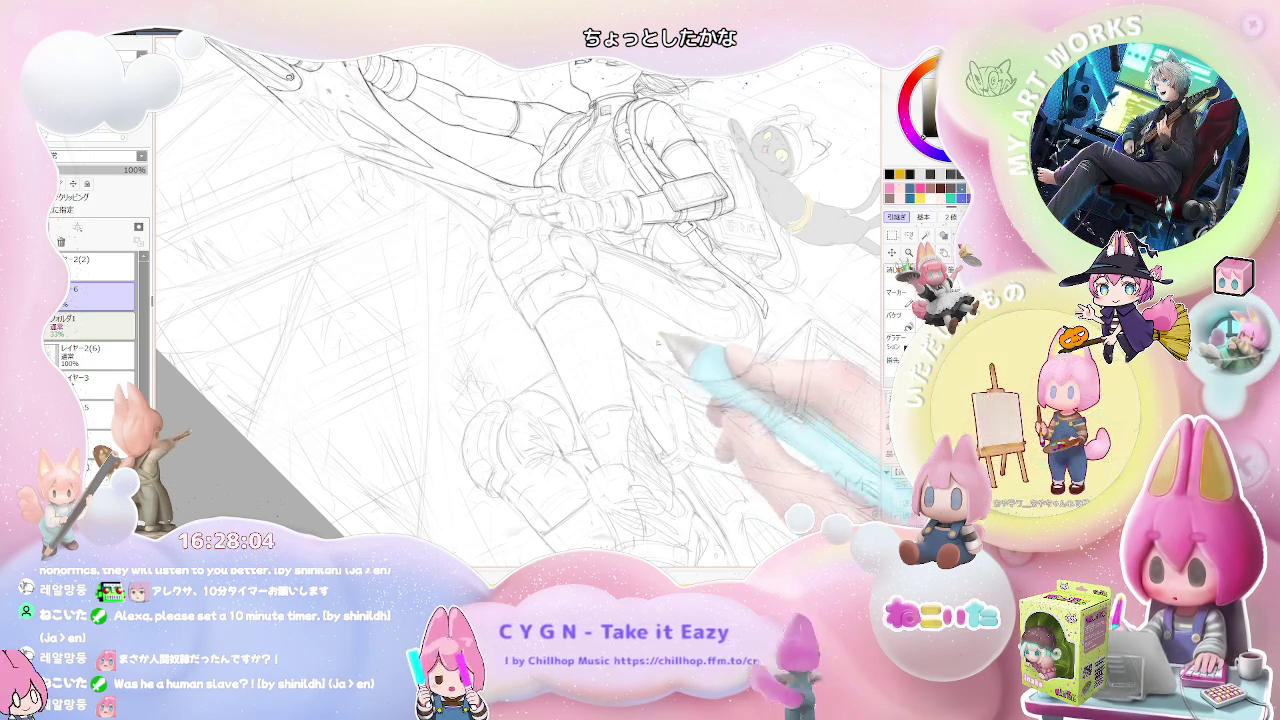
- Ink the bag pouch outline near the upper body, zooming in and out around it
drag(640, 300, 520, 400)
scroll(516, 397, up, 5)
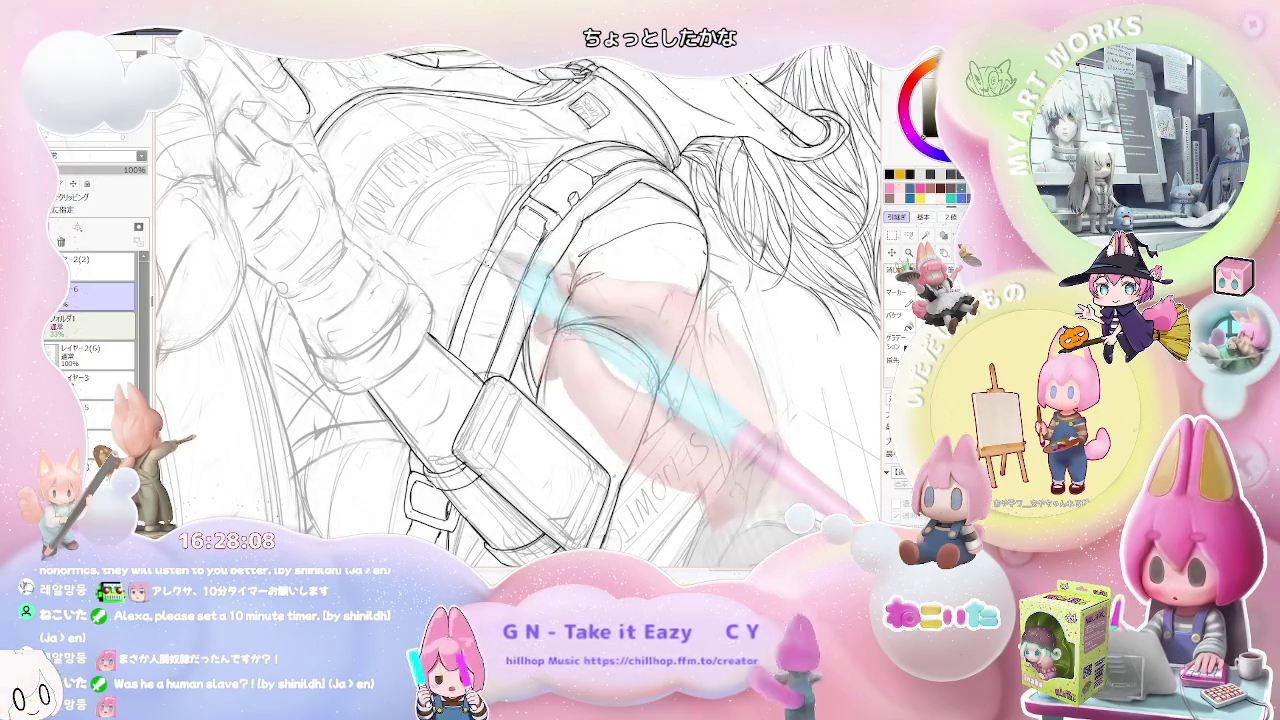
drag(540, 270, 510, 330)
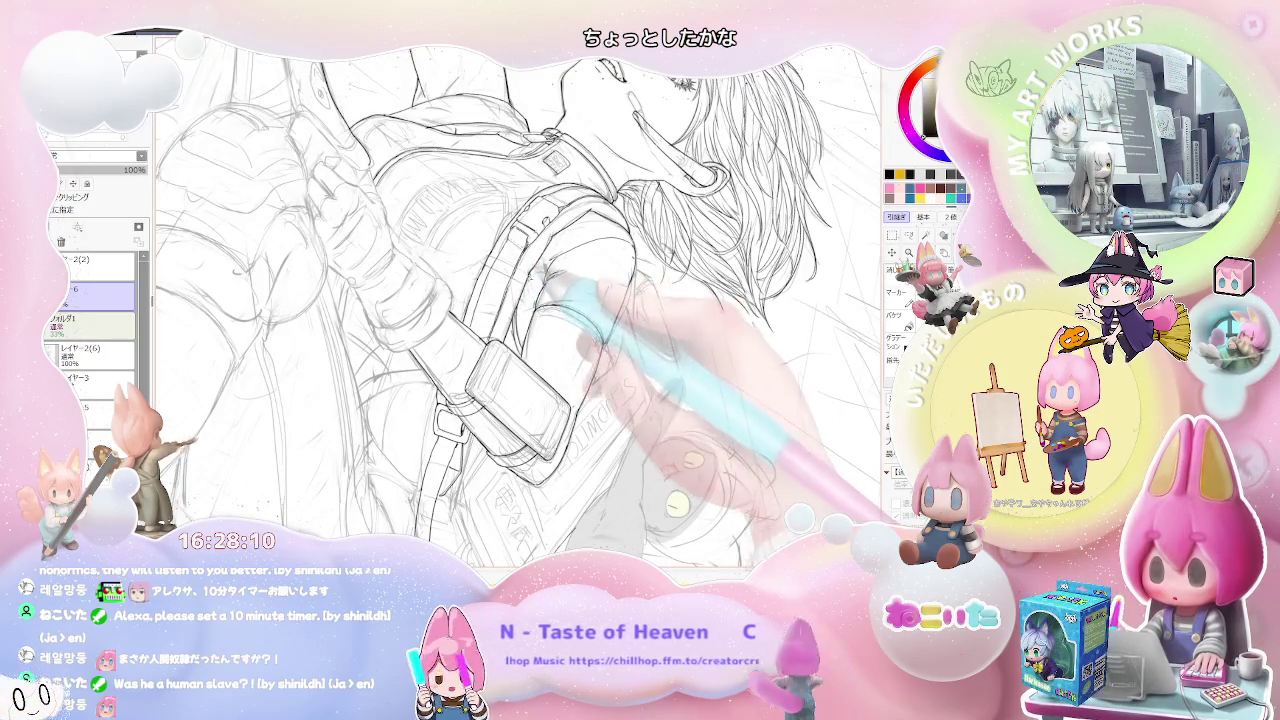
scroll(516, 307, down, 5)
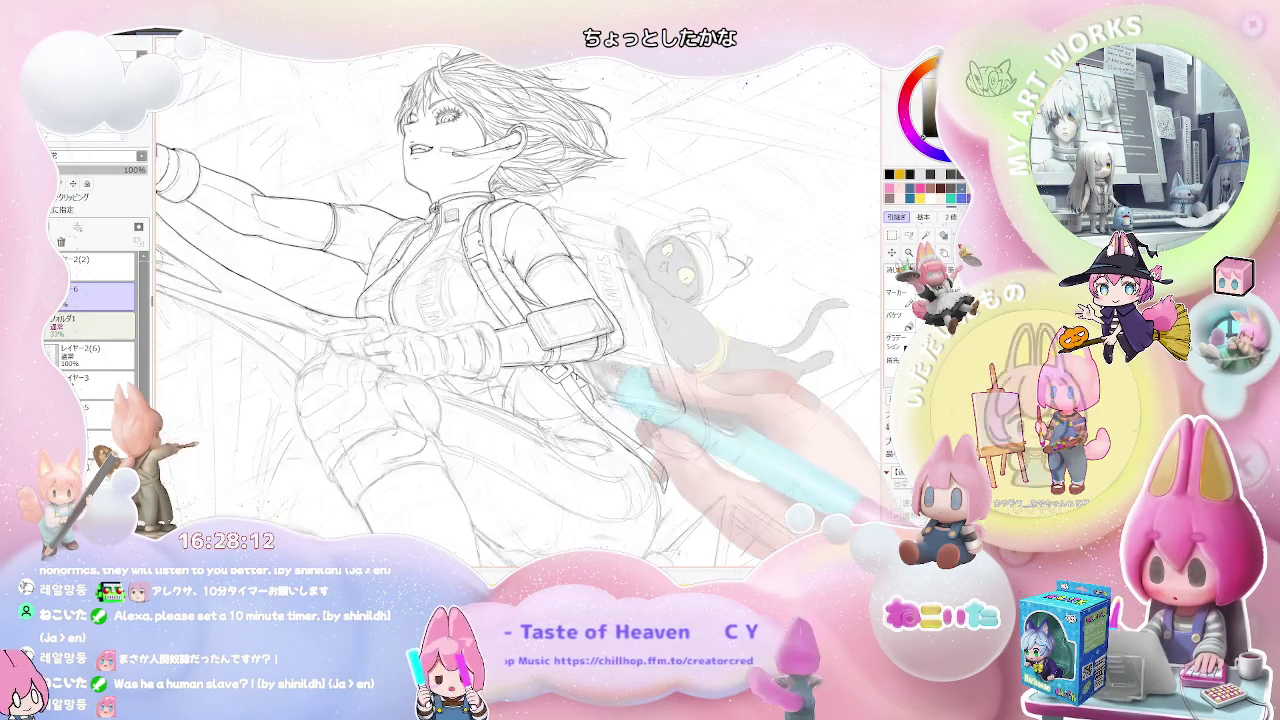
scroll(516, 307, up, 3)
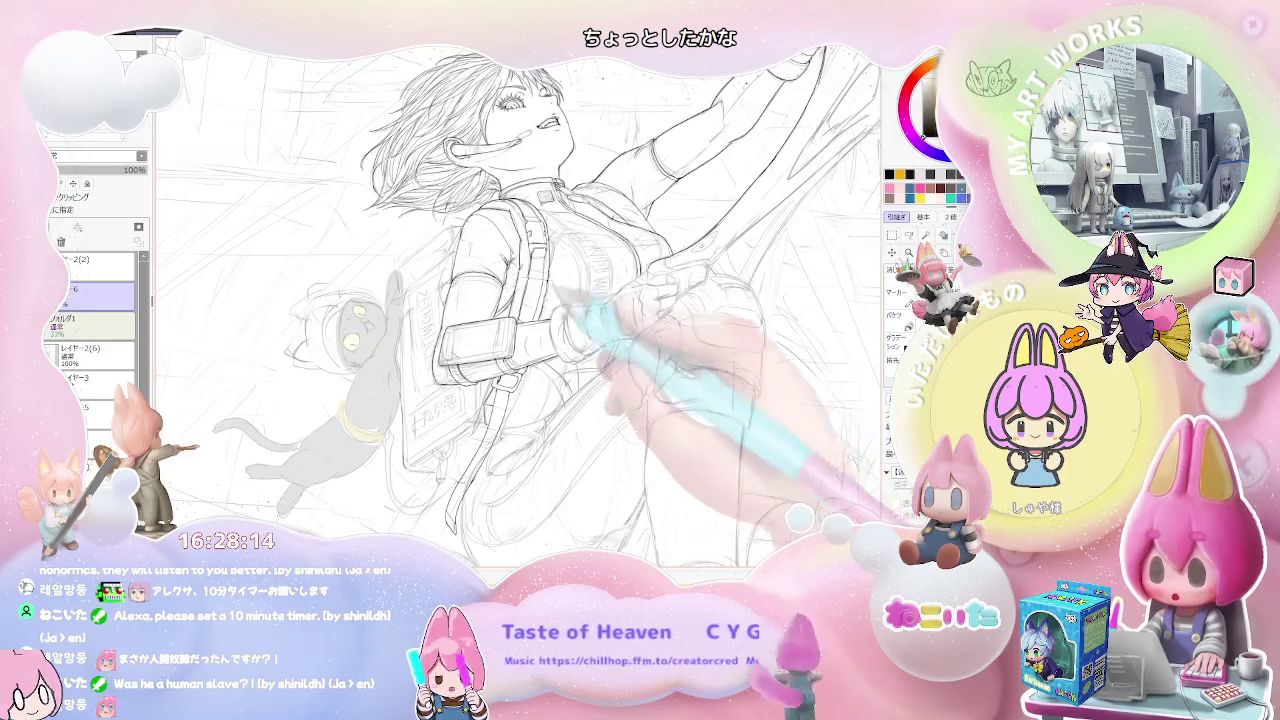
scroll(516, 307, up, 3)
scroll(533, 258, up, 1)
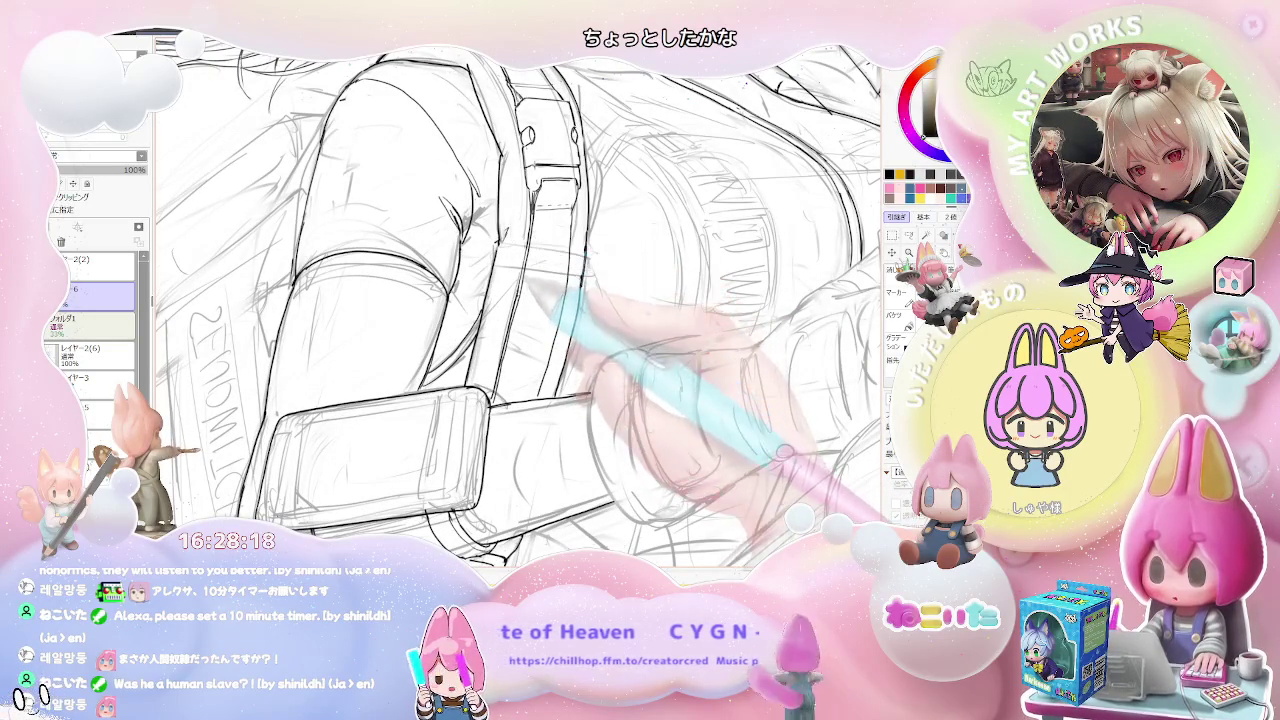
scroll(516, 307, down, 4)
scroll(516, 307, up, 1)
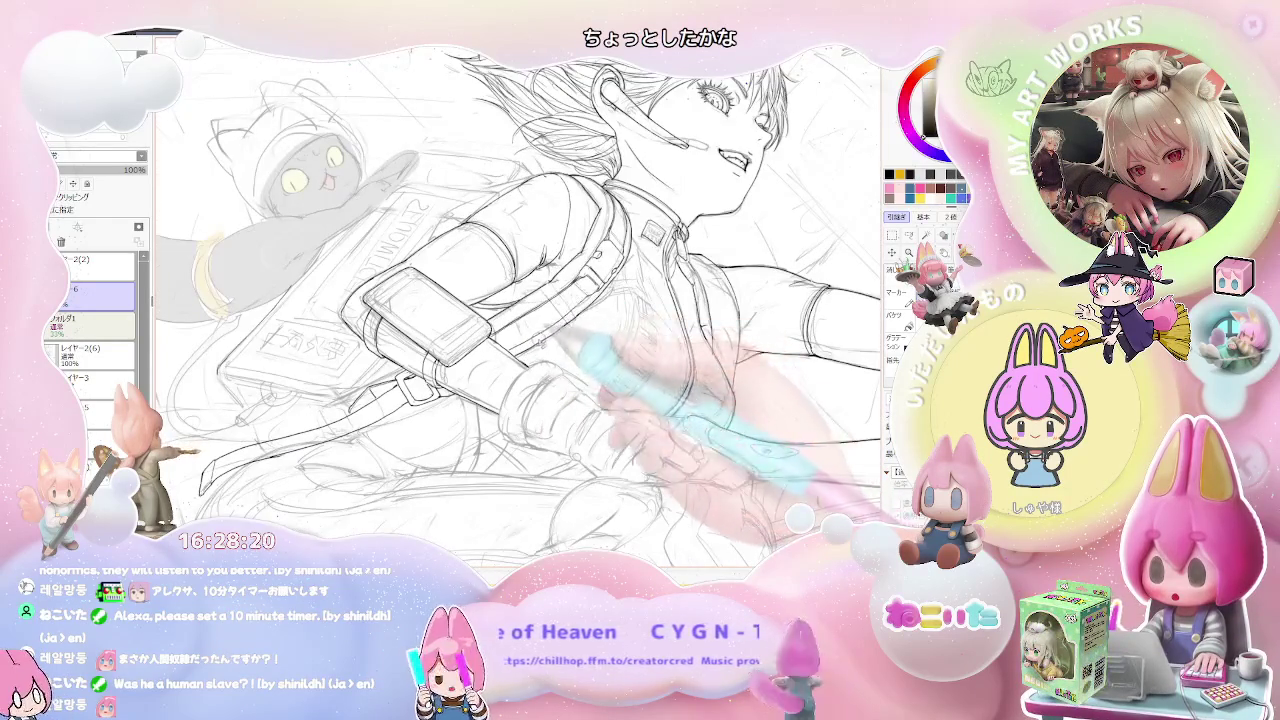
scroll(545, 340, up, 3)
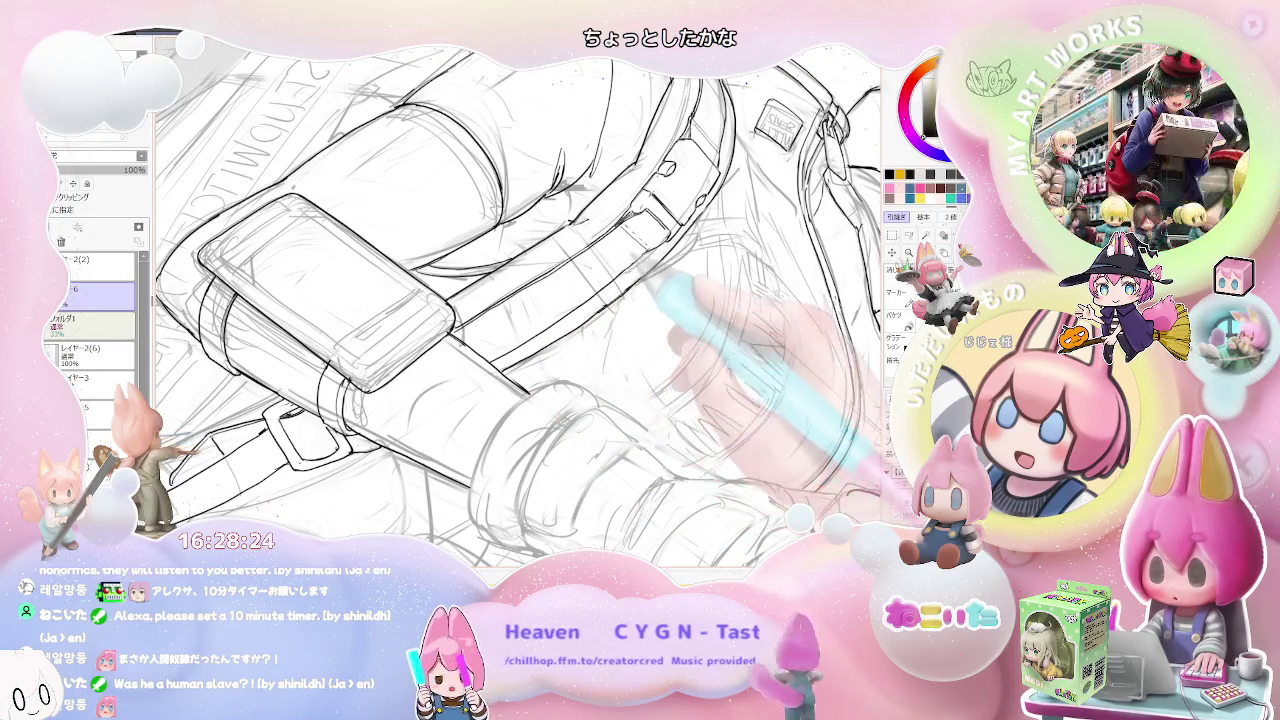
scroll(518, 307, down, 1)
scroll(518, 307, down, 3)
scroll(700, 270, up, 1)
scroll(680, 270, up, 1)
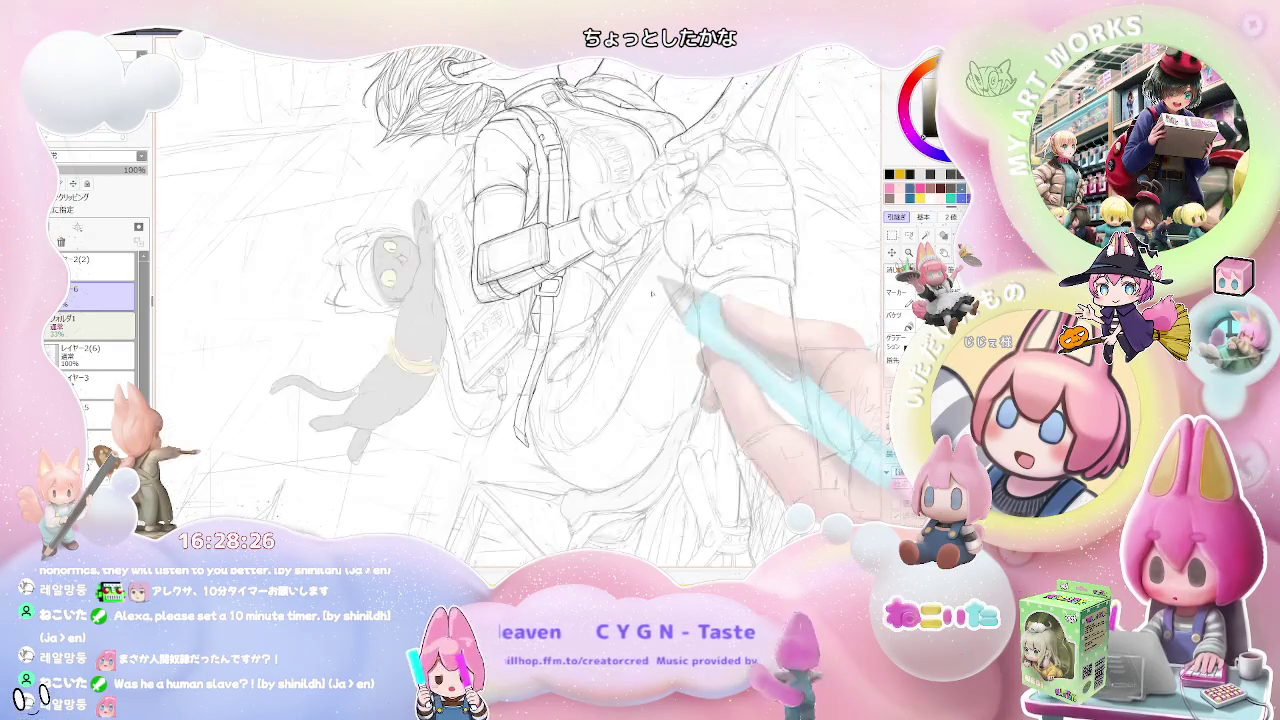
scroll(640, 270, up, 1)
scroll(600, 270, up, 1)
scroll(580, 262, up, 1)
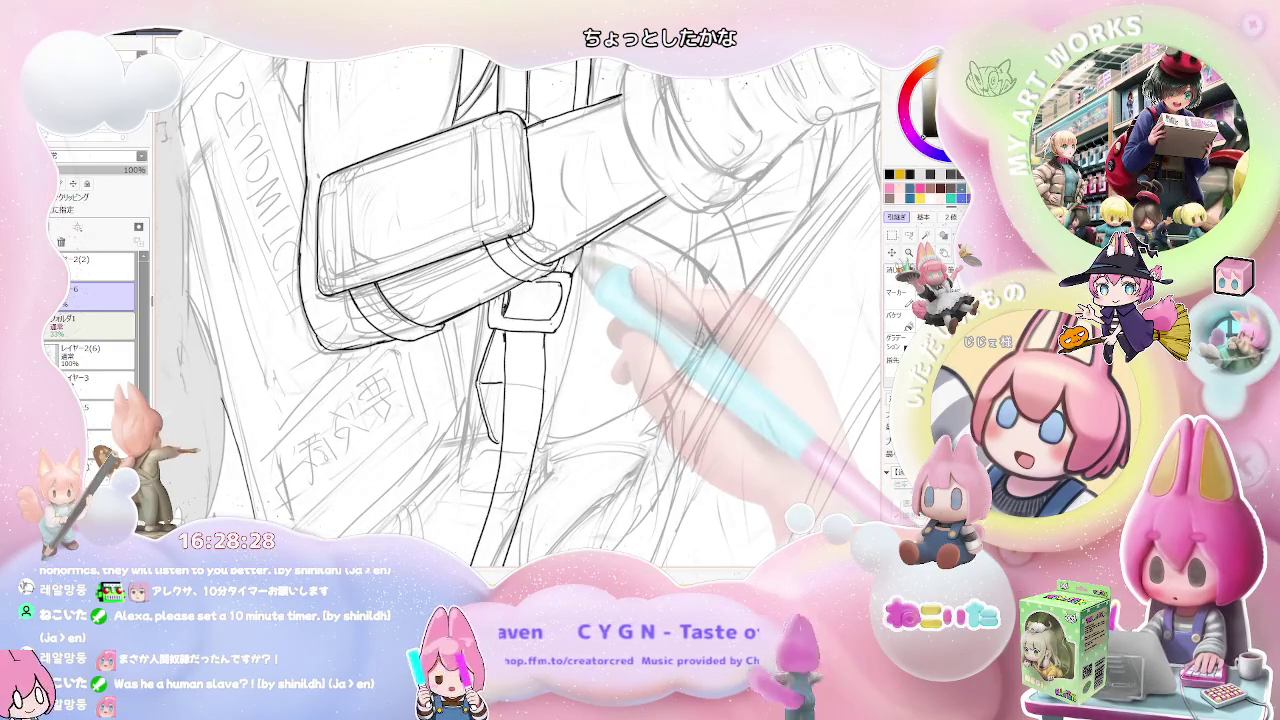
- Ink the pouch strap with the figure turned upright, then hide the sketch to check the lines
scroll(590, 255, down, 1)
scroll(590, 255, down, 1)
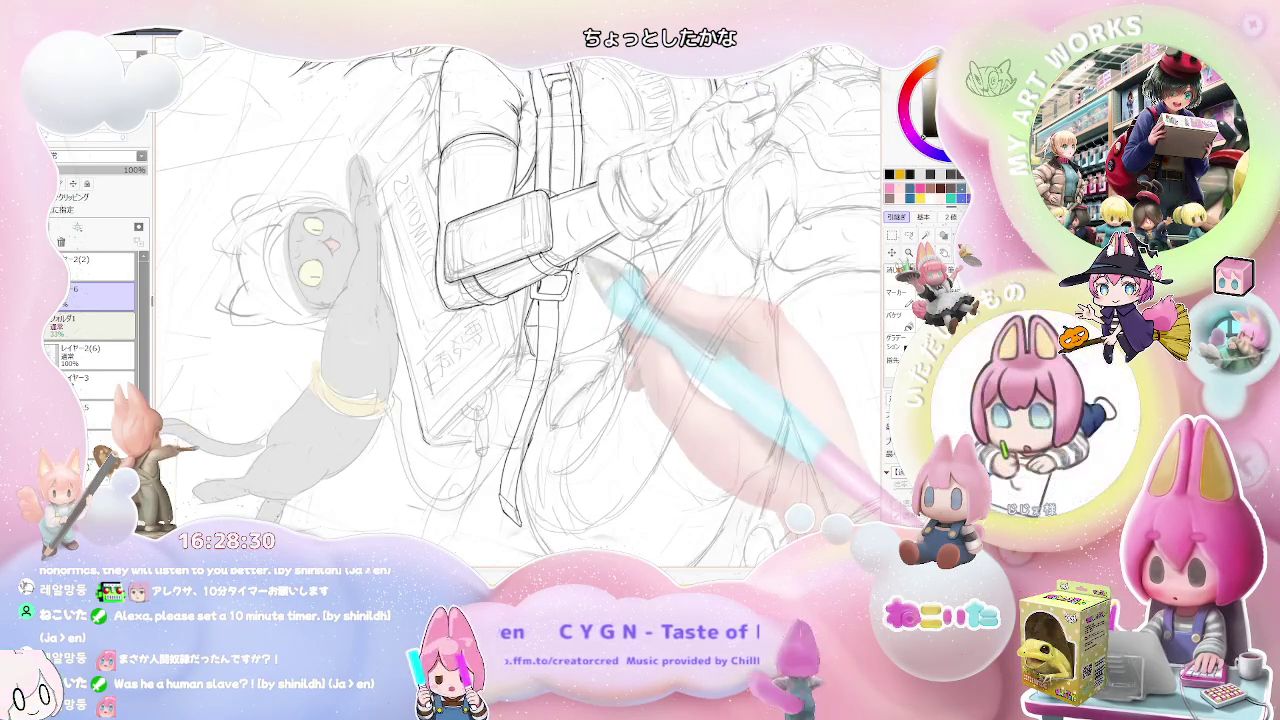
scroll(600, 270, down, 1)
key(End)
key(End)
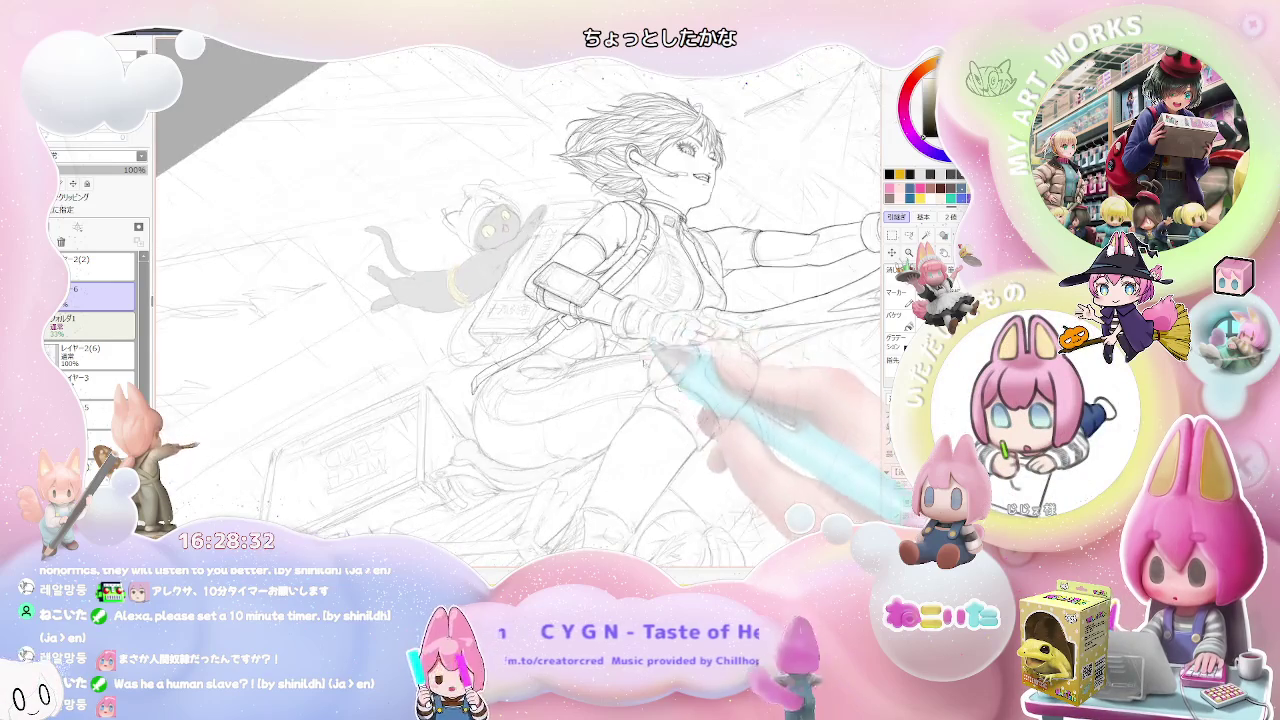
key(End)
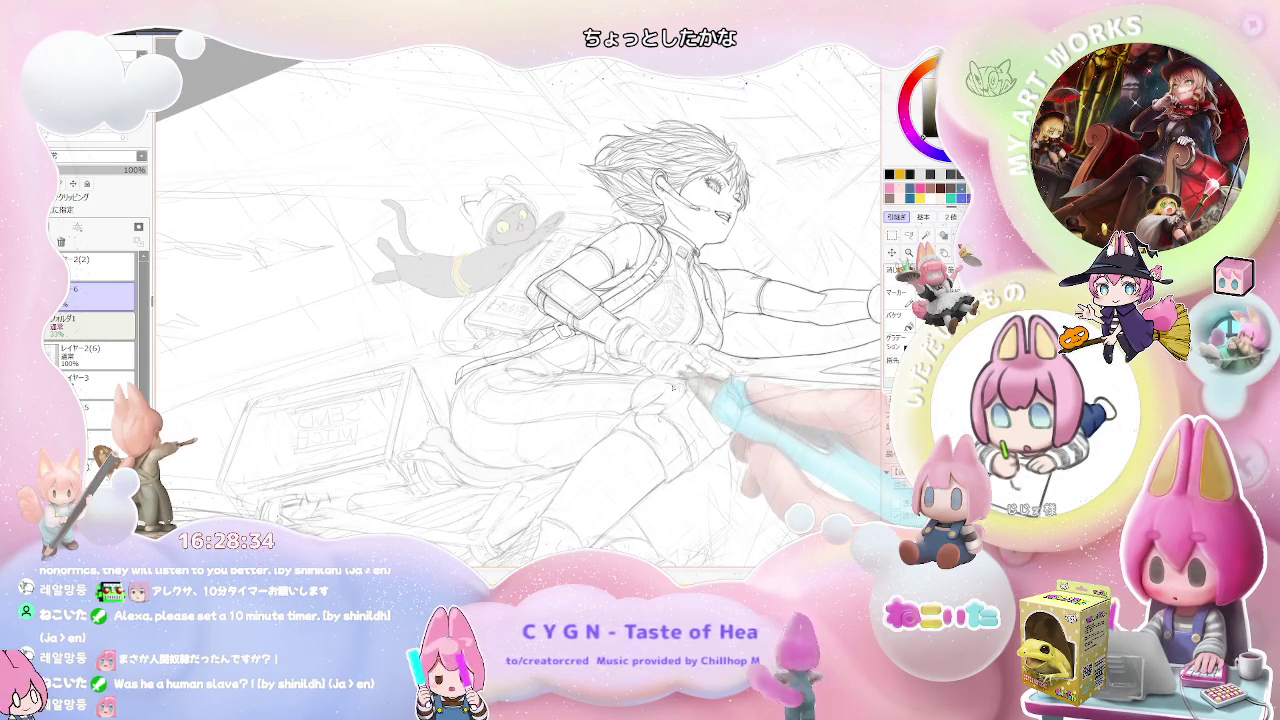
scroll(590, 300, up, 1)
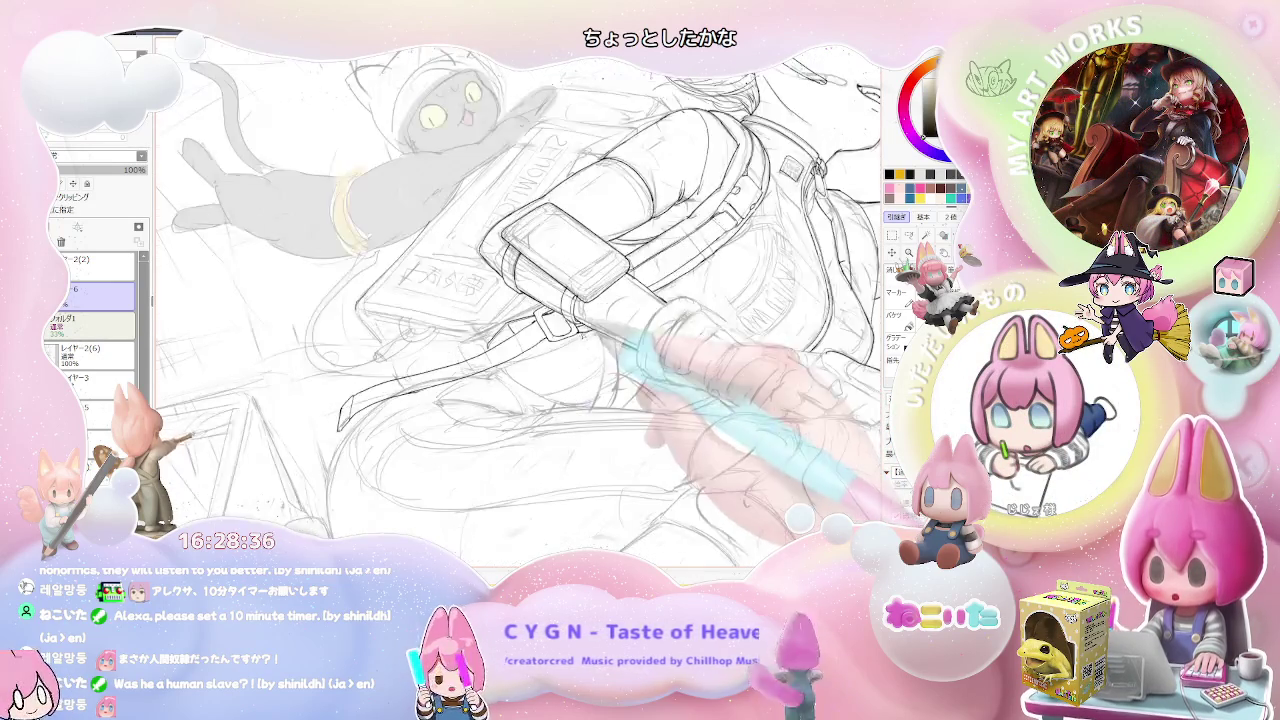
scroll(590, 300, up, 2)
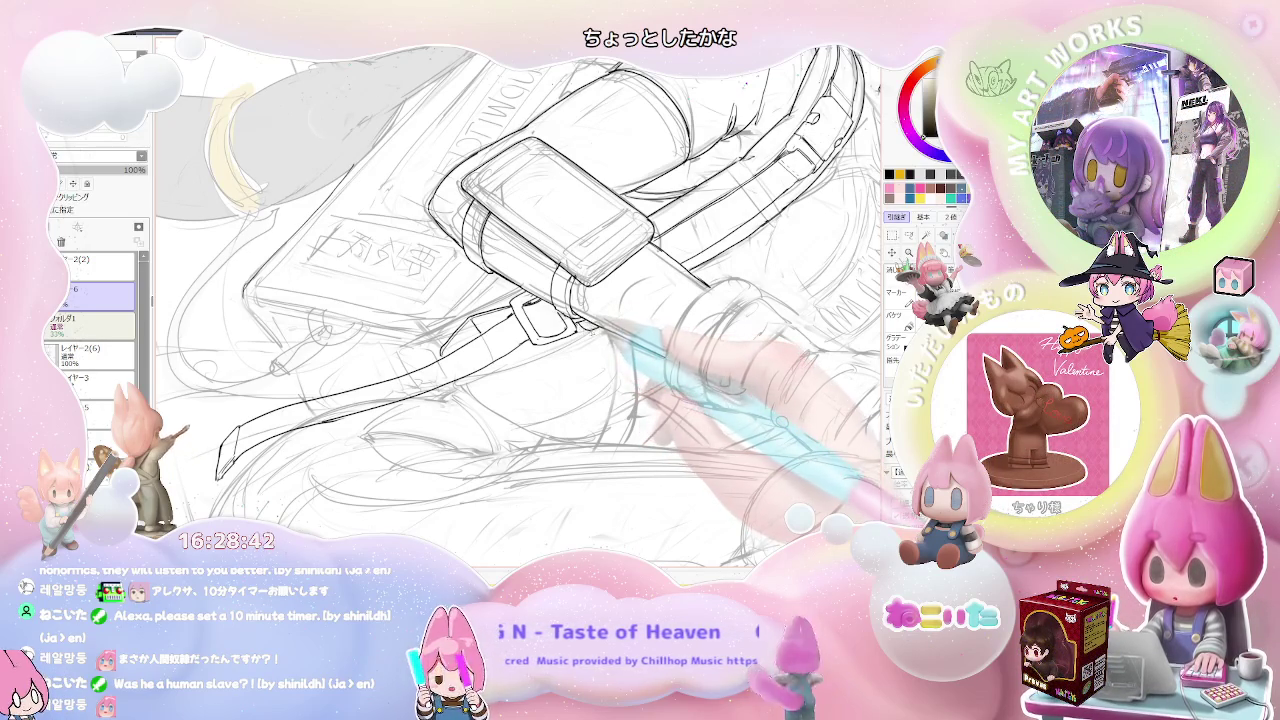
scroll(530, 300, up, 2)
scroll(530, 300, up, 1)
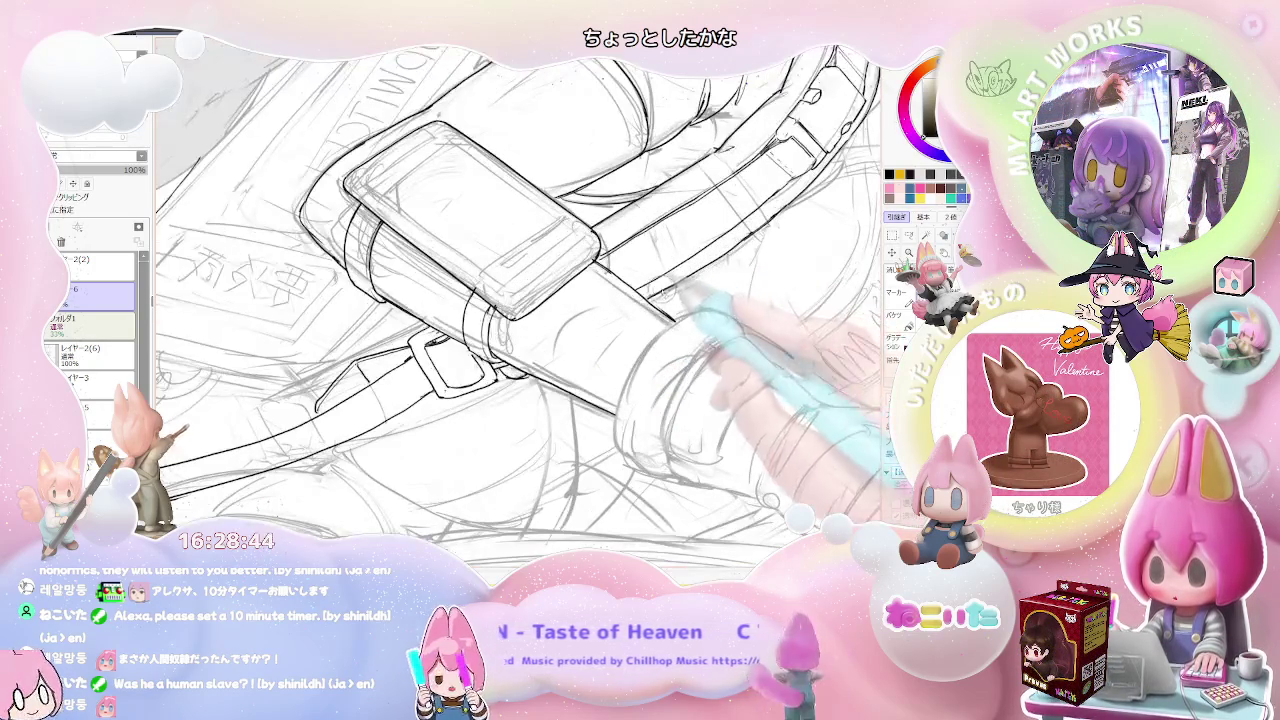
drag(697, 268, 579, 314)
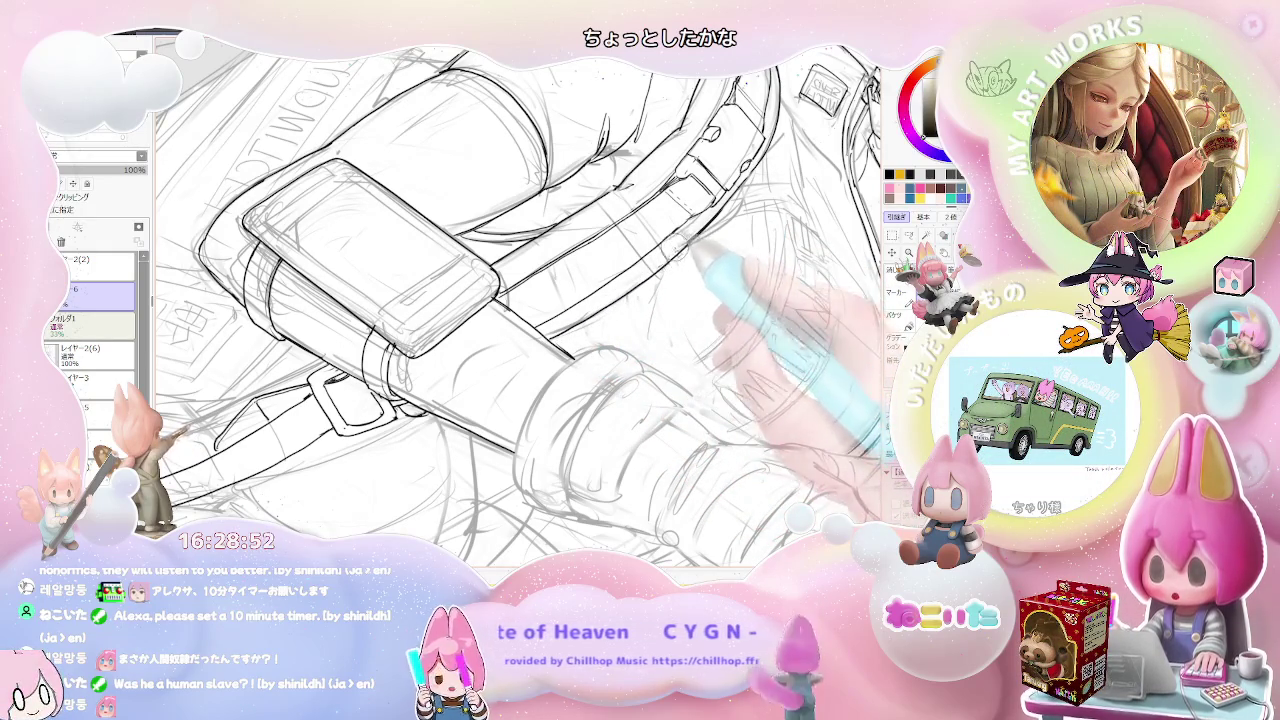
key(ctrl+plus)
key(ctrl+minus)
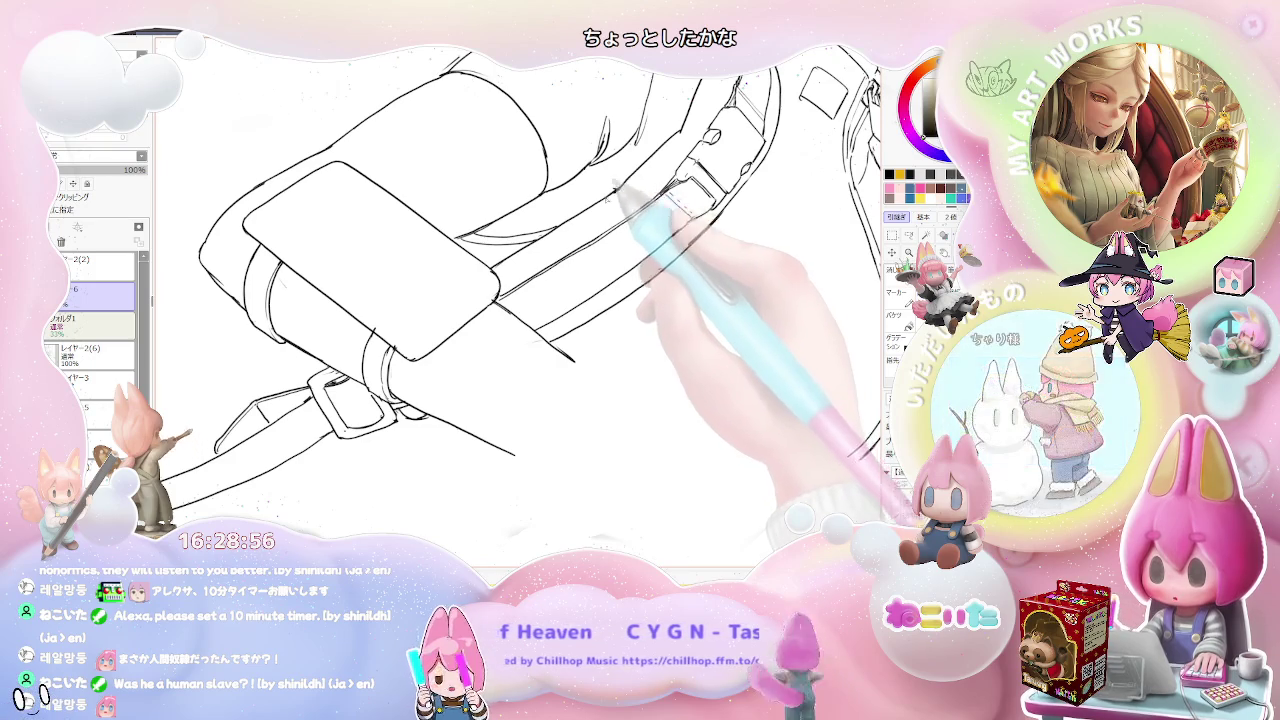
- Frame the bag and strap upright and close-up, and ink the strap buckle
key(ctrl+minus)
key(ctrl+minus)
key(ctrl+minus)
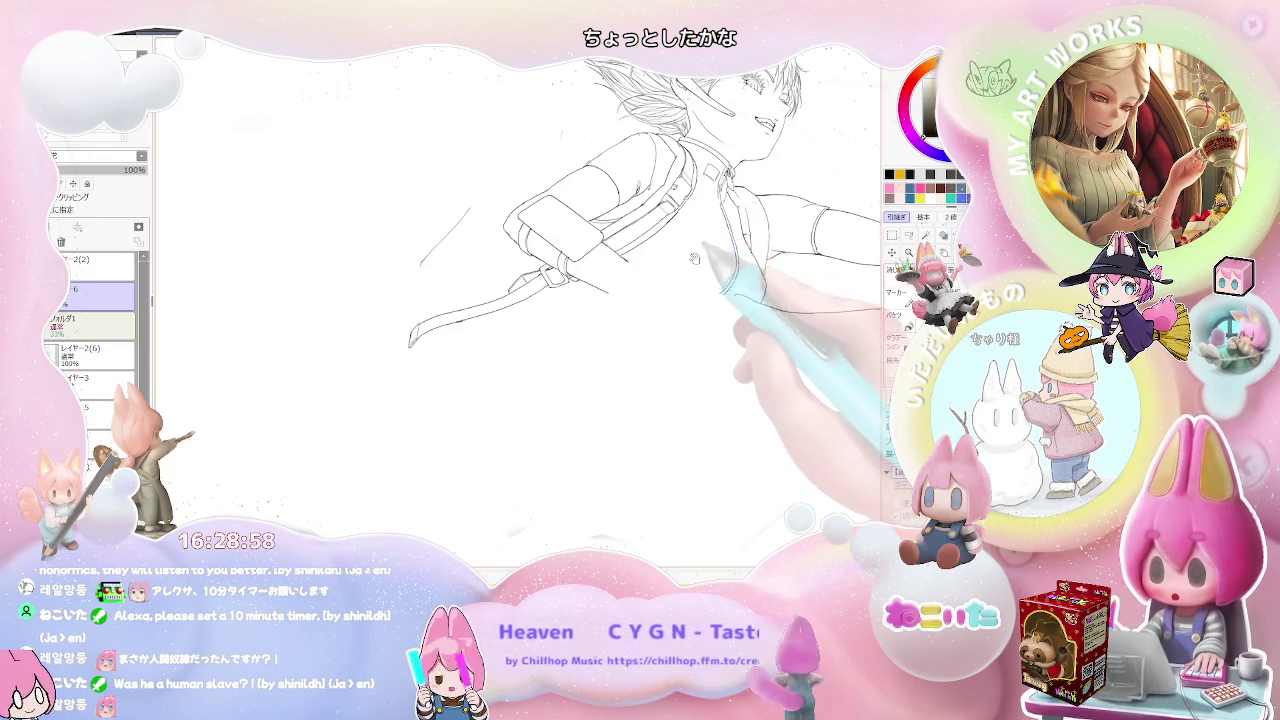
key(ctrl+minus)
key(ctrl+minus)
key(Delete)
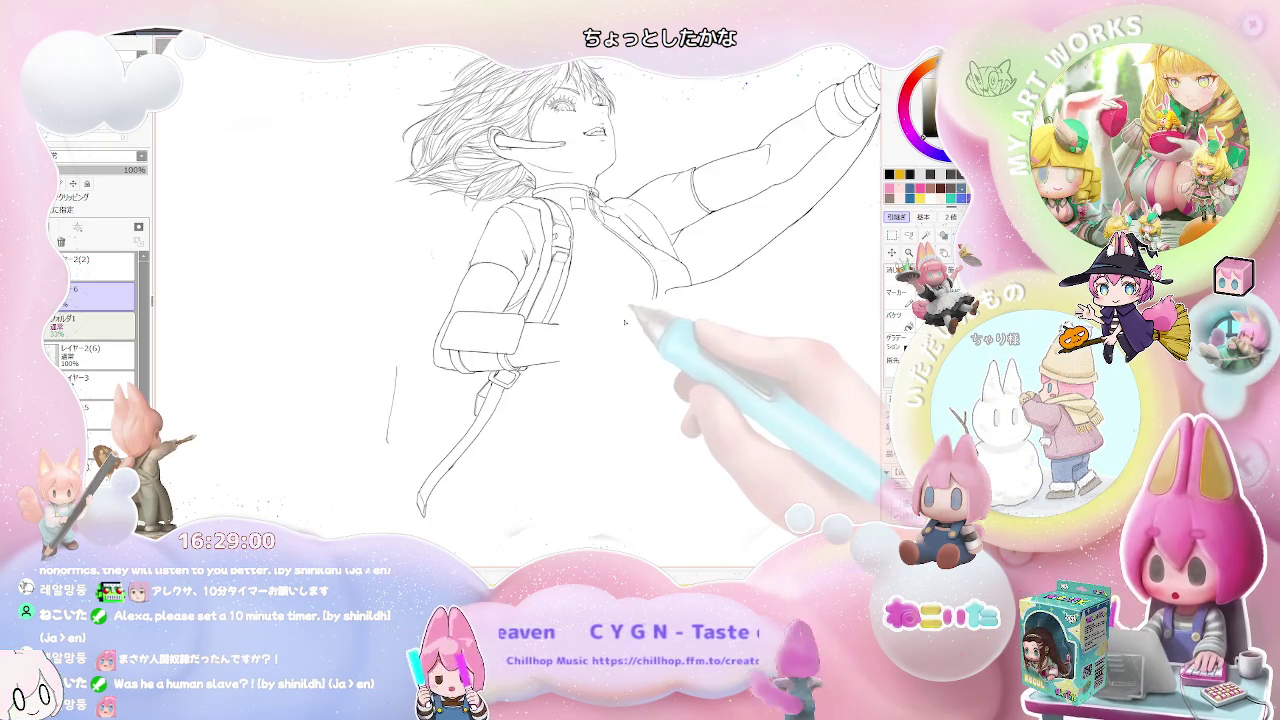
key(Delete)
key(Delete)
key(Delete)
key(ctrl+plus)
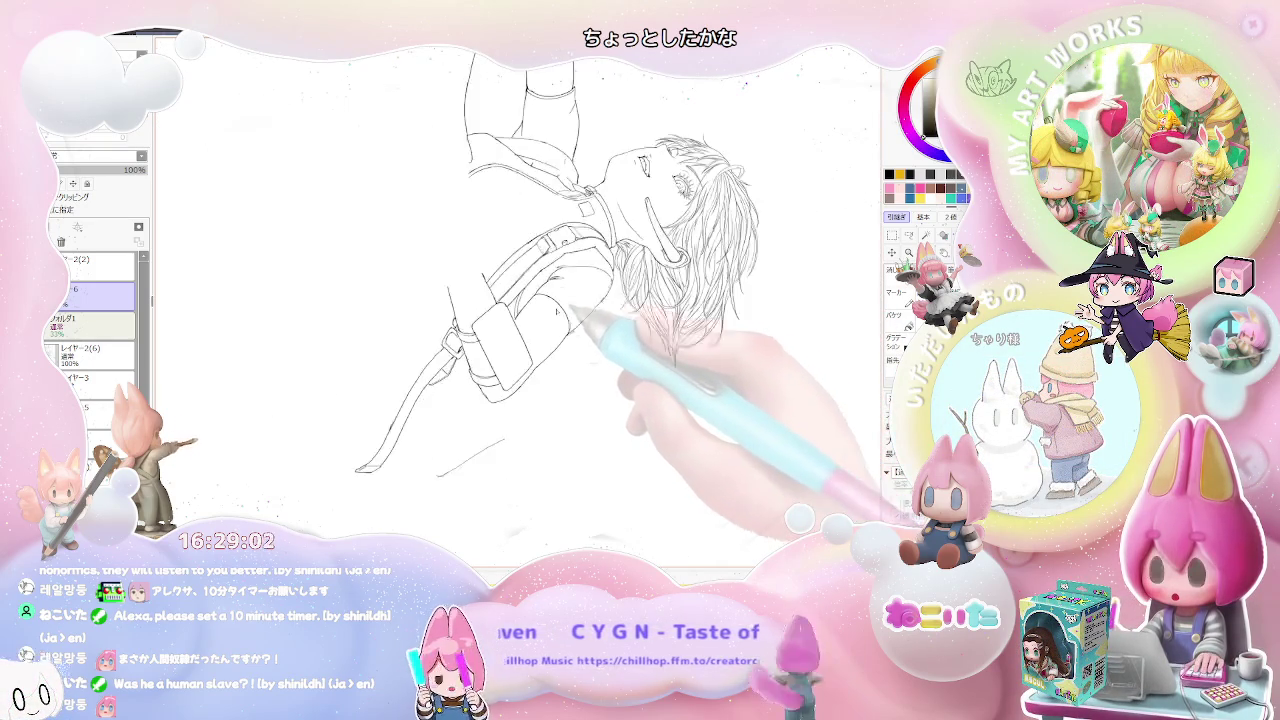
key(ctrl+plus)
key(ctrl+plus)
key(ctrl+plus)
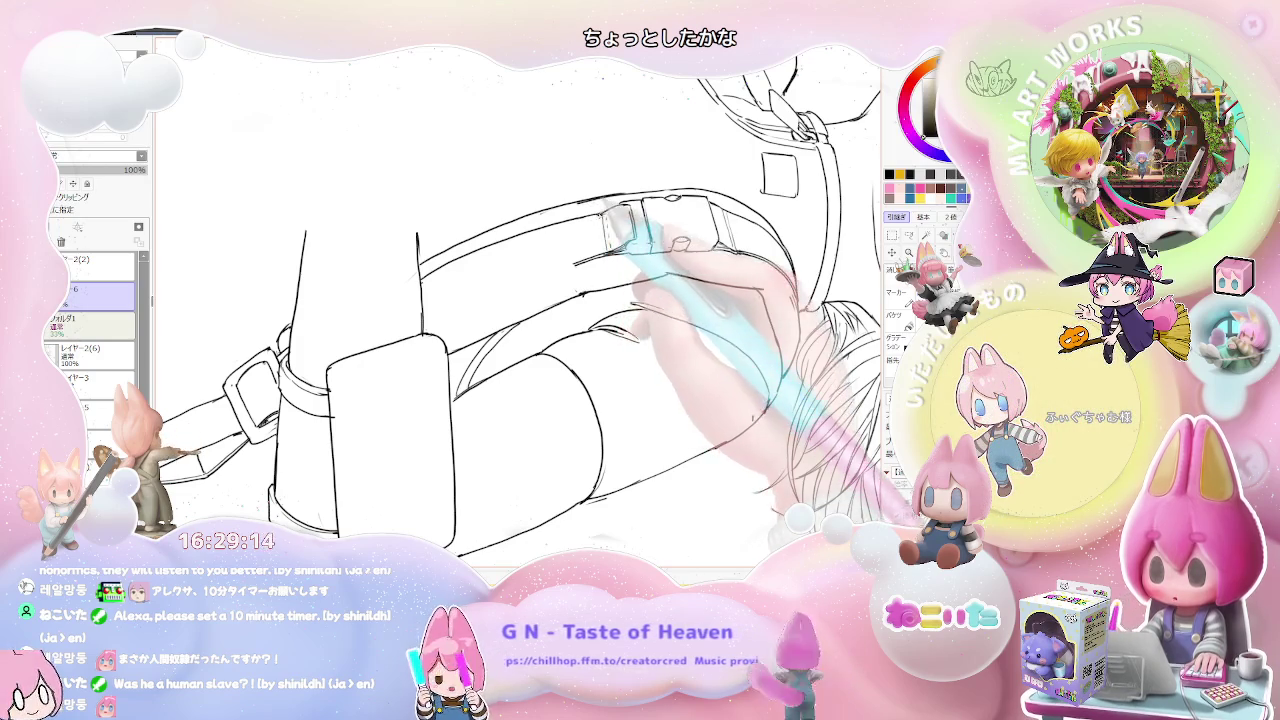
scroll(600, 250, down, 1)
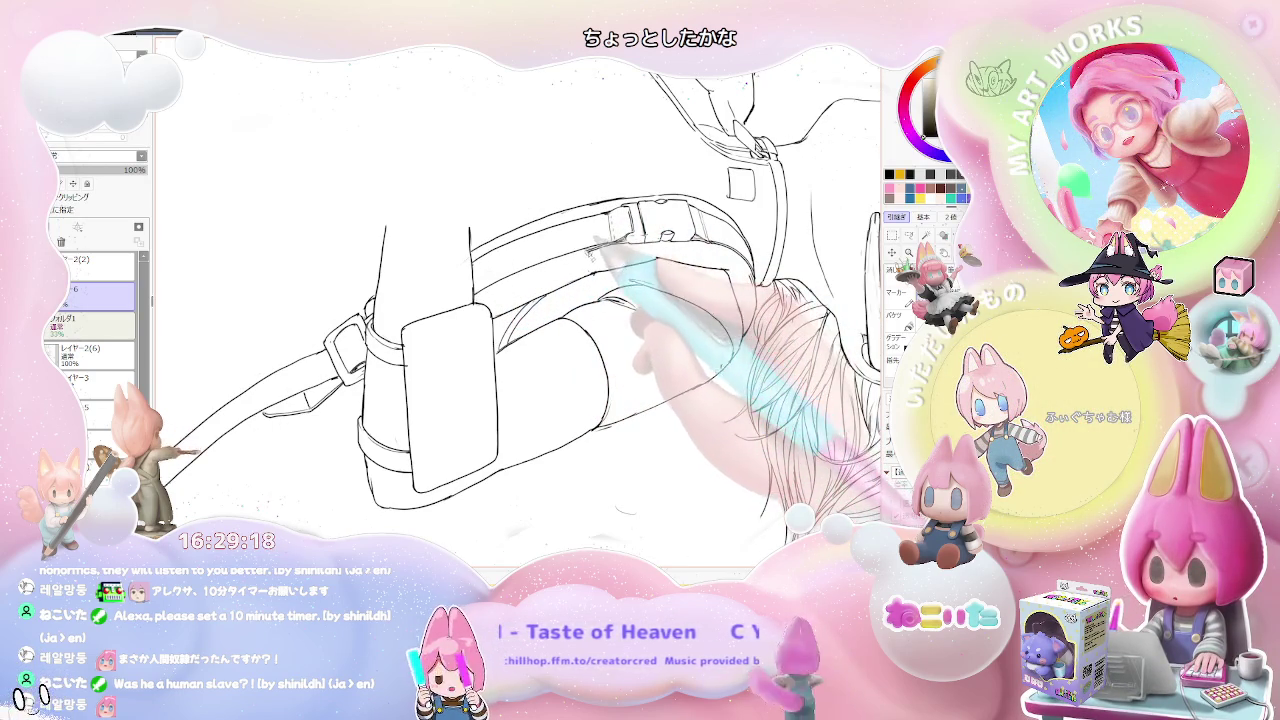
scroll(540, 240, up, 2)
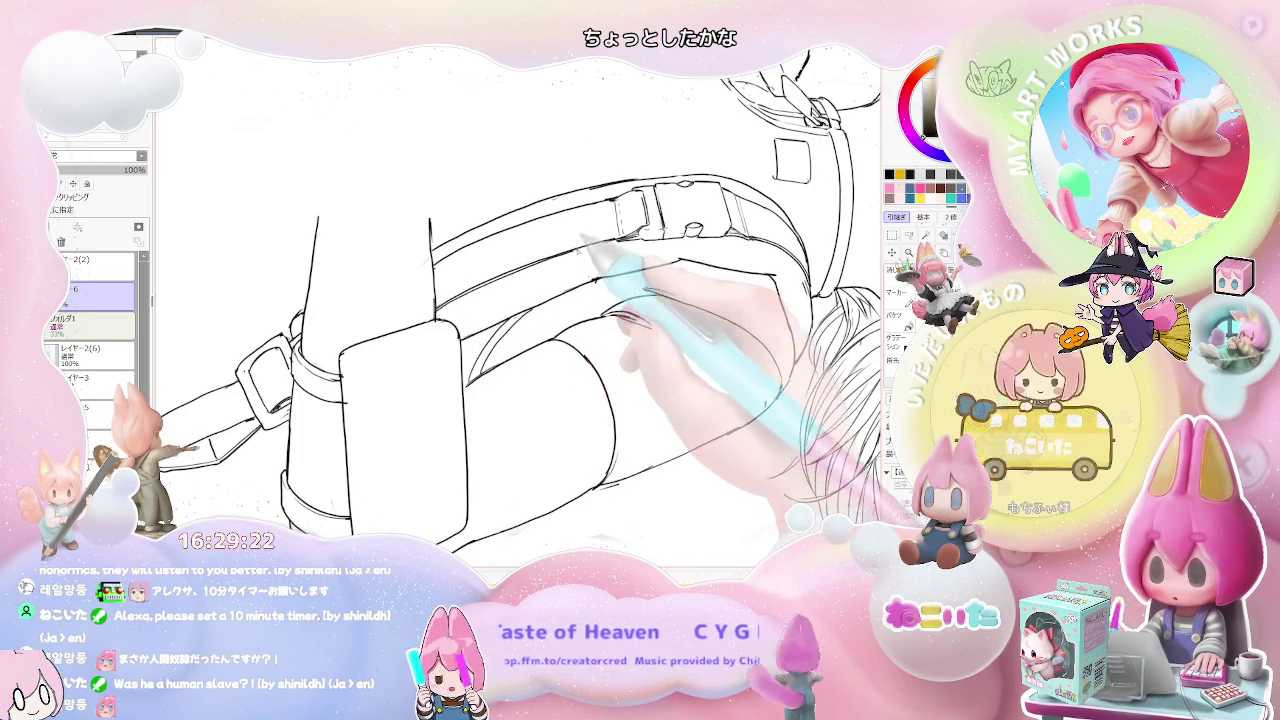
scroll(520, 300, down, 2)
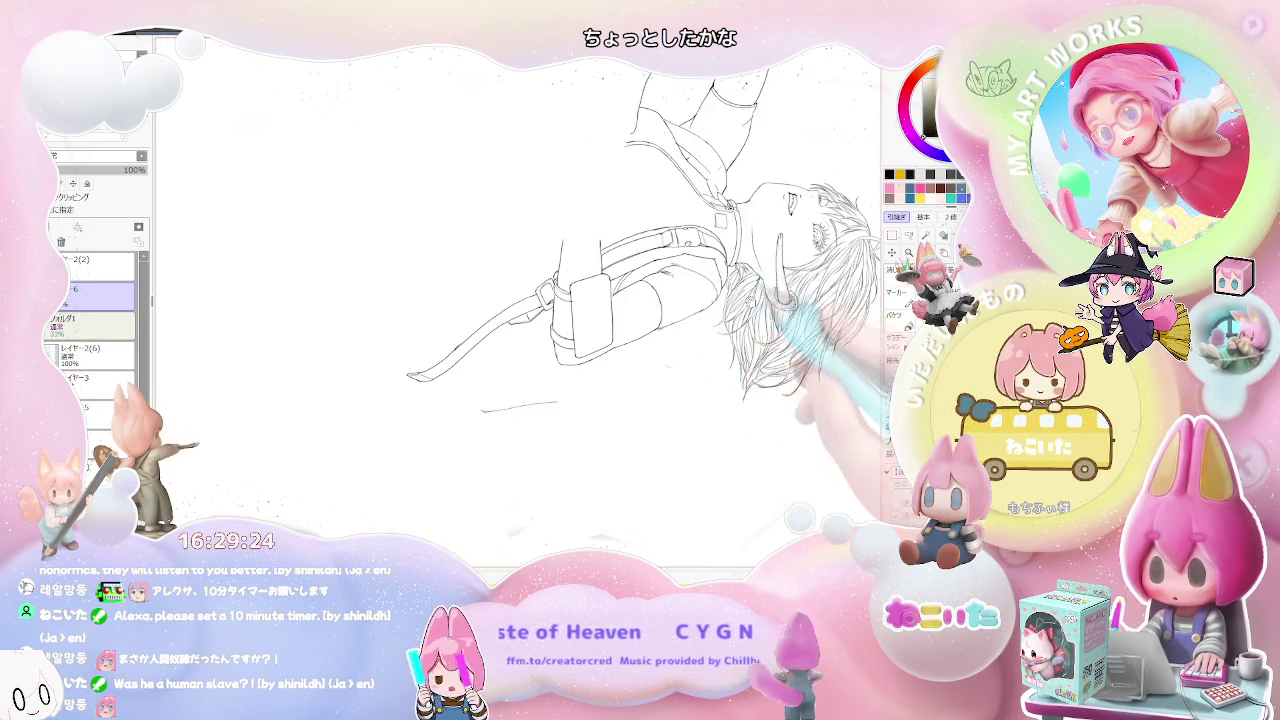
- Ink the backpack strap, mirror the view to check balance, and show the rough sketch again
drag(690, 233, 580, 319)
scroll(580, 319, up, 2)
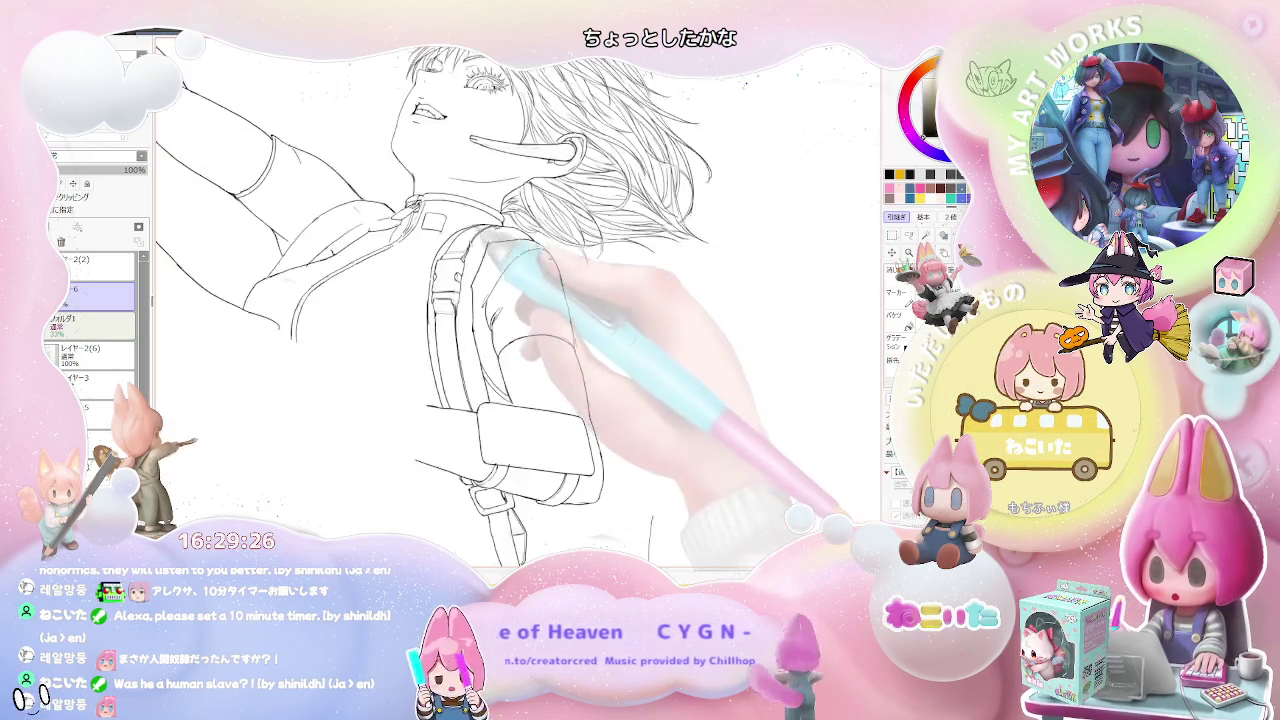
scroll(580, 319, up, 3)
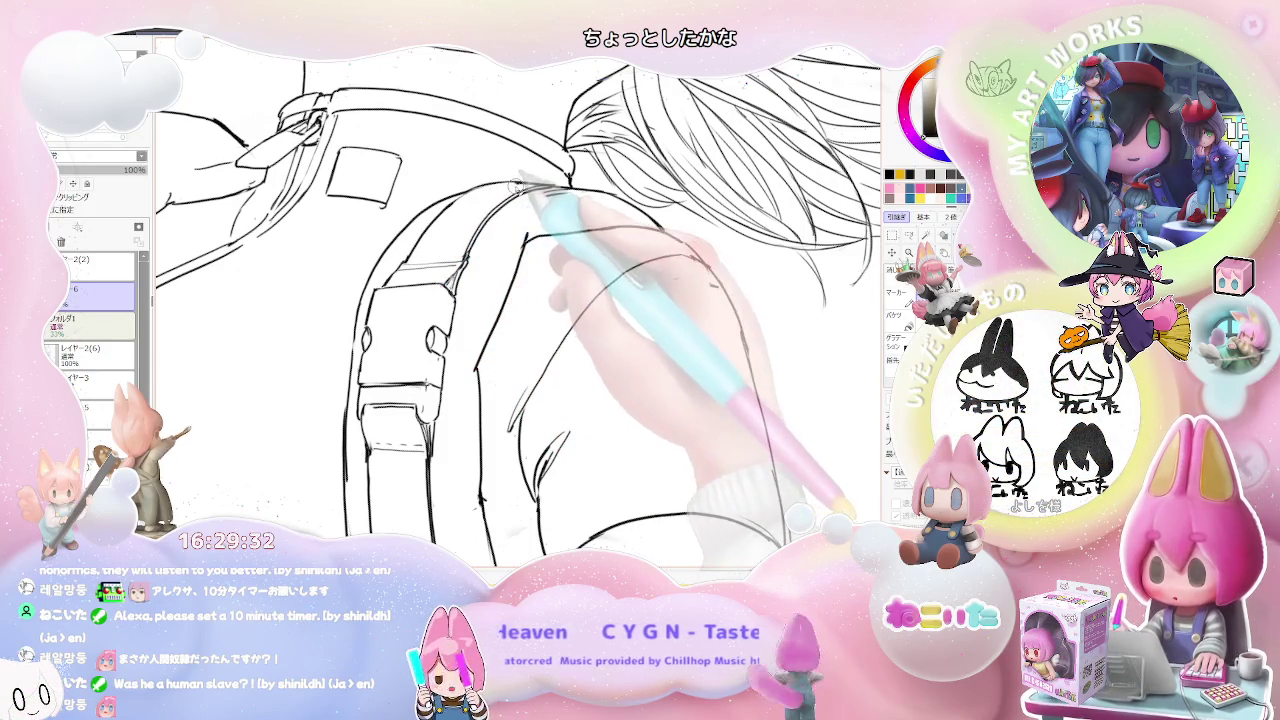
scroll(446, 215, down, 2)
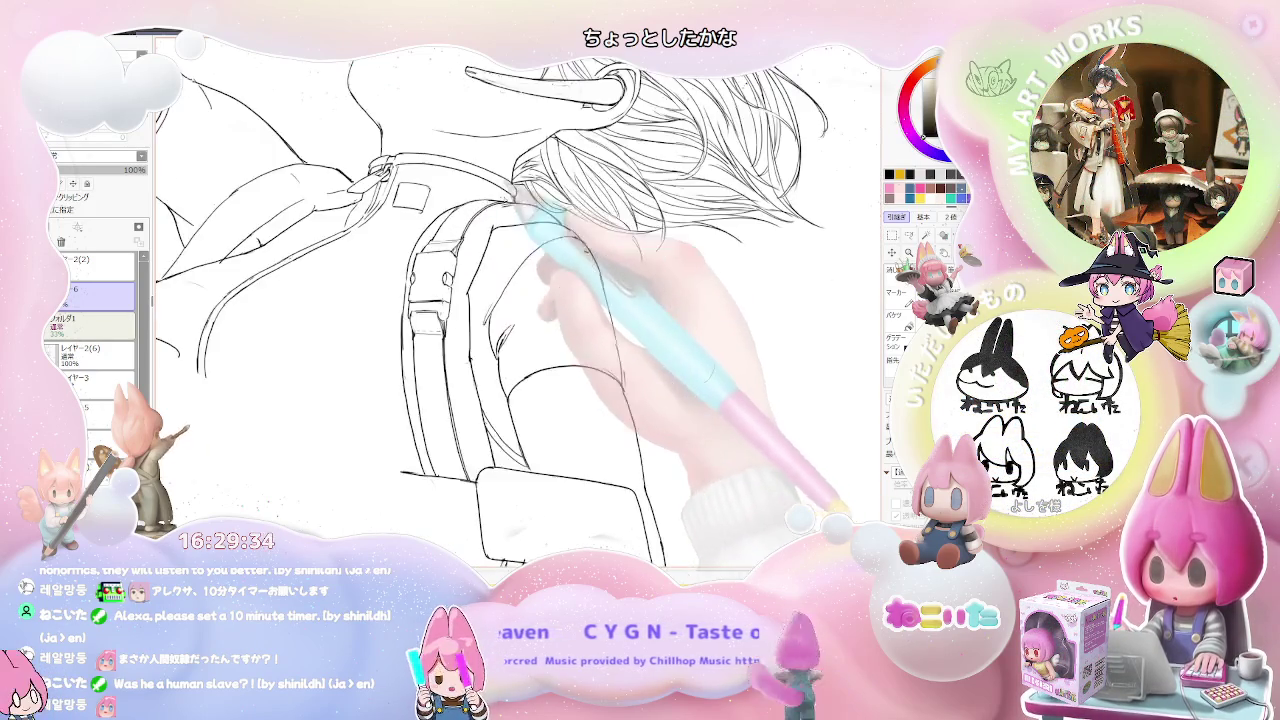
scroll(615, 210, down, 2)
scroll(615, 212, down, 1)
scroll(600, 200, down, 1)
scroll(584, 196, down, 1)
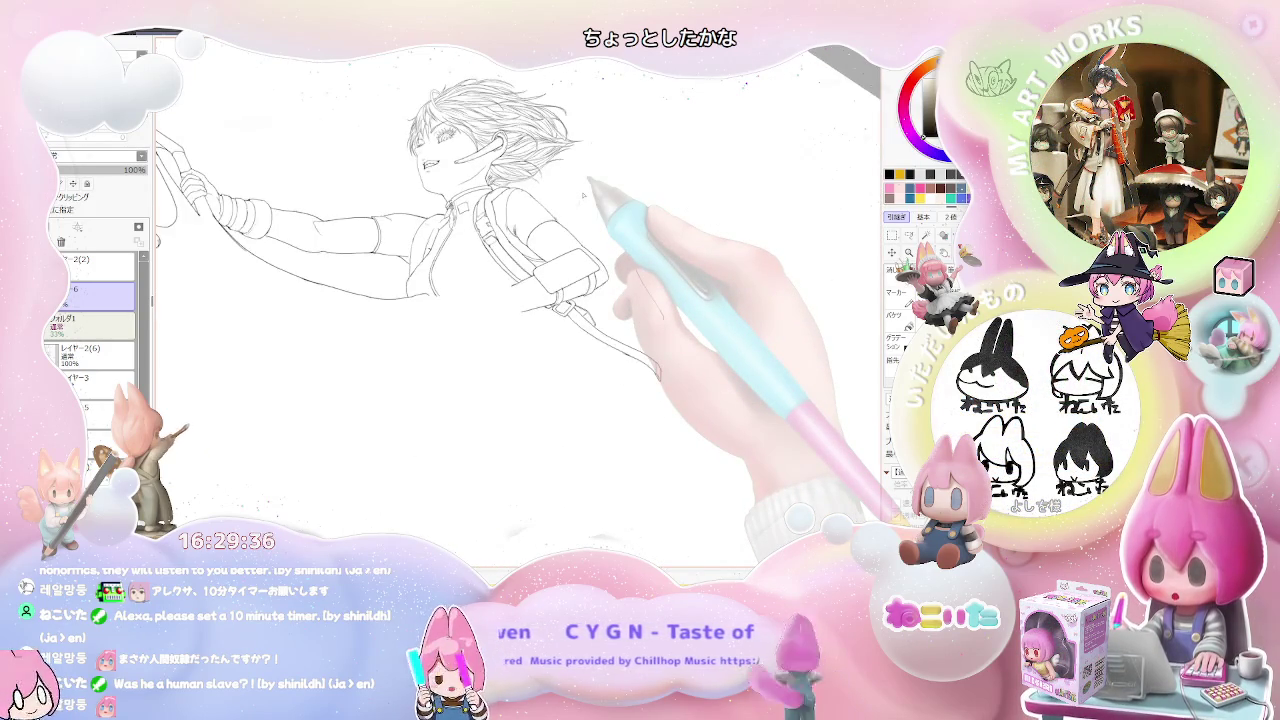
key(h)
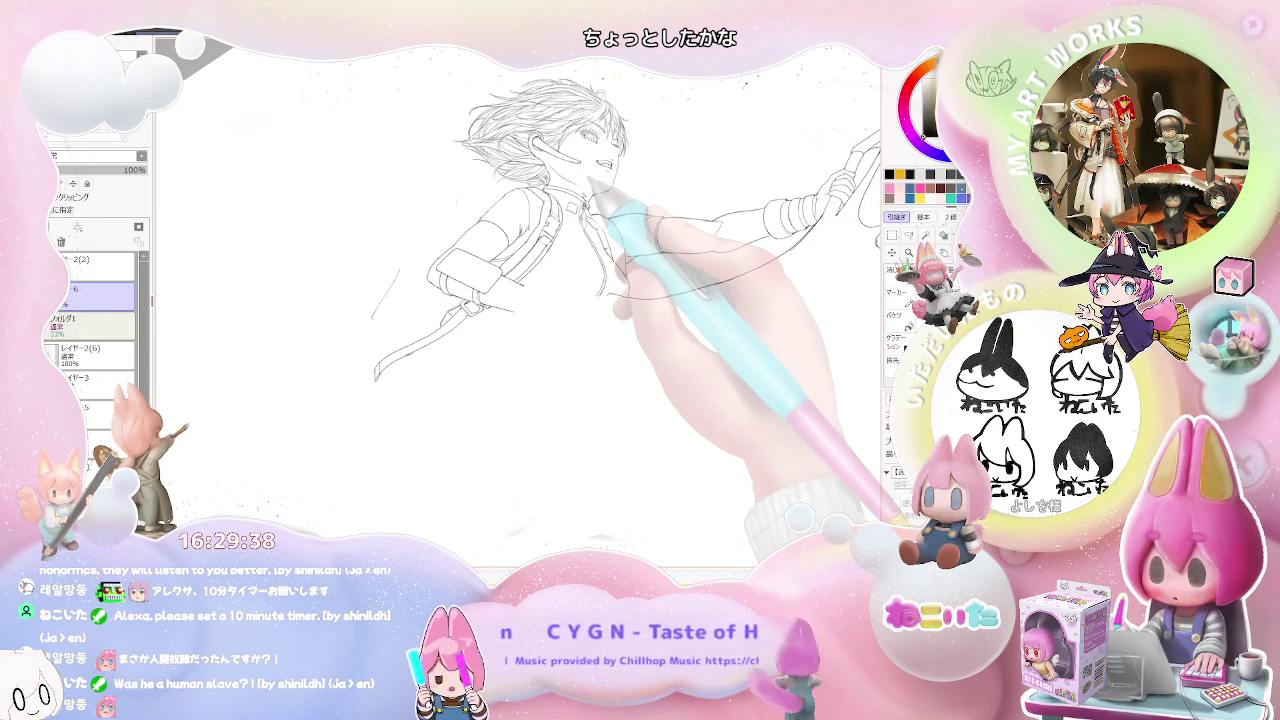
key(End)
key(End)
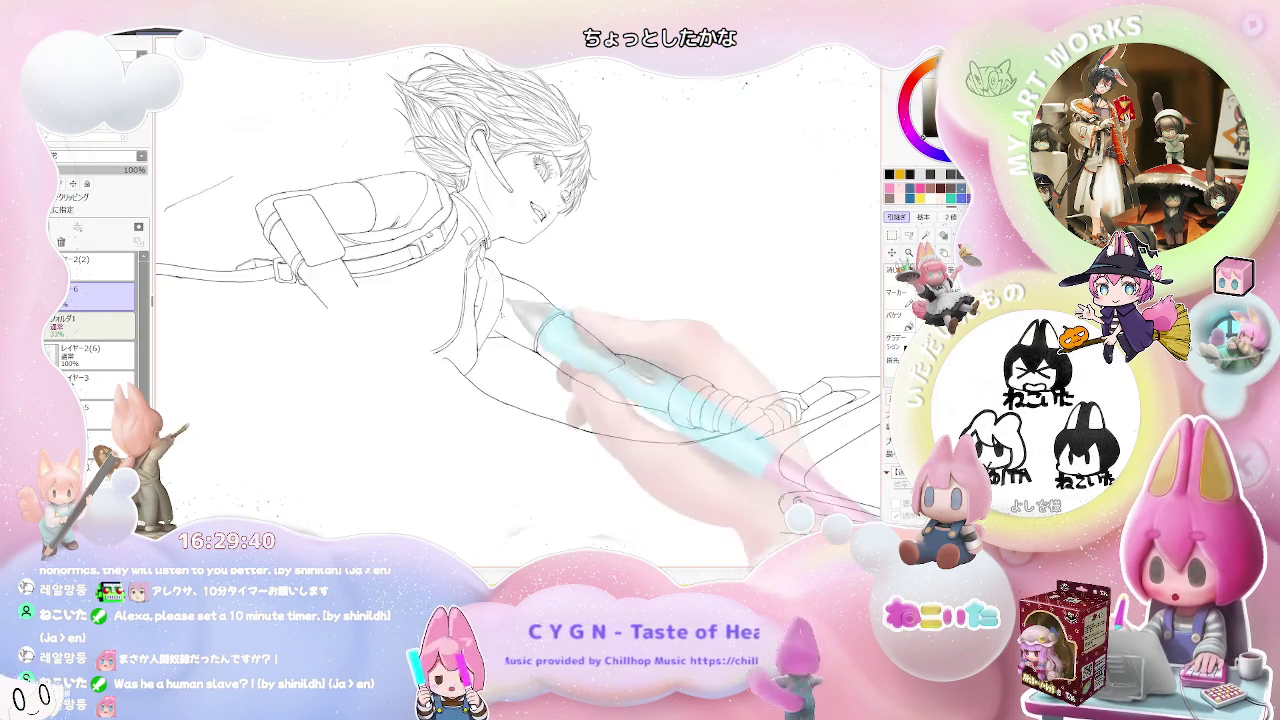
scroll(515, 290, up, 2)
key(v)
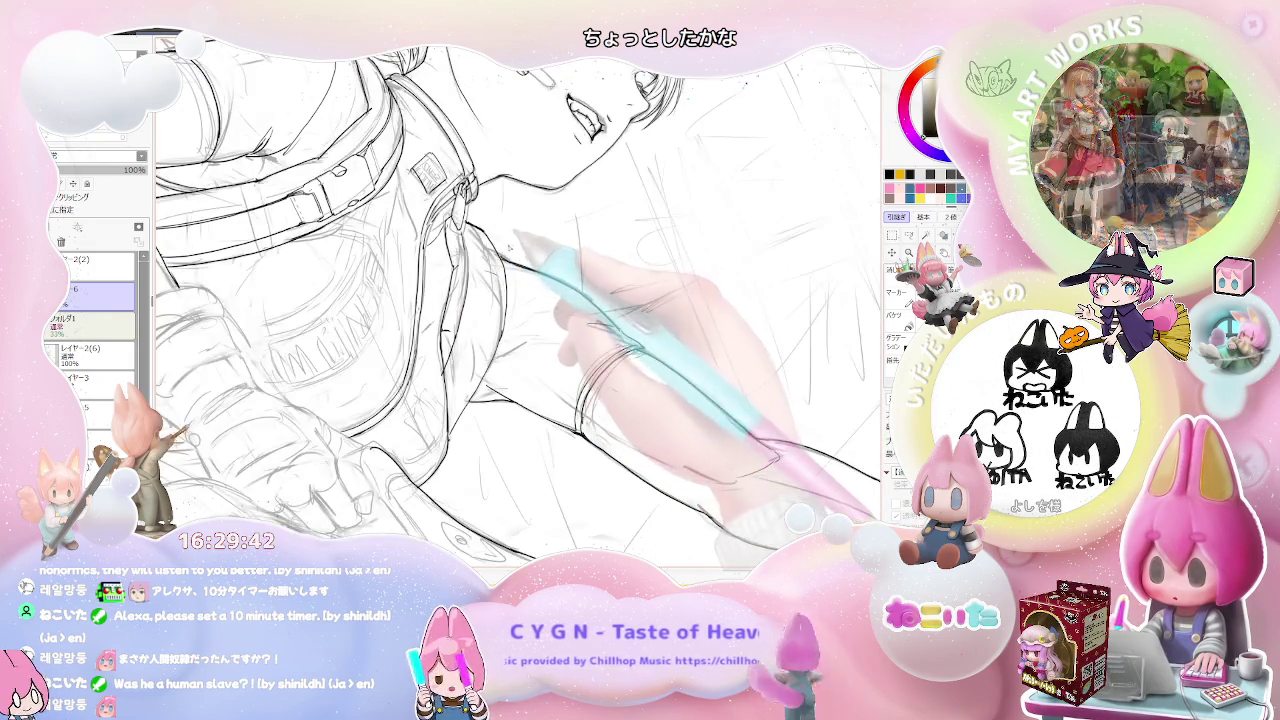
scroll(505, 250, up, 1)
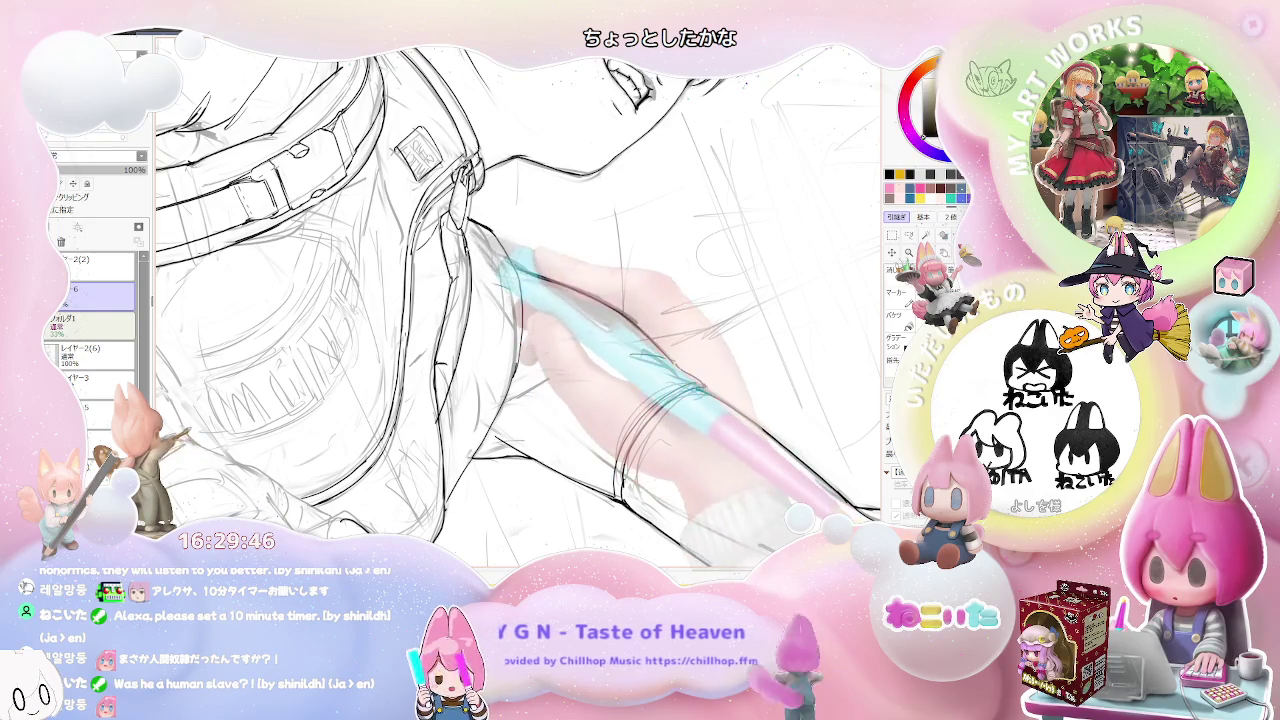
- Trace a contour and zipper line along the jacket front below the lettered patch
drag(512, 268, 514, 345)
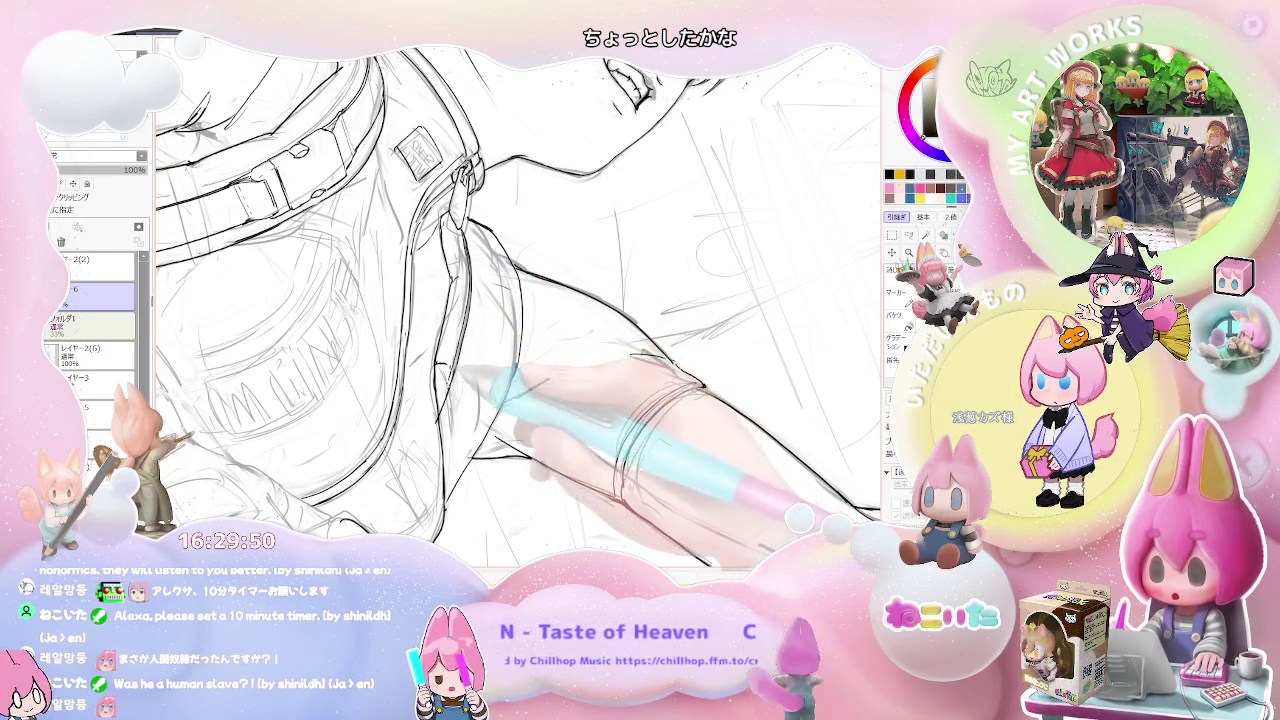
mouse_move(501, 346)
mouse_down()
mouse_move(406, 395)
mouse_move(481, 321)
mouse_up()
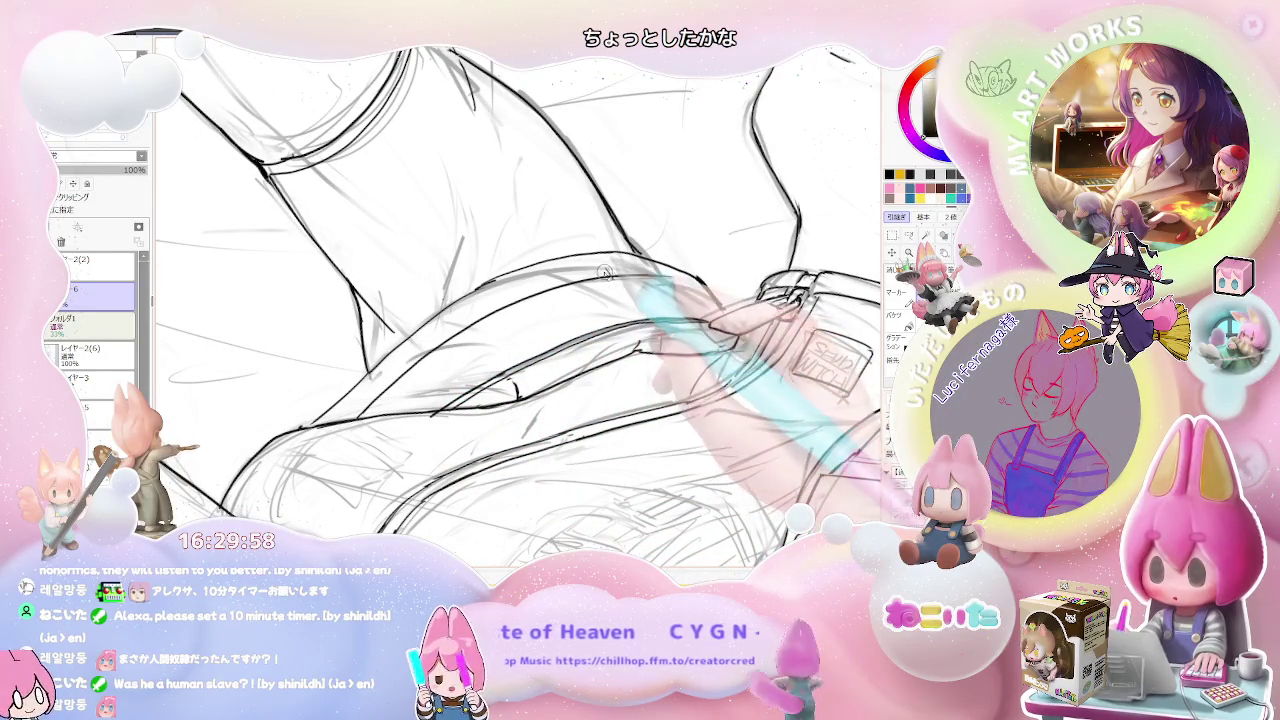
mouse_move(646, 300)
mouse_down()
mouse_move(596, 330)
mouse_move(430, 300)
mouse_move(520, 308)
mouse_up()
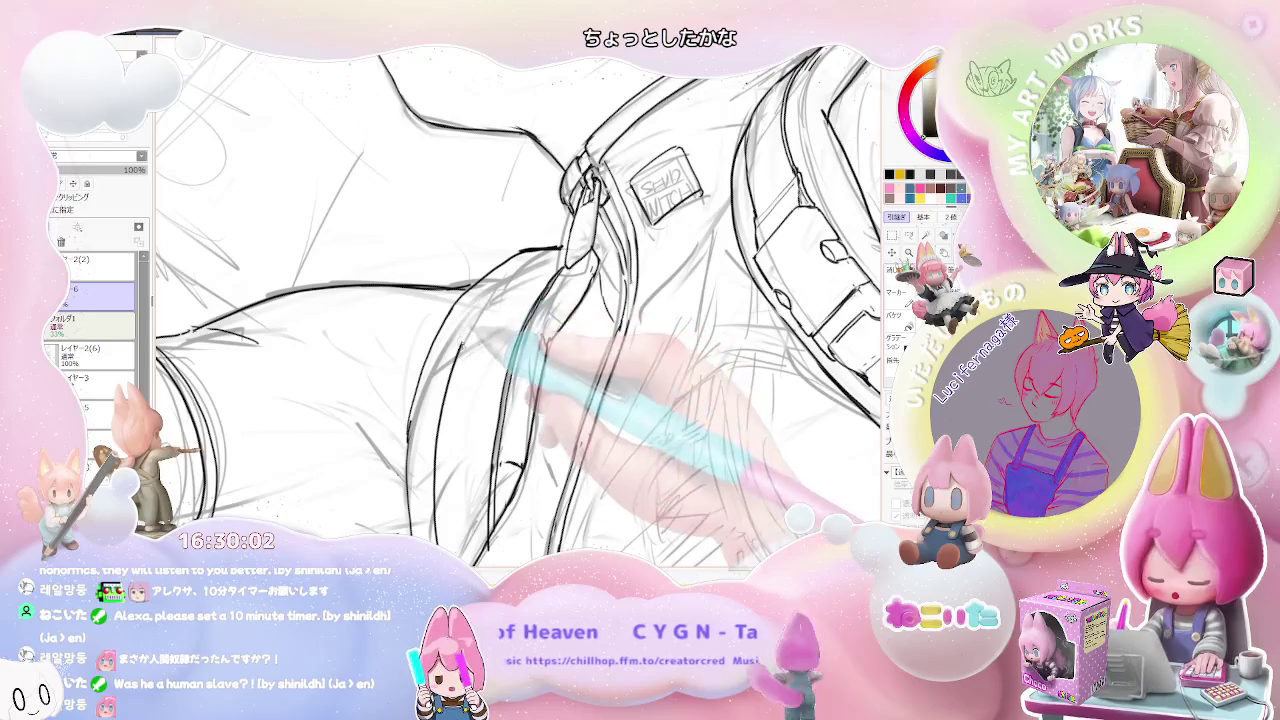
drag(563, 256, 548, 305)
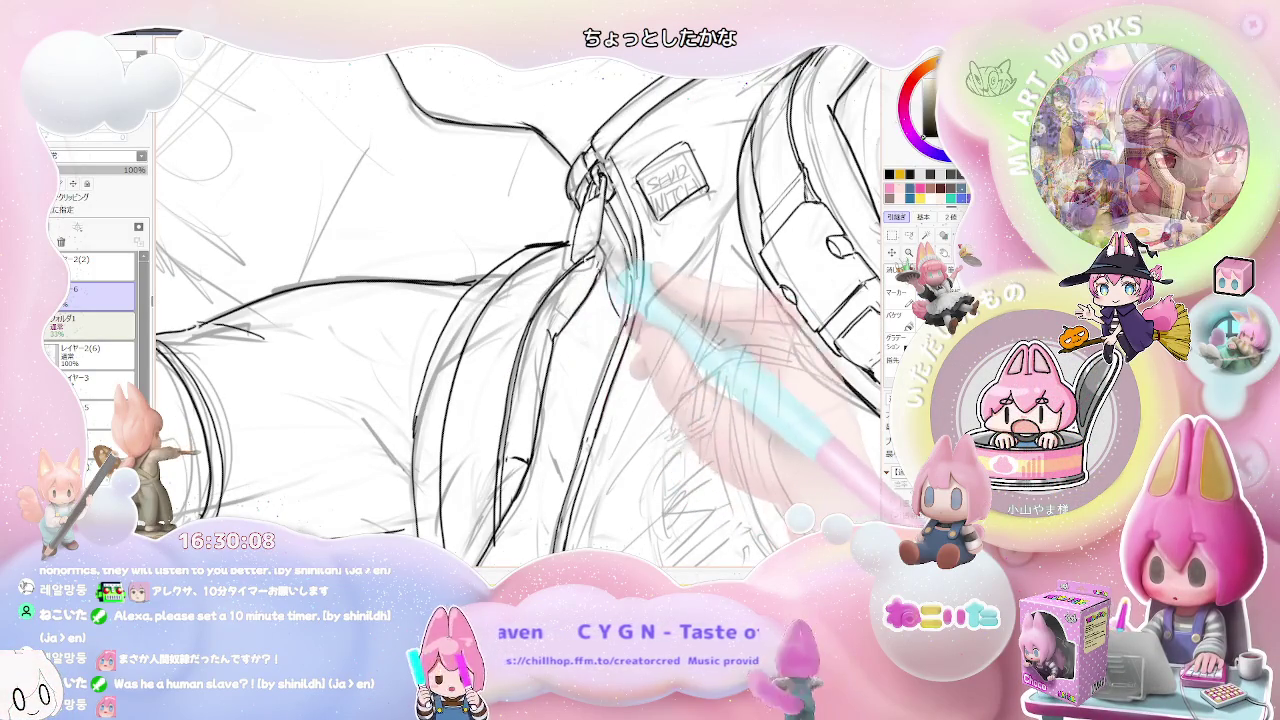
key(ctrl+minus)
key(ctrl+minus)
key(ctrl+minus)
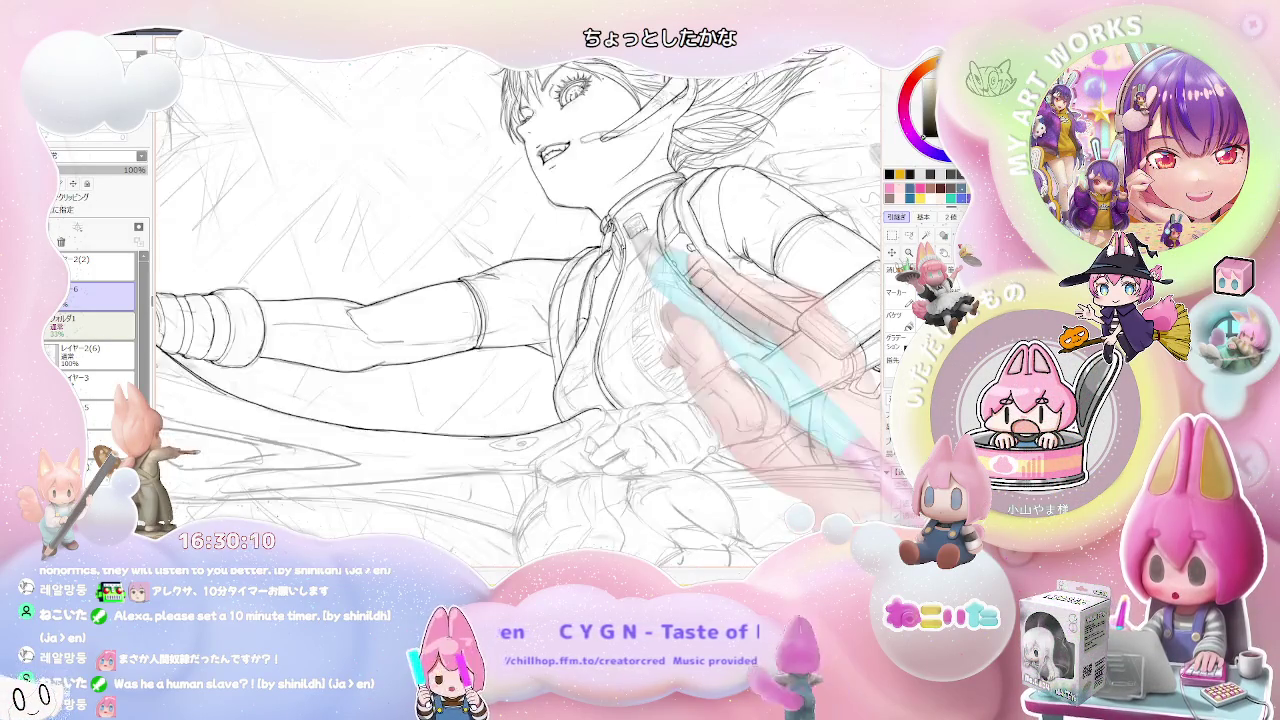
key(ctrl+minus)
key(ctrl+minus)
key(ctrl+minus)
- Outline the banded cuff and sleeve edges along the girl's outstretched forearm
key(End)
key(End)
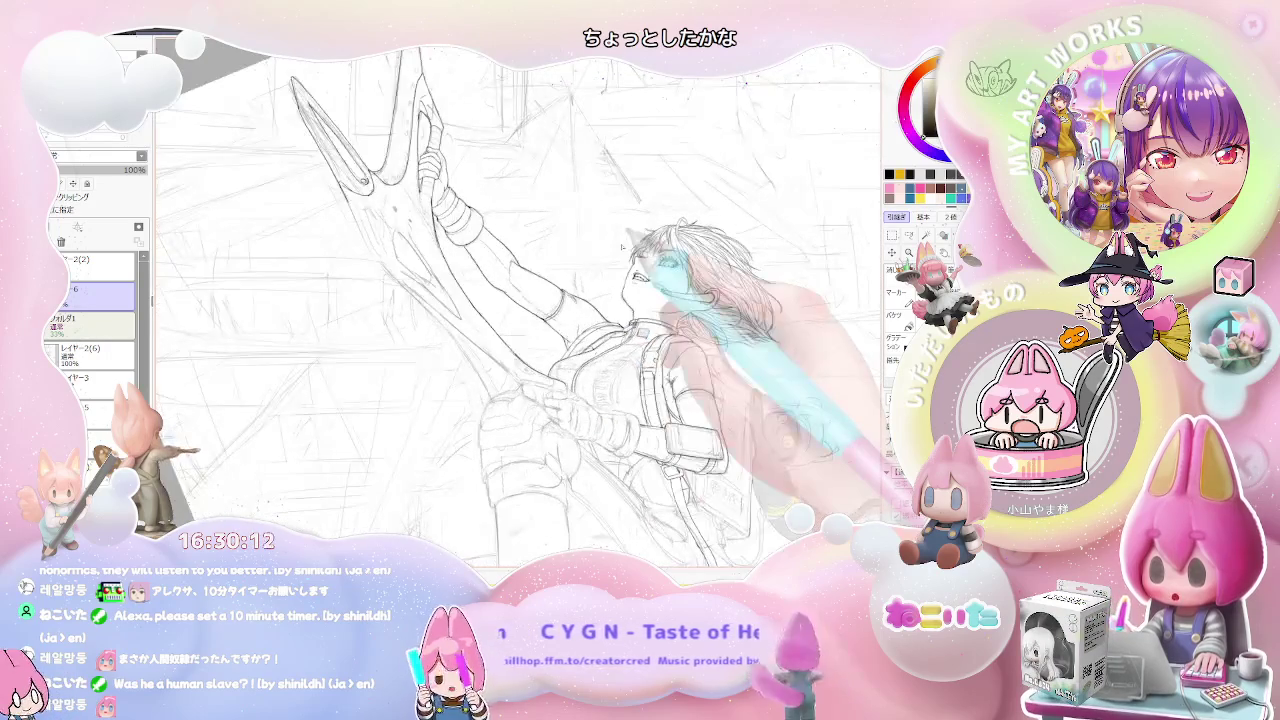
key(Delete)
key(Delete)
key(ctrl+plus)
key(ctrl+plus)
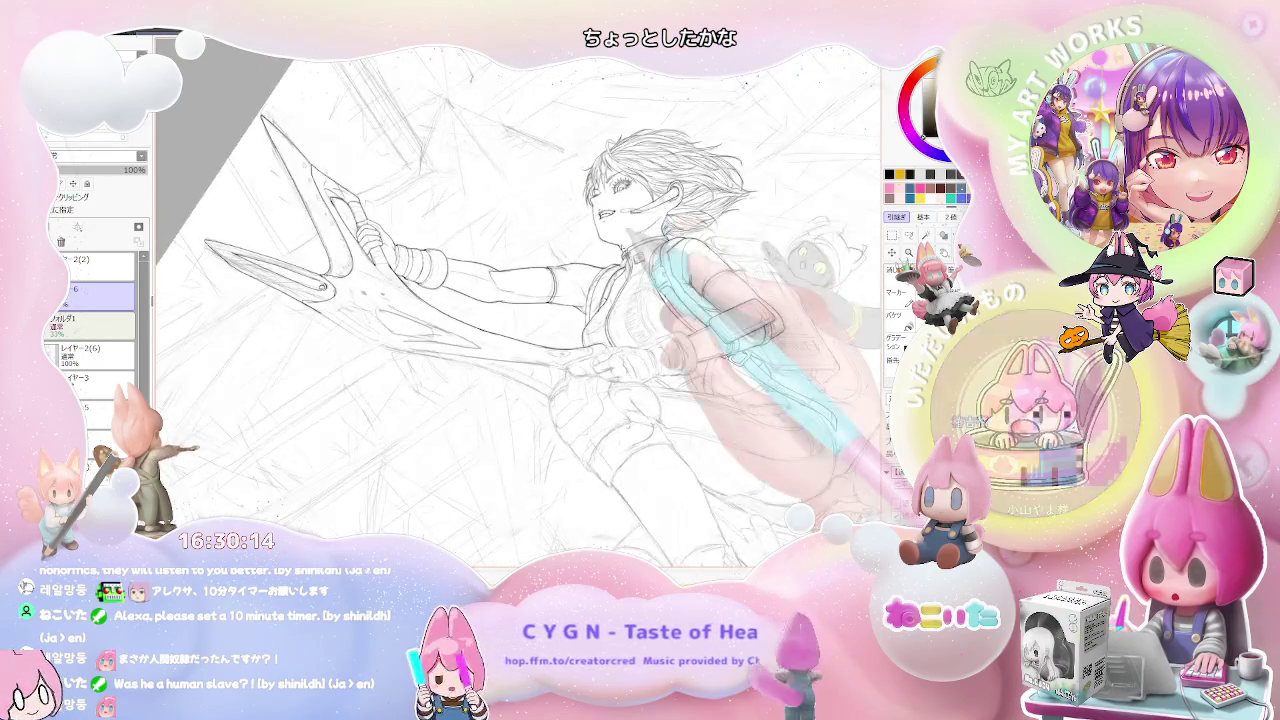
key(ctrl+plus)
key(ctrl+plus)
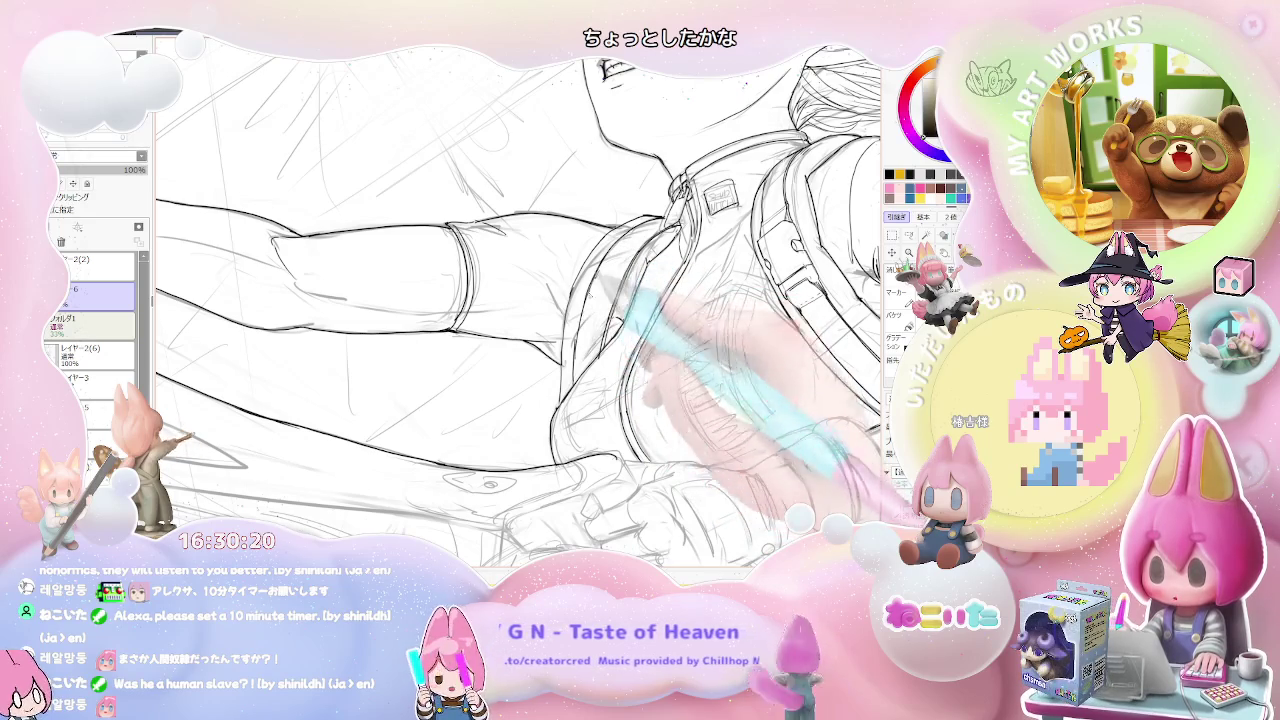
key(ctrl+minus)
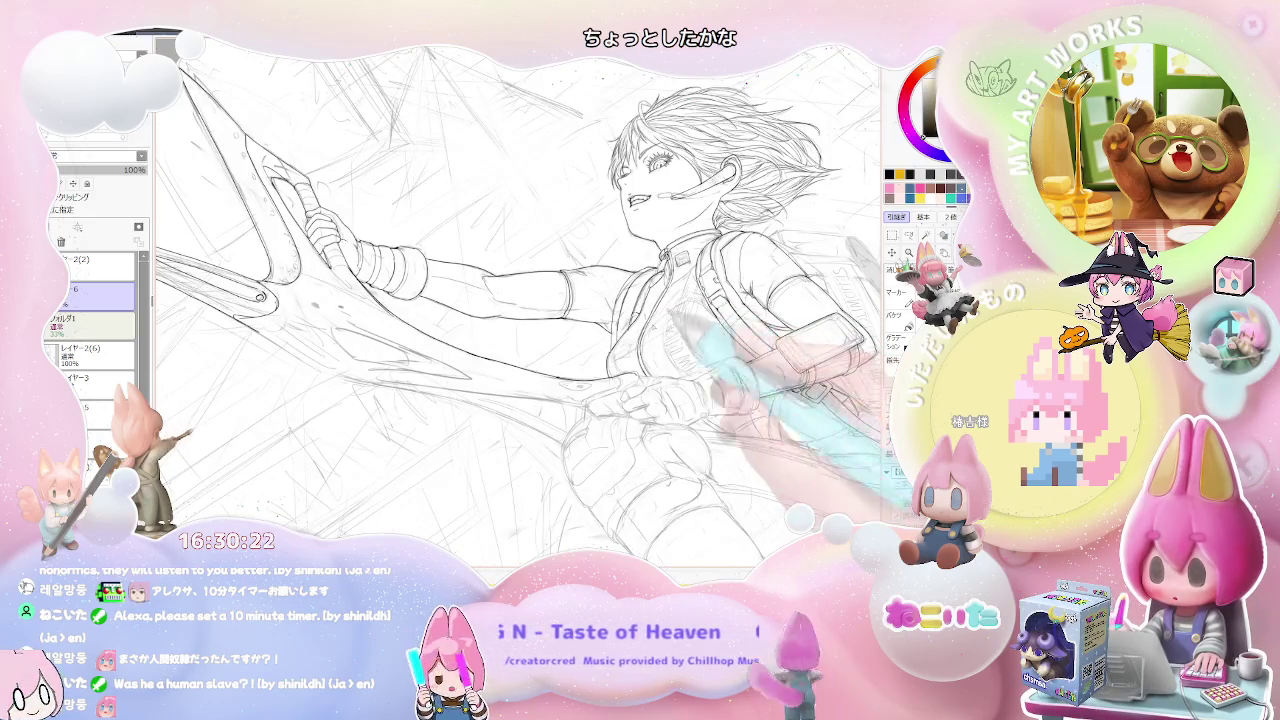
key(ctrl+plus)
key(ctrl+plus)
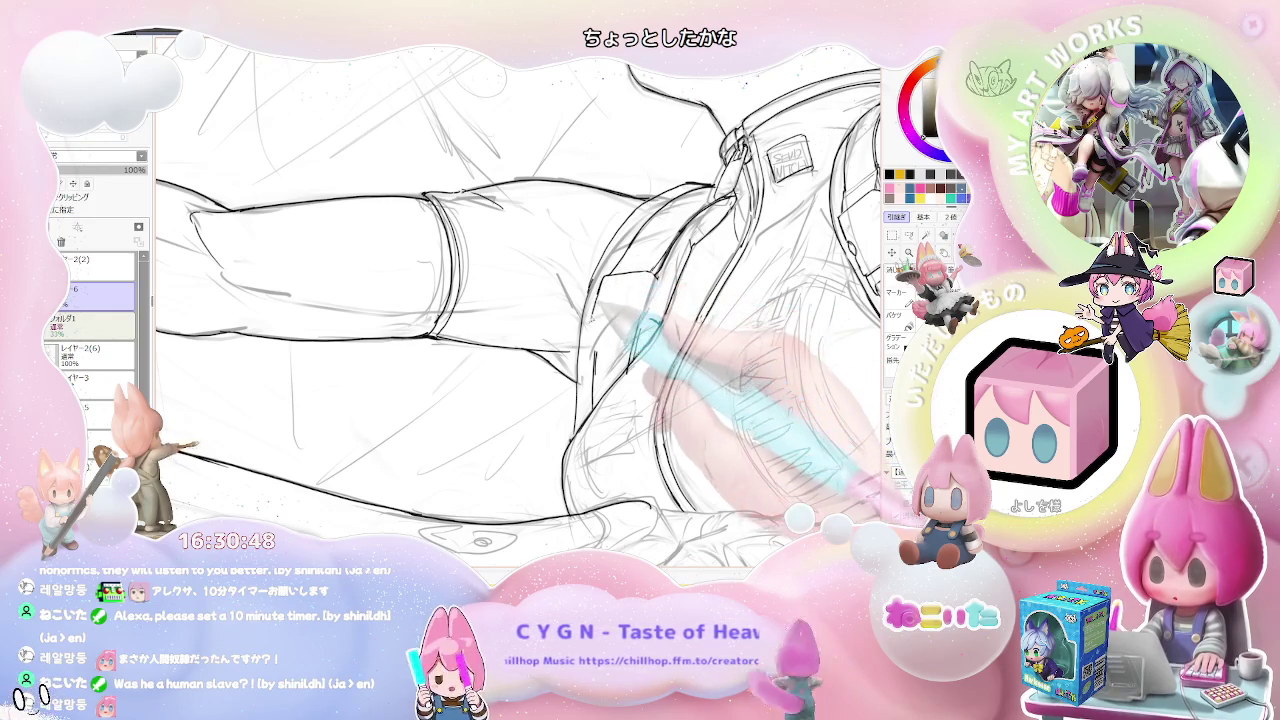
drag(520, 300, 520, 420)
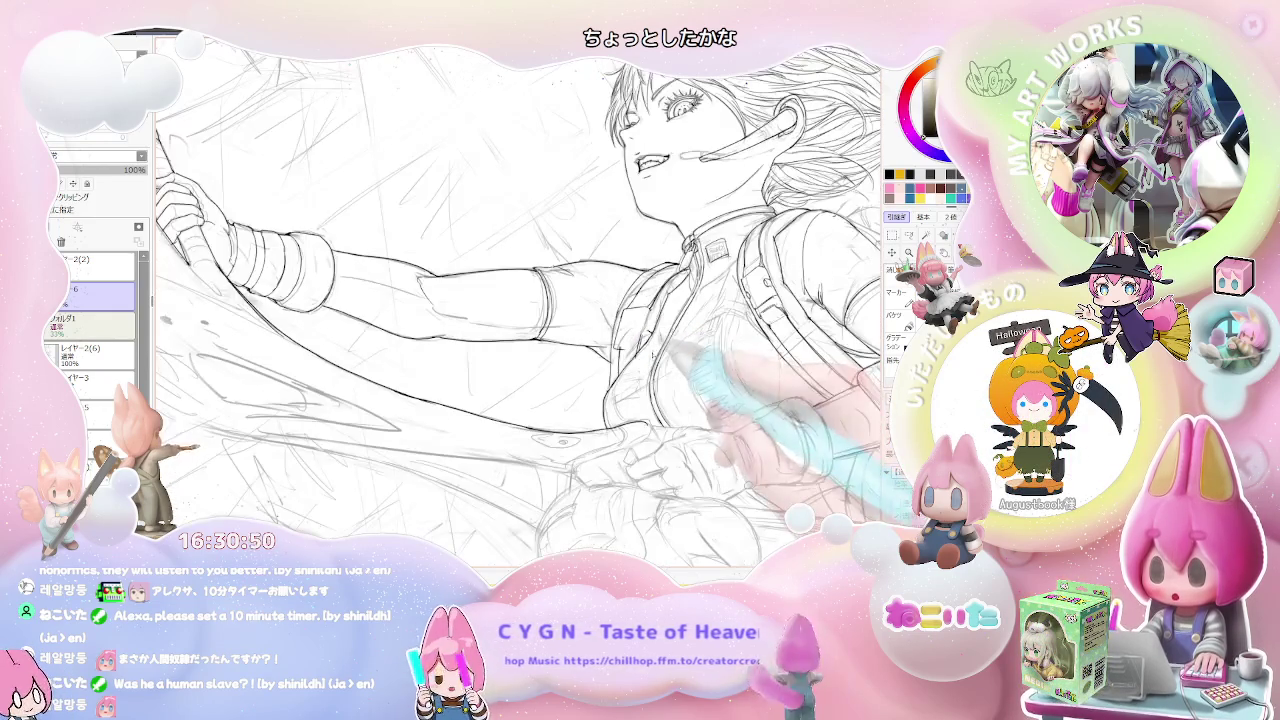
key(Delete)
drag(520, 300, 560, 330)
scroll(520, 300, up, 5)
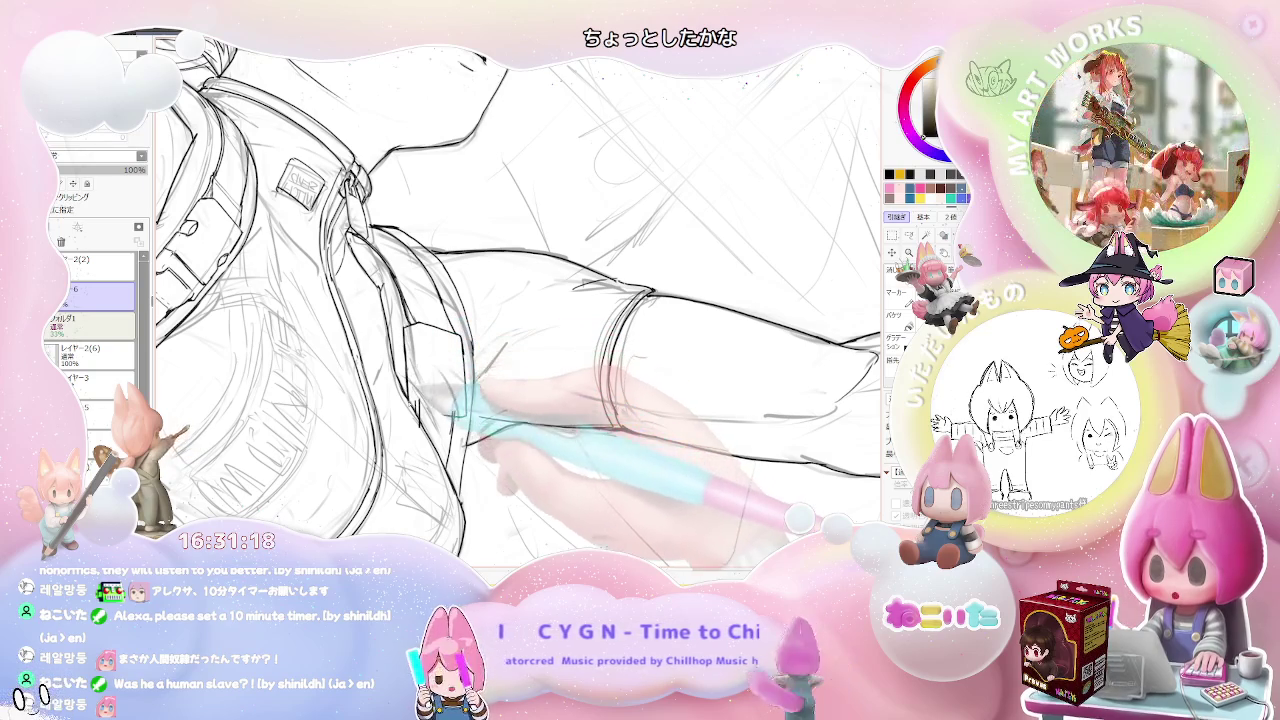
- Zoom in on the arm strap and ink the buckle where the backpack crosses the arm
key(ctrl+0)
scroll(472, 403, up, 2)
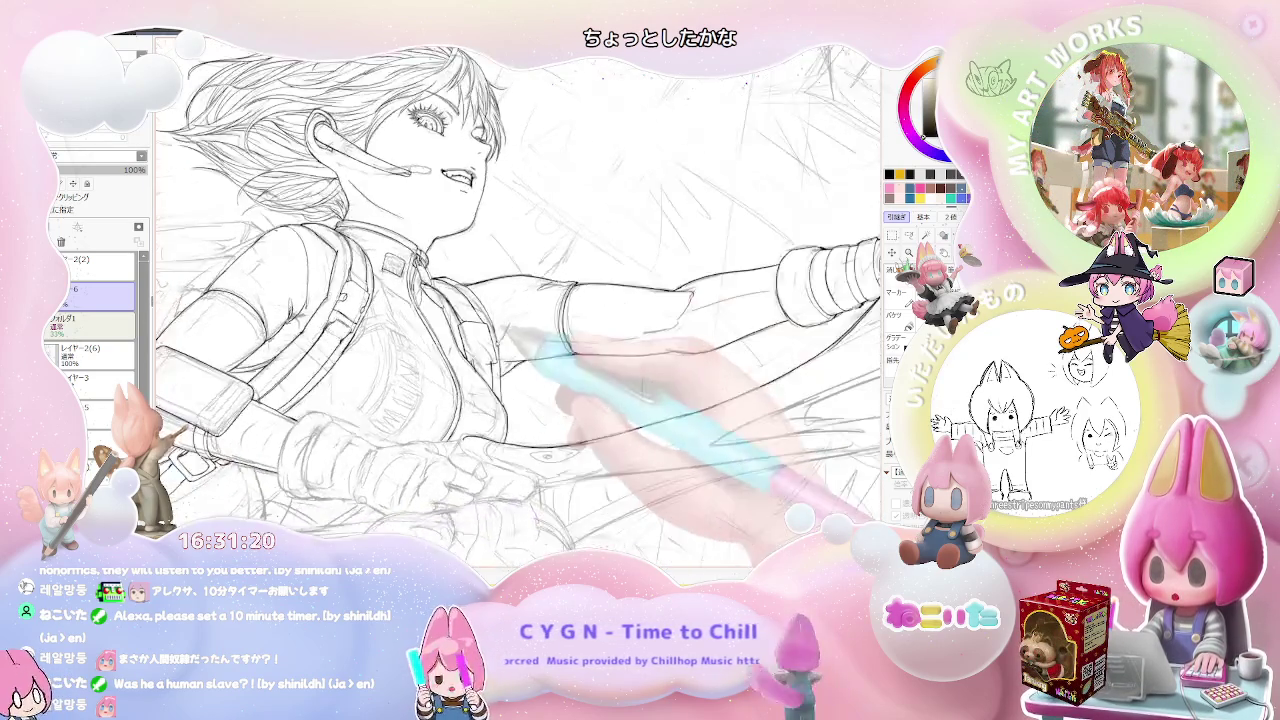
scroll(470, 390, up, 1)
scroll(468, 370, up, 1)
scroll(465, 355, up, 1)
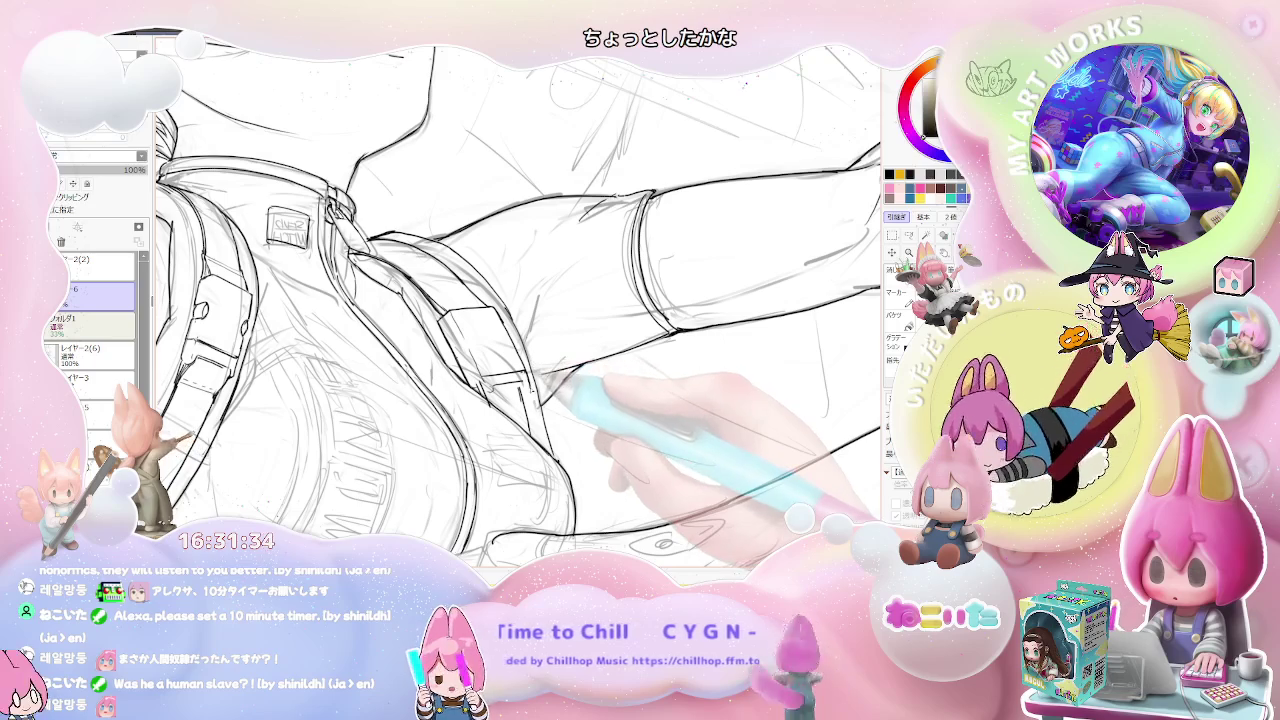
scroll(455, 385, up, 1)
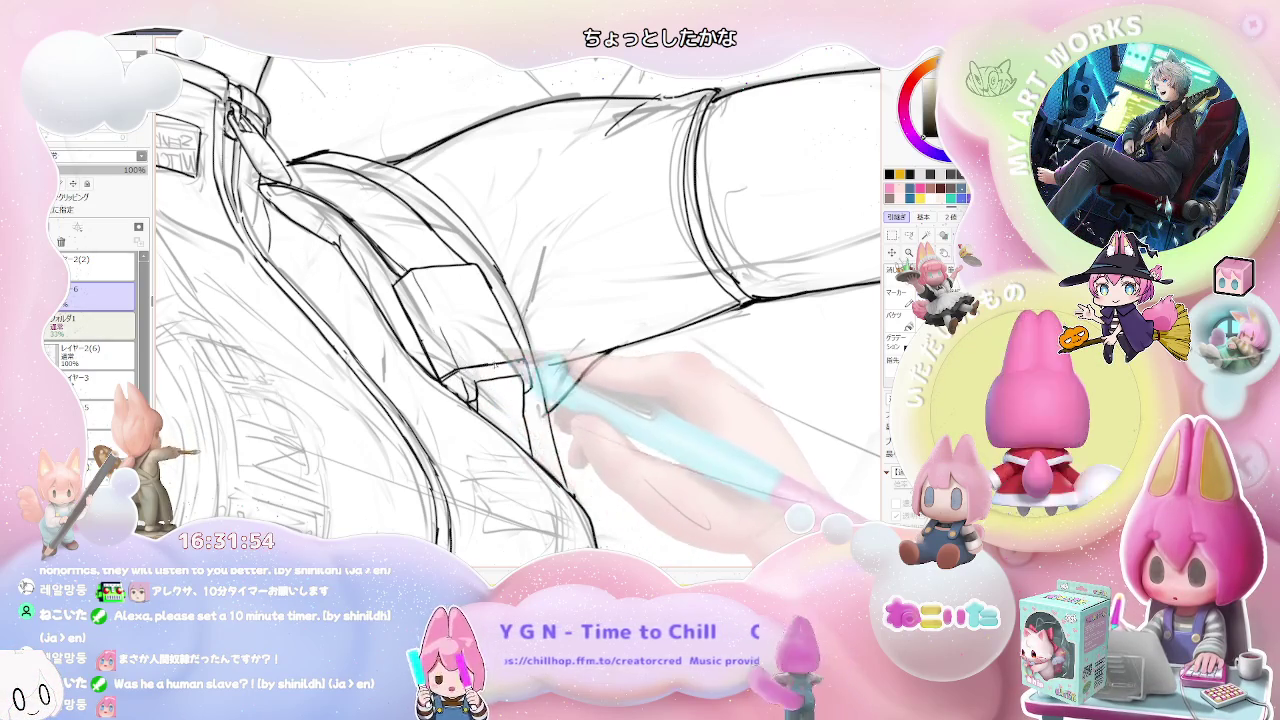
scroll(520, 300, down, 1)
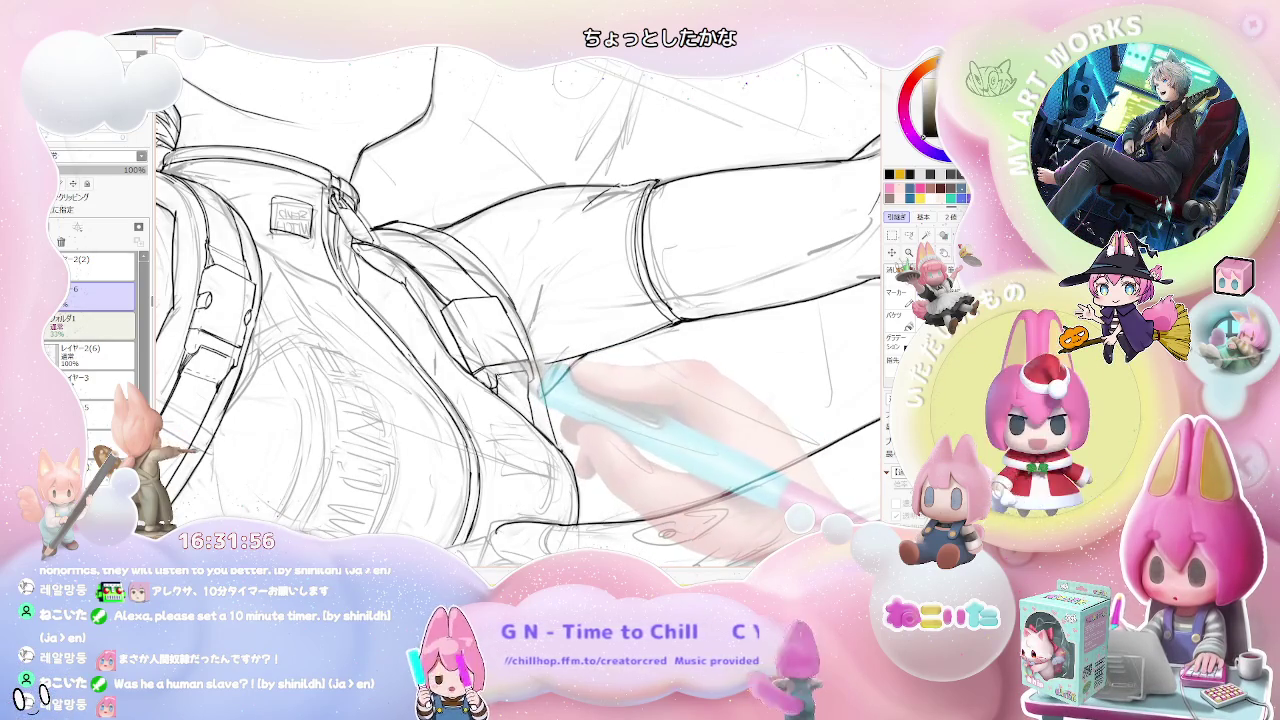
scroll(520, 300, down, 2)
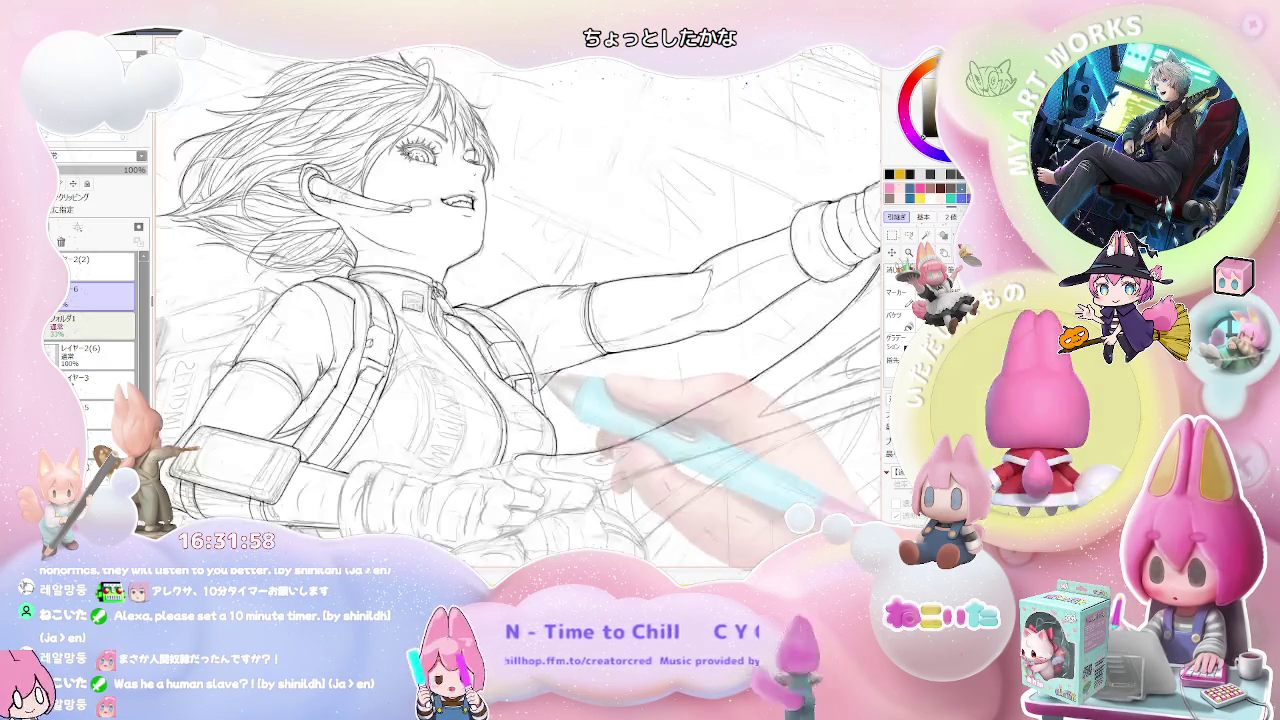
scroll(520, 300, up, 3)
scroll(520, 300, up, 2)
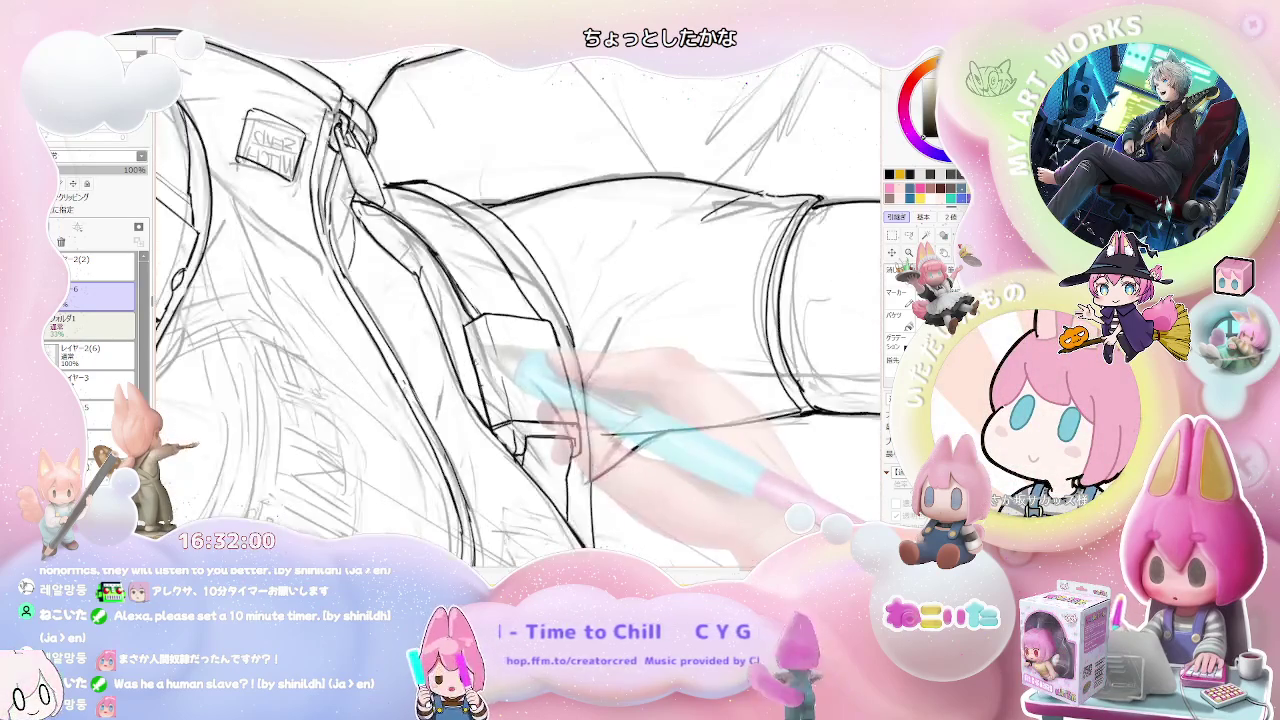
scroll(520, 300, up, 1)
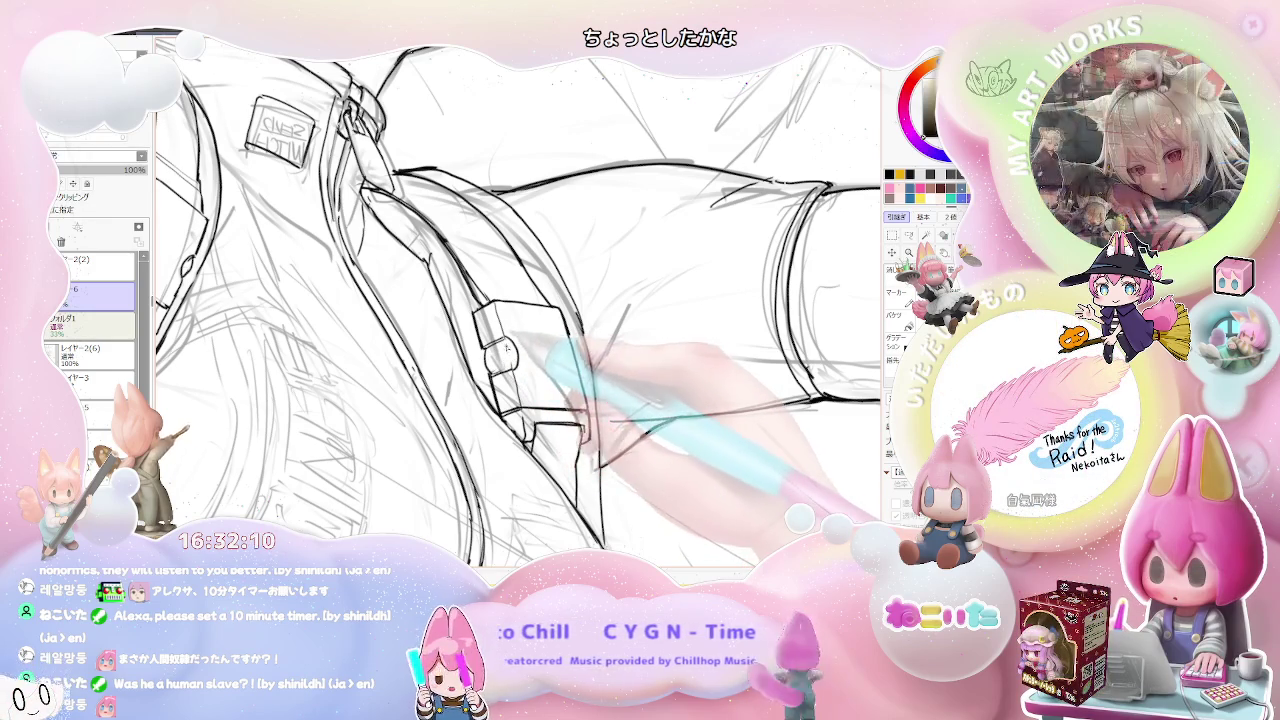
- Add a small inked rivet on the strap beside the sleeve edge
scroll(588, 358, down, 2)
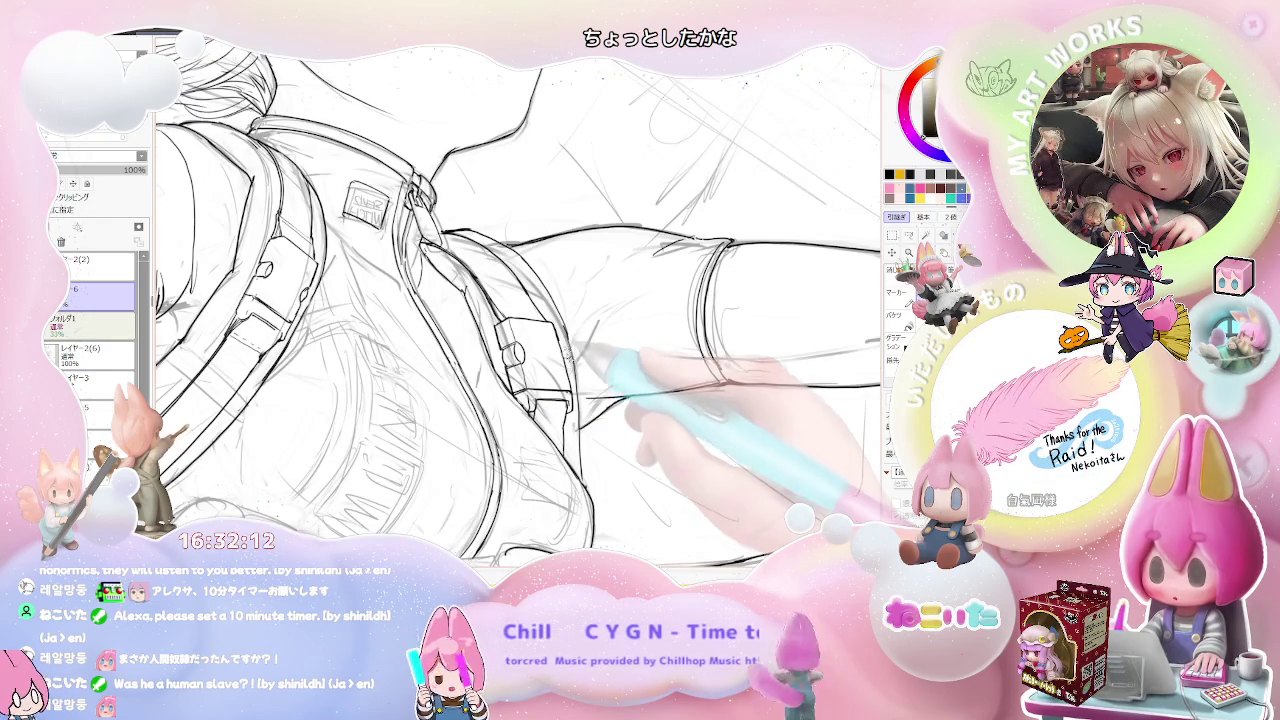
scroll(519, 307, up, 2)
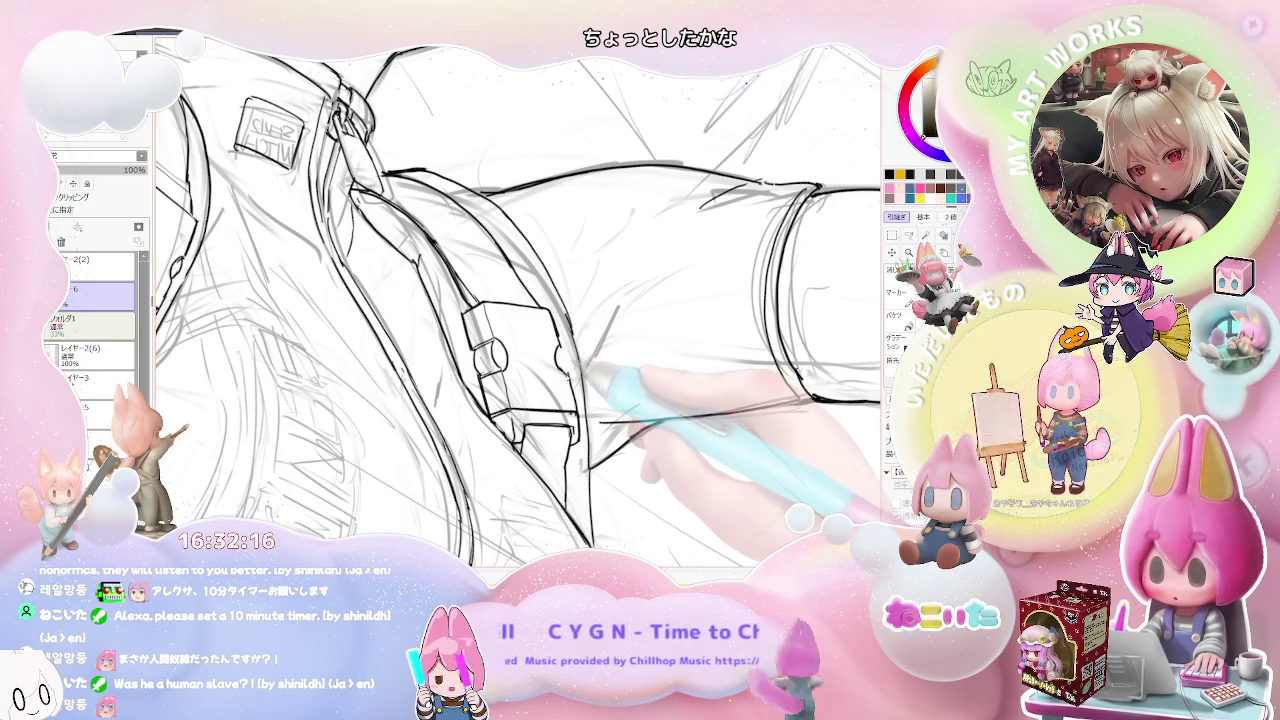
drag(558, 352, 563, 362)
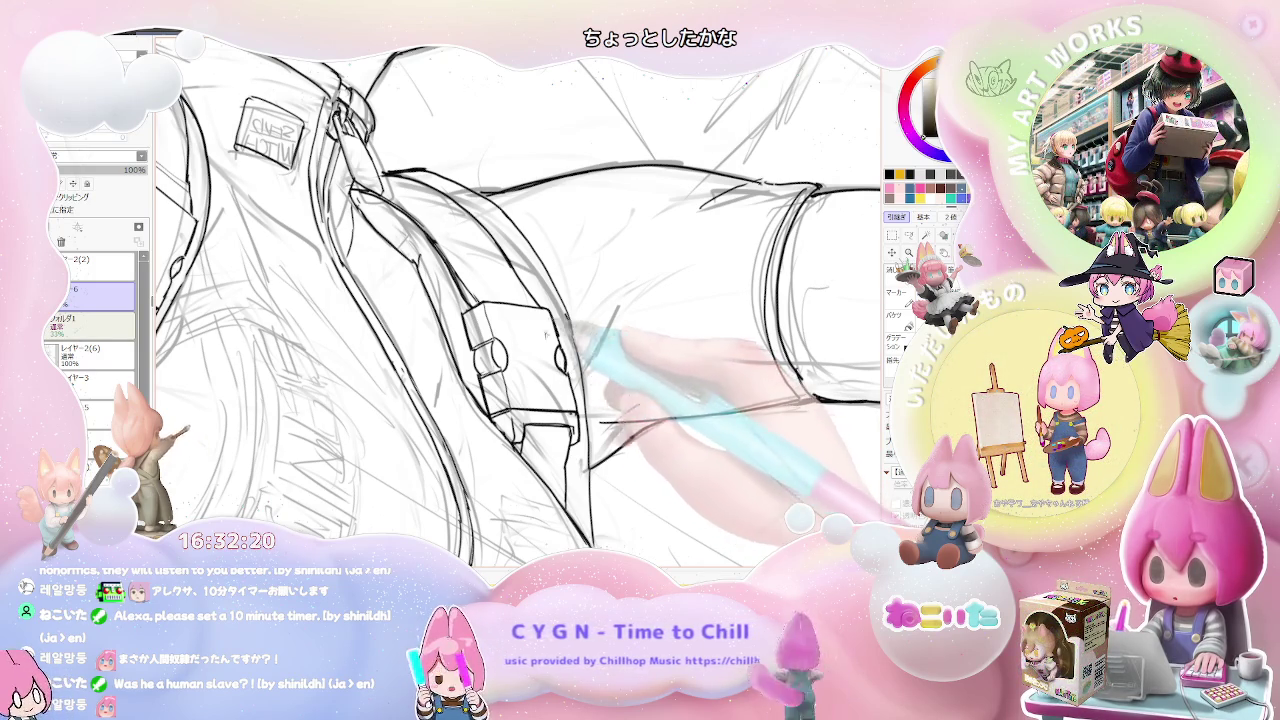
key(ctrl+minus)
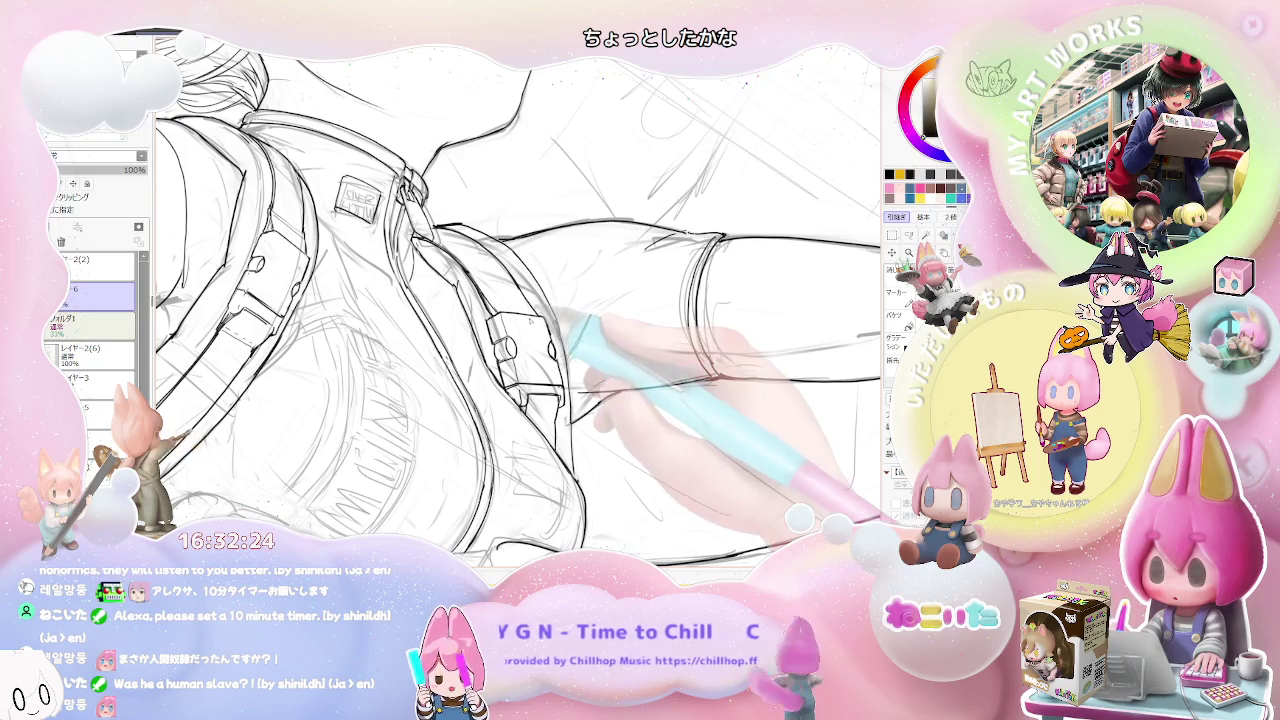
scroll(533, 319, up, 2)
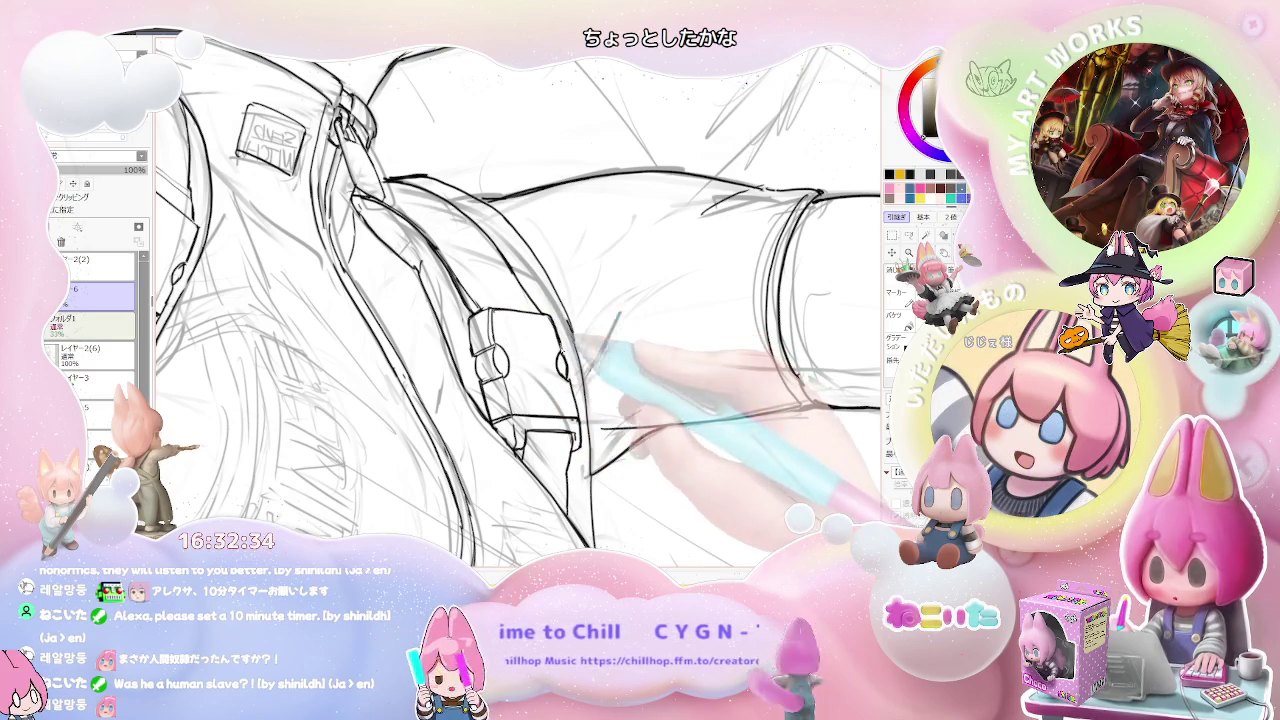
- Ink the chest strap buckles with bold lines, zooming in and out around them
scroll(598, 366, down, 2)
scroll(540, 300, down, 1)
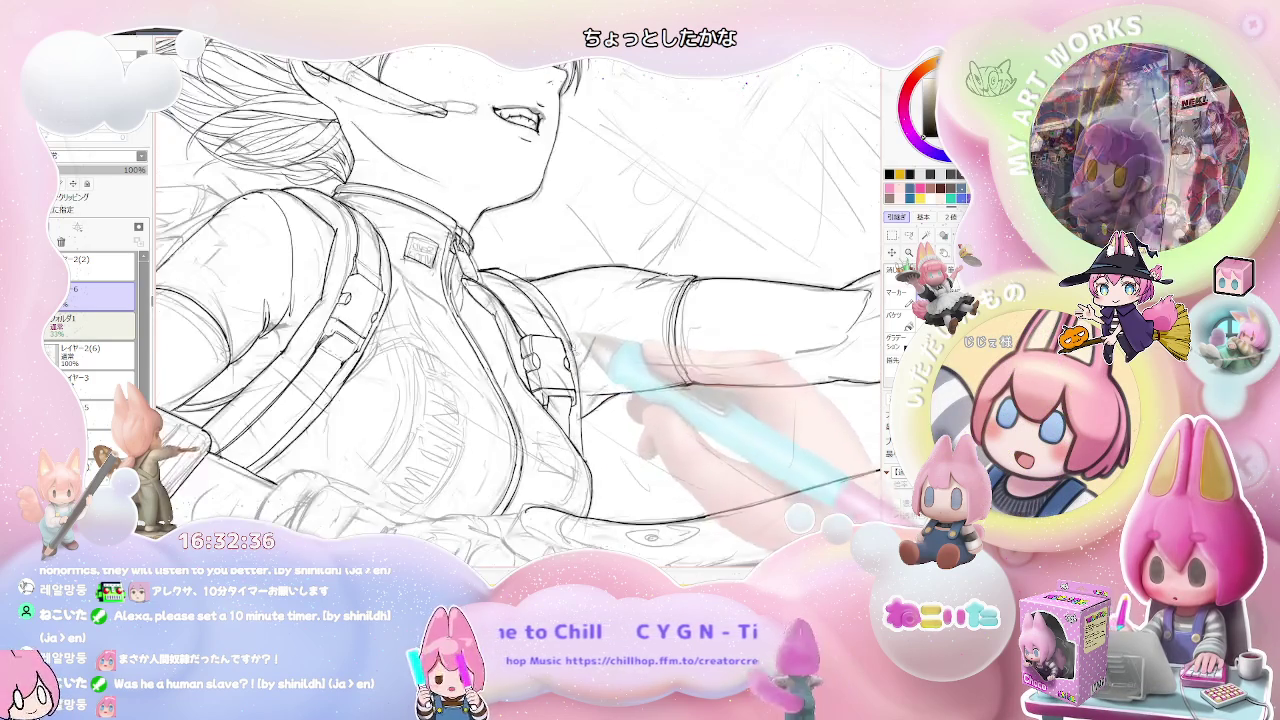
scroll(540, 300, down, 1)
scroll(430, 300, up, 2)
scroll(430, 300, up, 1)
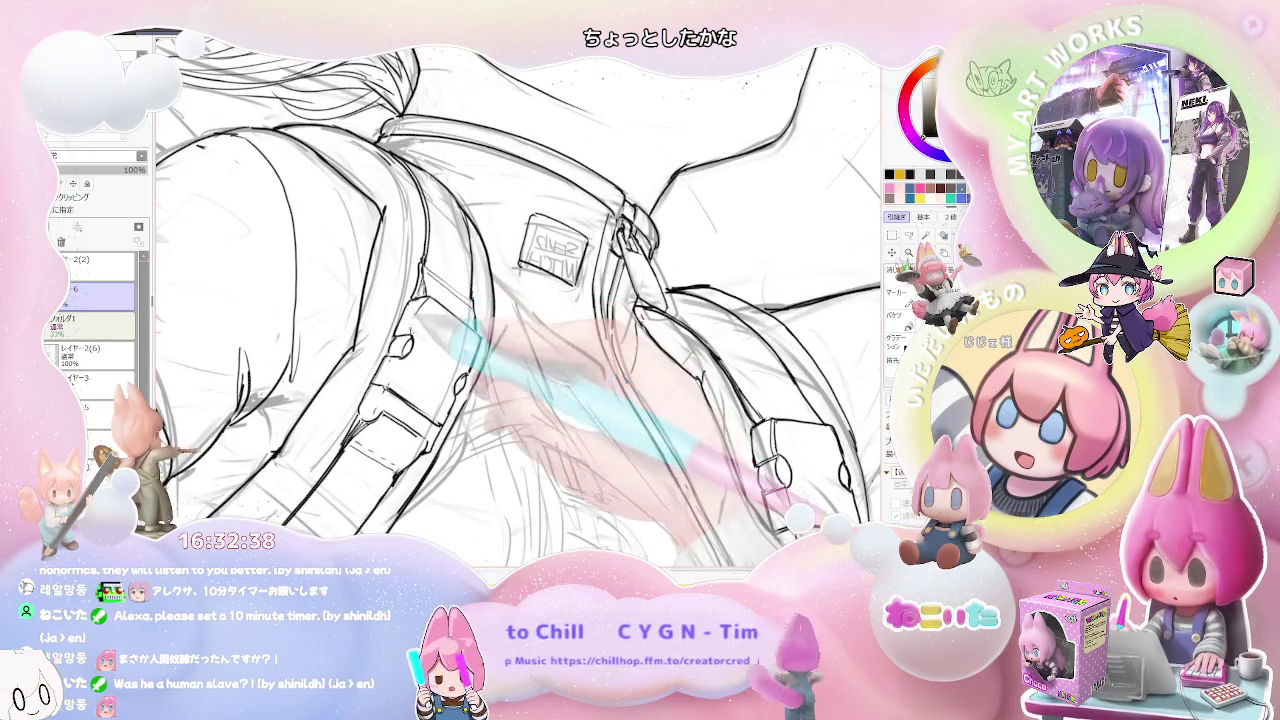
scroll(520, 300, down, 1)
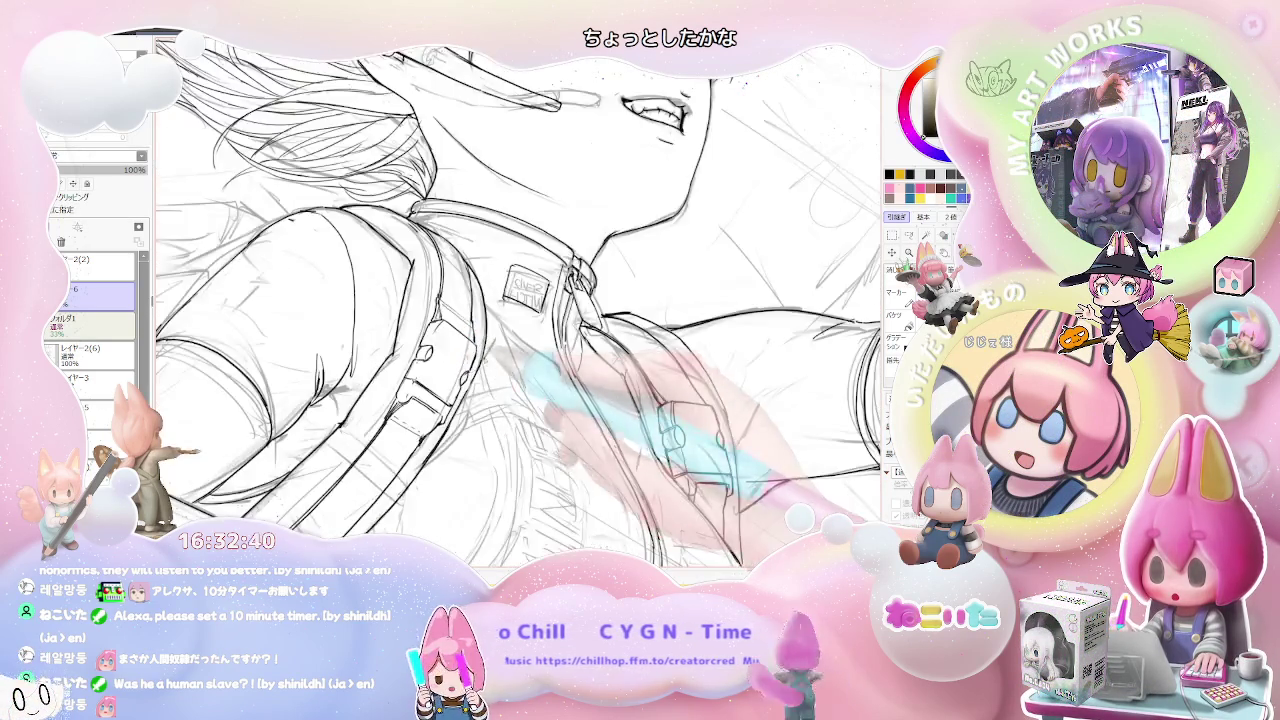
scroll(520, 300, down, 1)
scroll(520, 300, down, 1)
scroll(520, 300, up, 1)
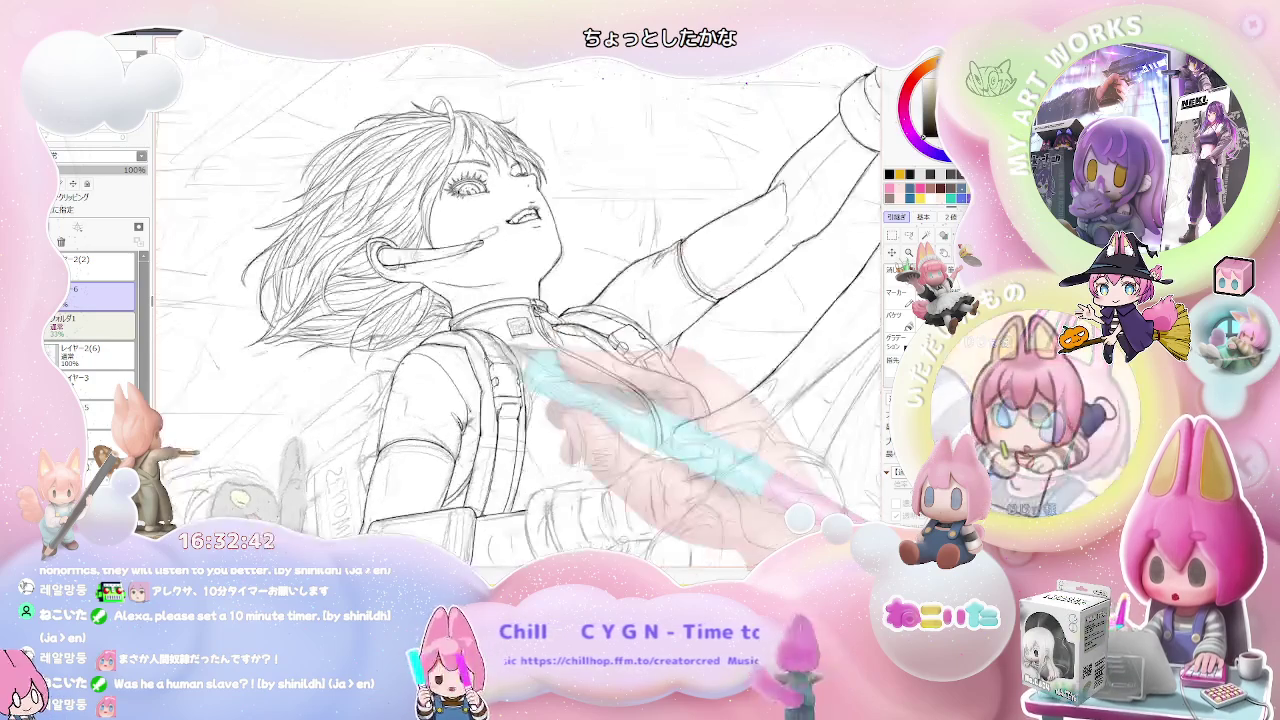
scroll(520, 300, up, 1)
scroll(520, 300, up, 2)
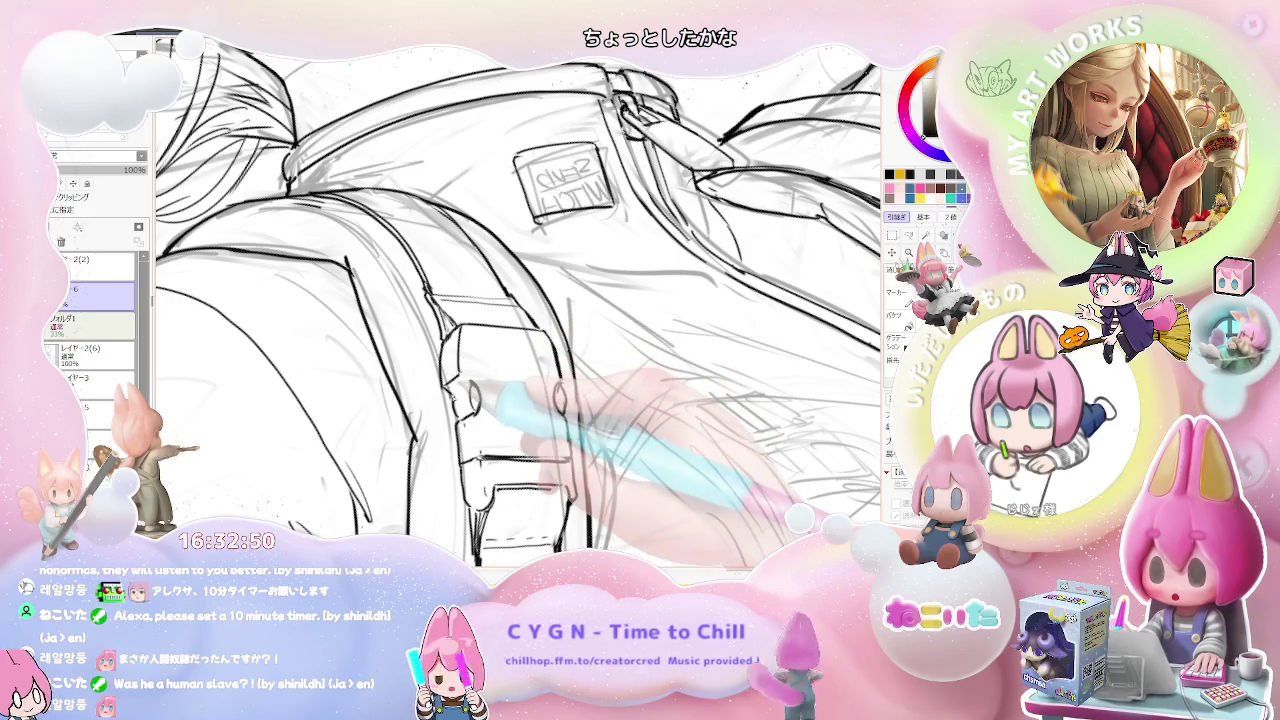
scroll(465, 400, down, 2)
scroll(465, 400, down, 1)
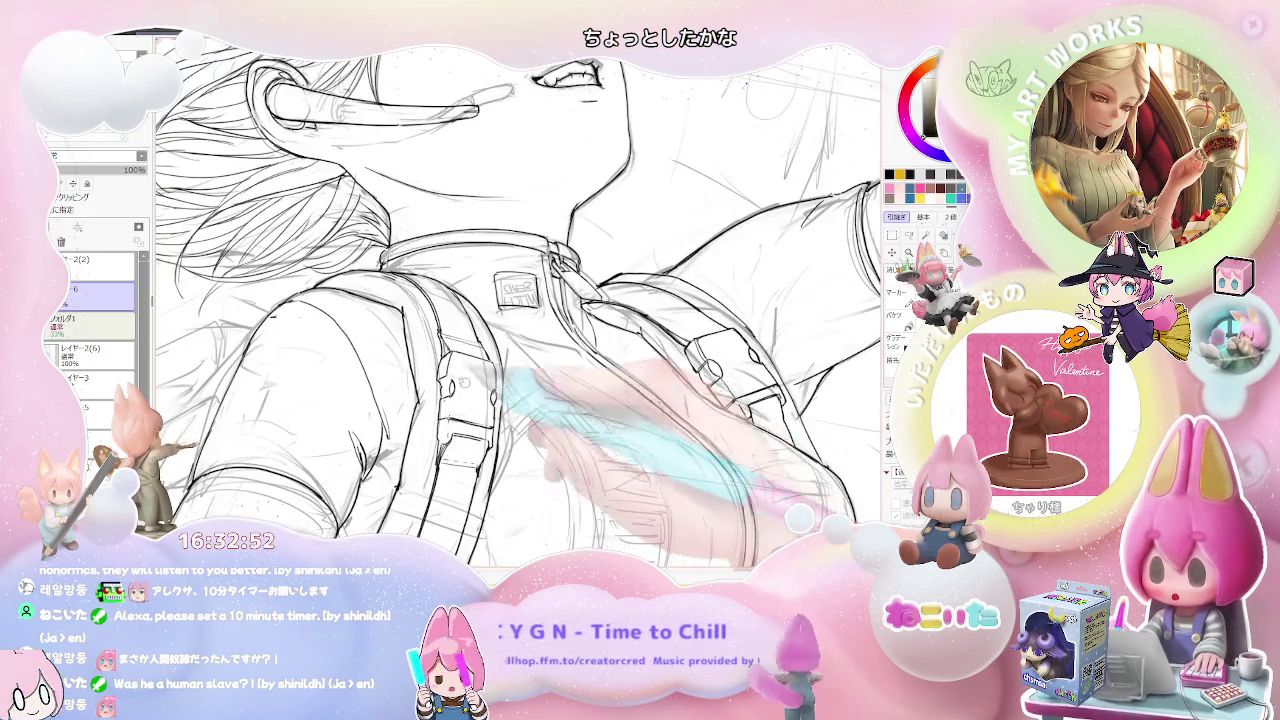
scroll(451, 345, up, 2)
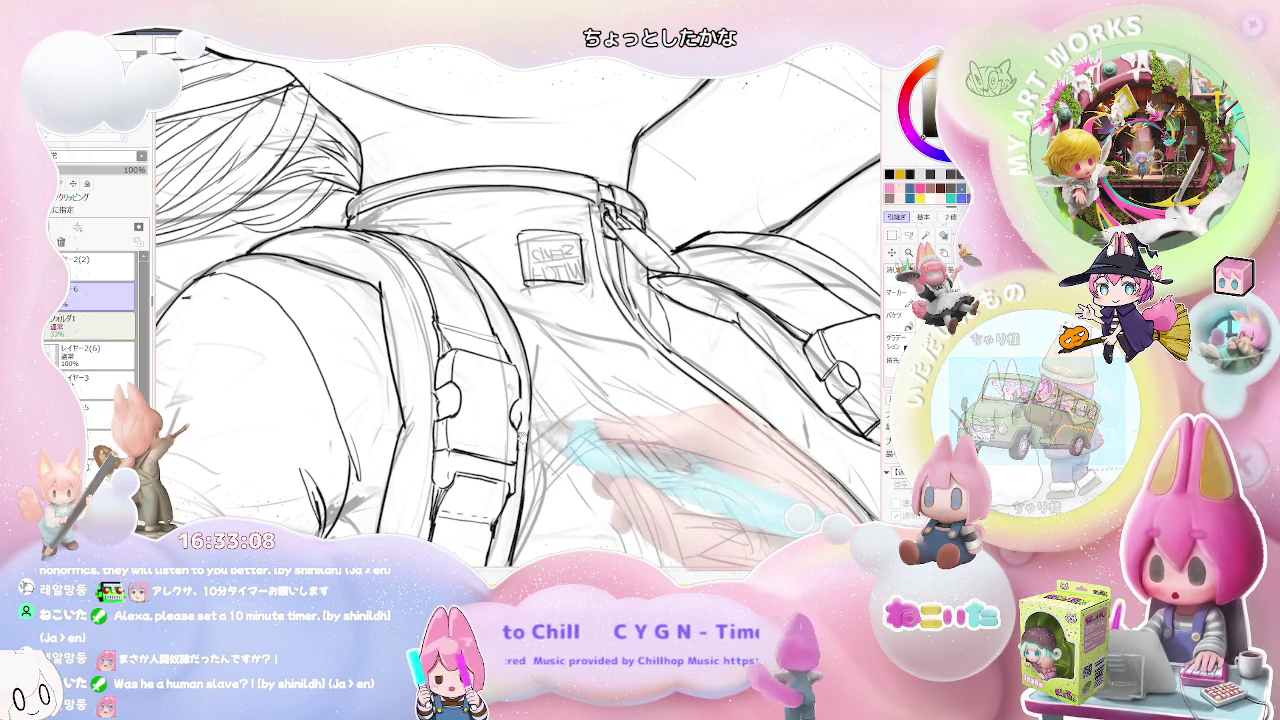
- Shift and tilt the view across the chest straps and continue inking them
drag(550, 300, 455, 273)
drag(433, 390, 421, 357)
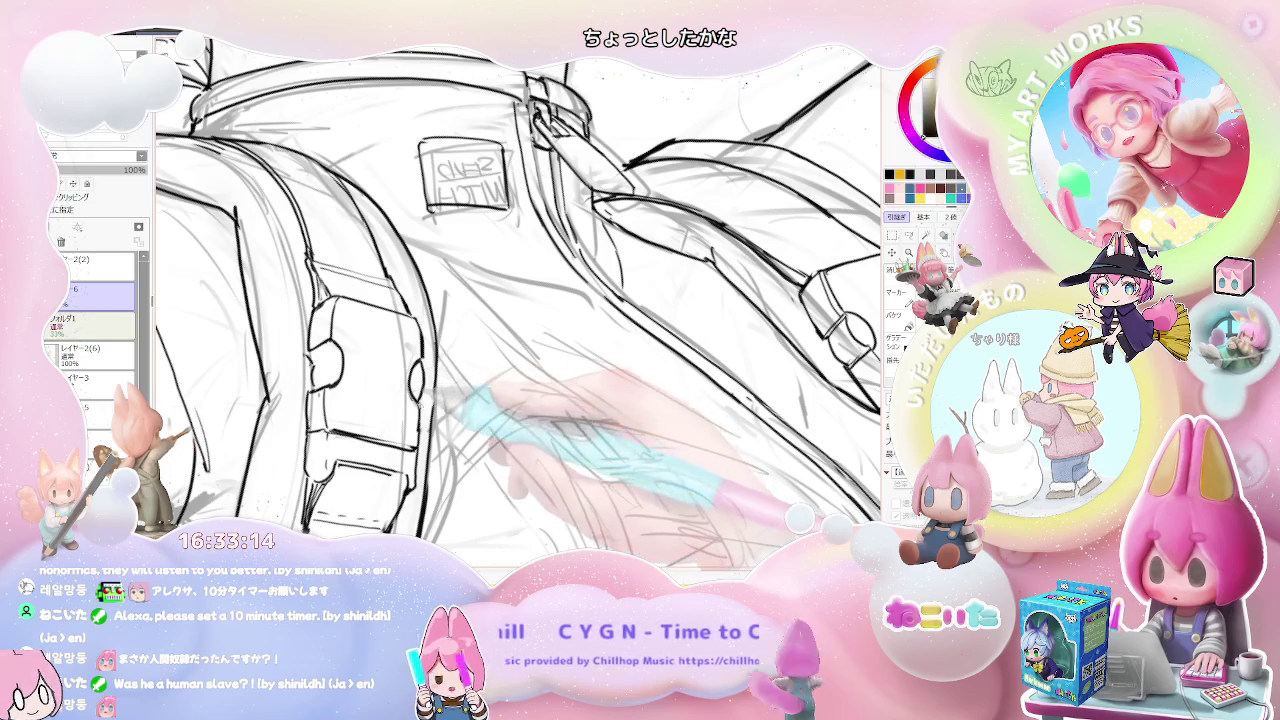
scroll(518, 300, down, 2)
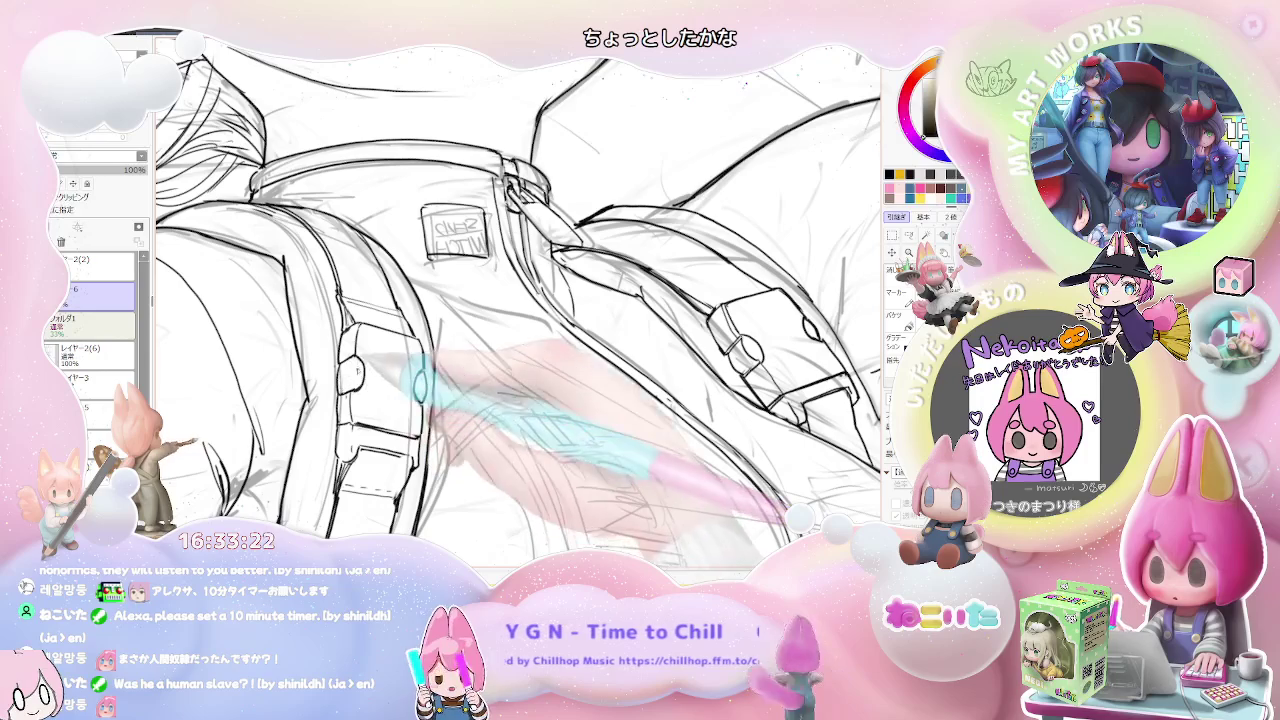
scroll(379, 378, down, 5)
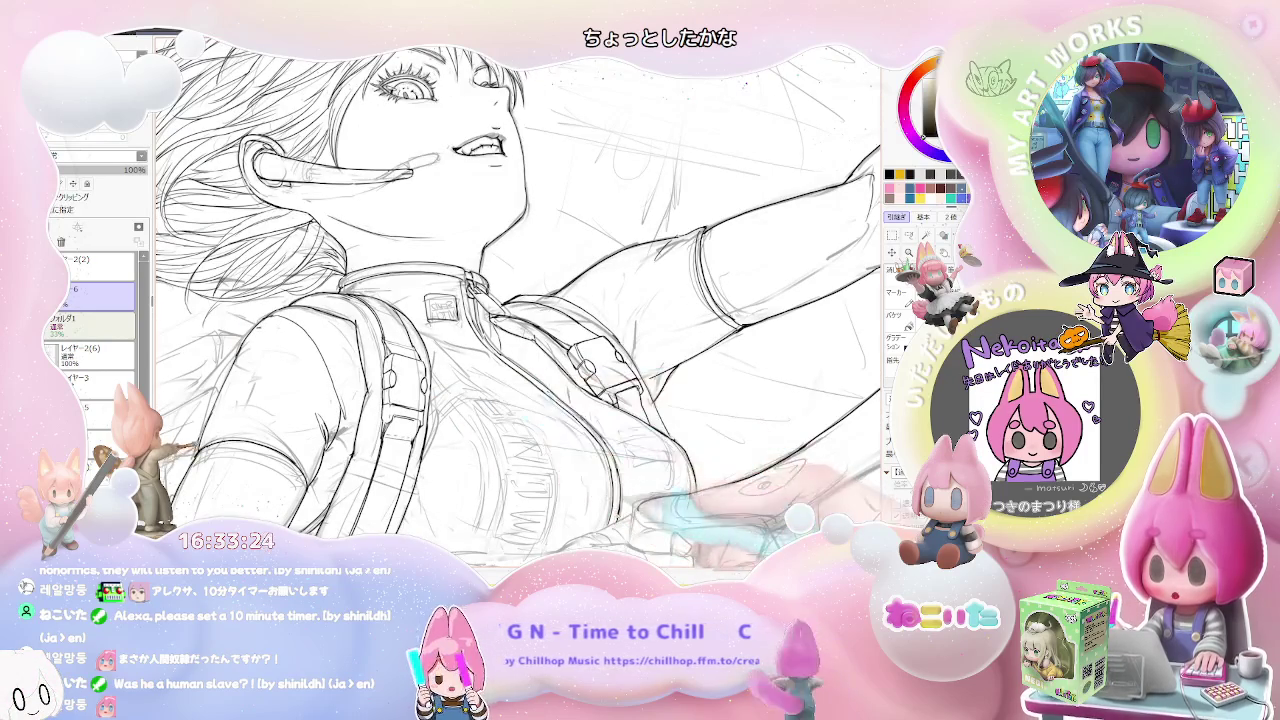
- Ink the side strap edges with the arm rotated level, then start transforming one strap section
key(Delete)
key(Delete)
scroll(519, 328, up, 3)
scroll(519, 328, up, 2)
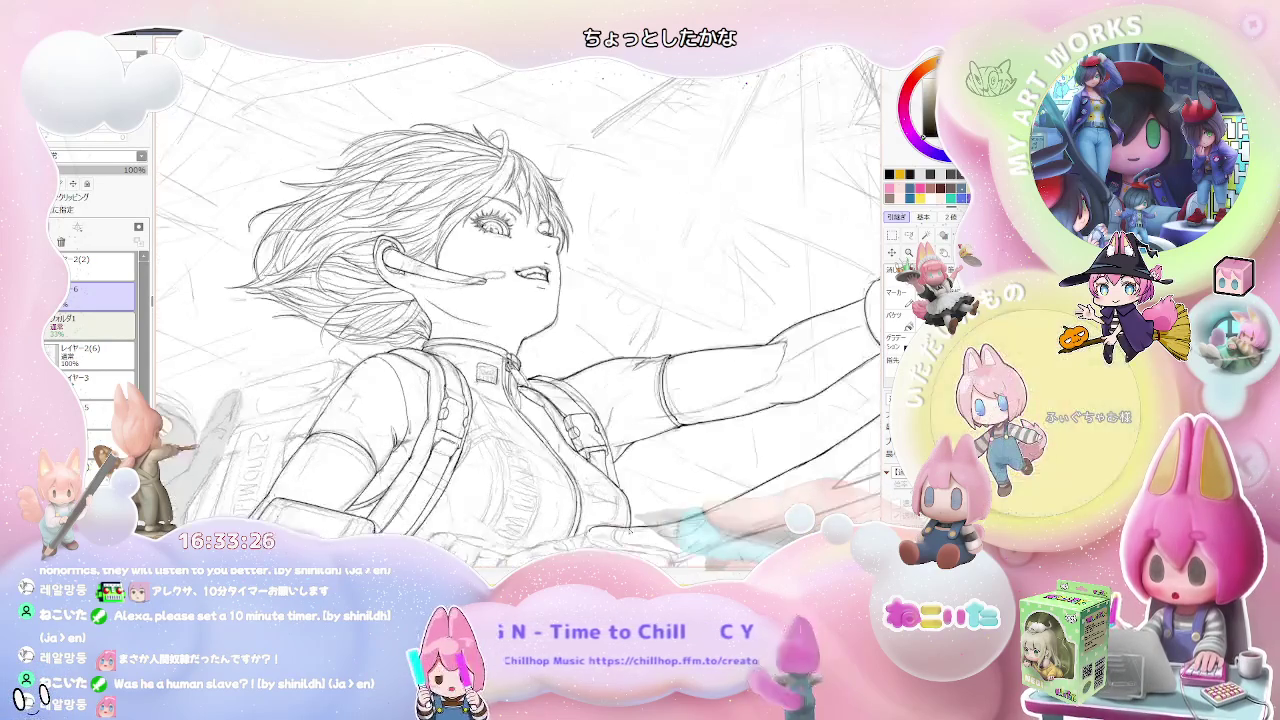
scroll(519, 328, up, 2)
key(End)
scroll(519, 306, down, 1)
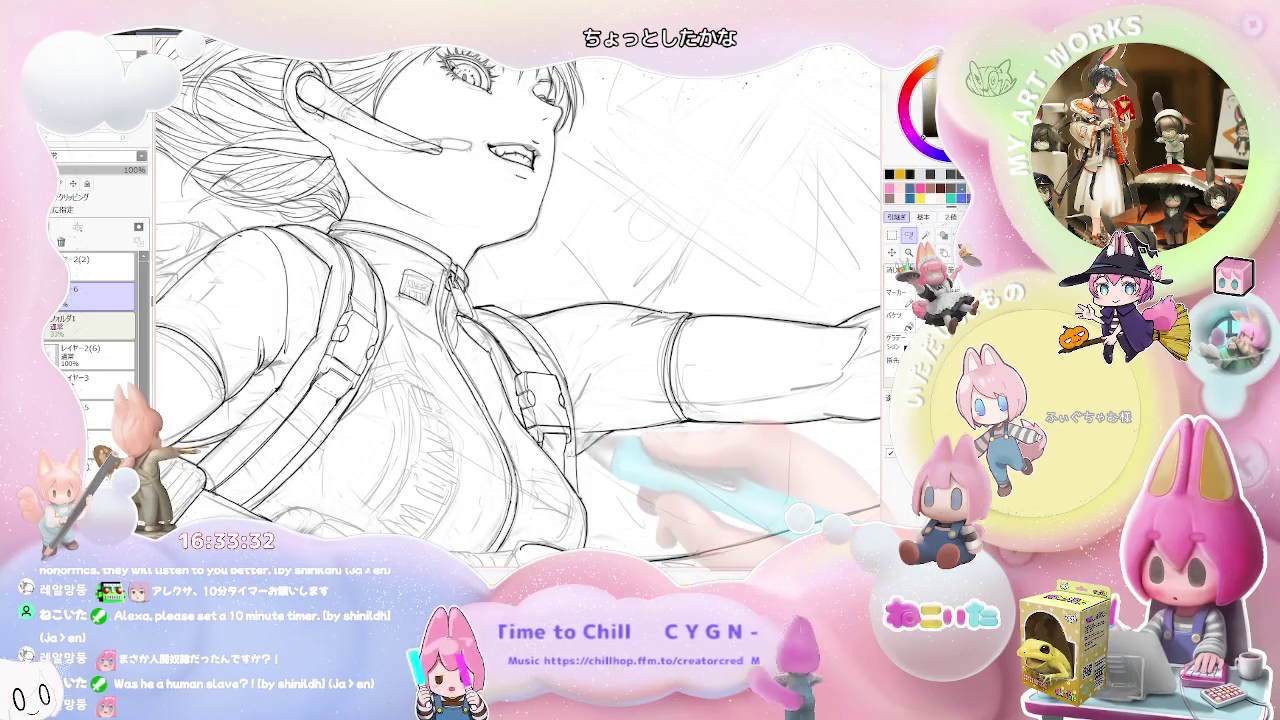
scroll(519, 306, up, 1)
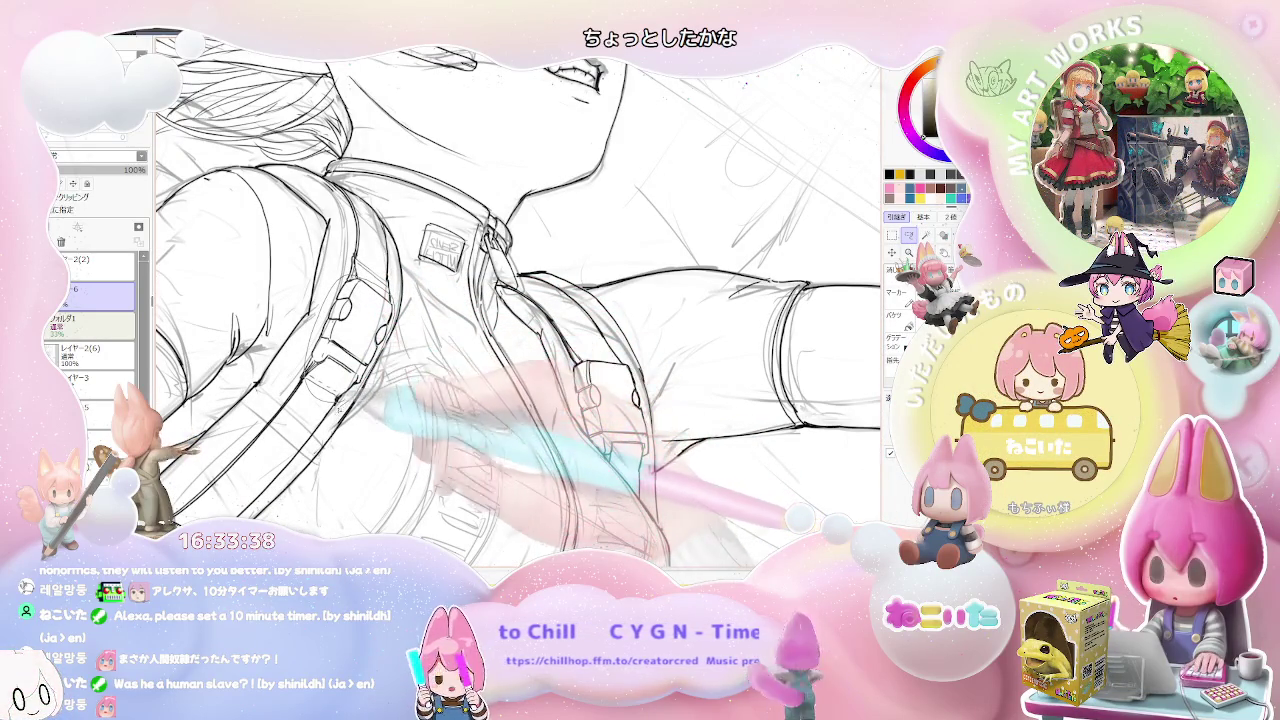
key(ctrl+t)
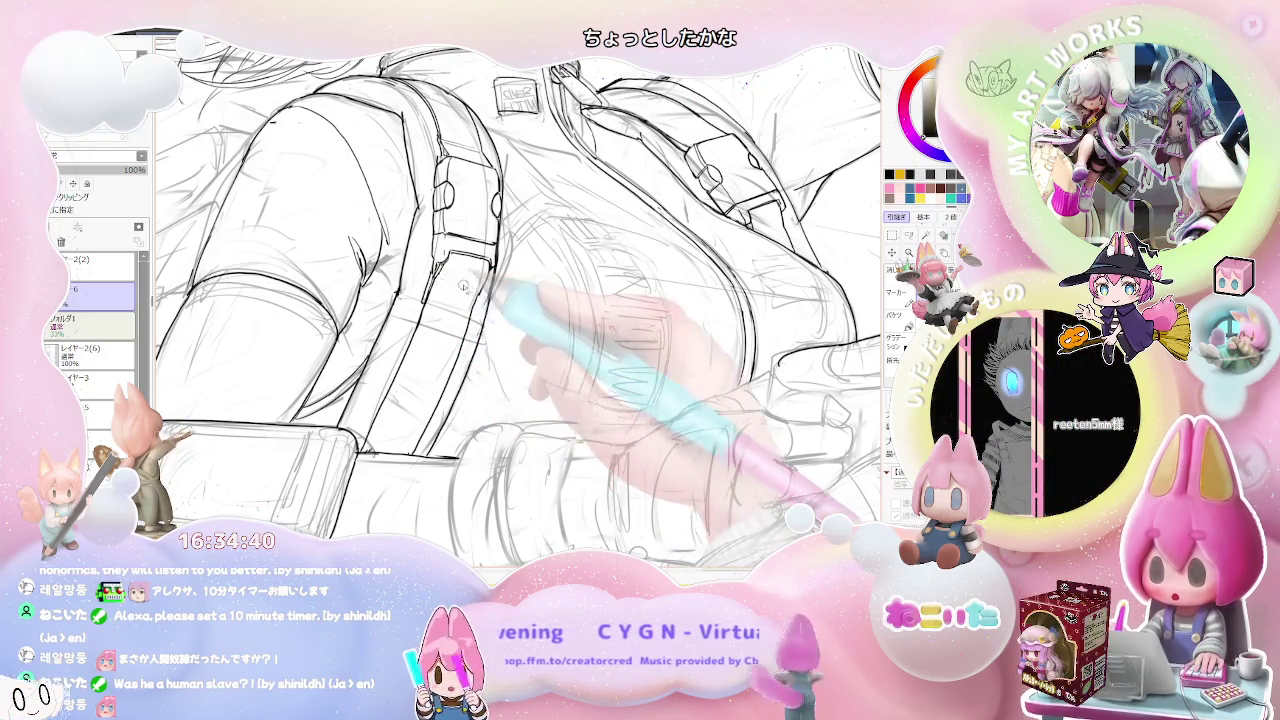
- Zoom and rotate the canvas onto the cat and backpack strap at a comfortable inking angle
key(Delete)
key(Delete)
key(Delete)
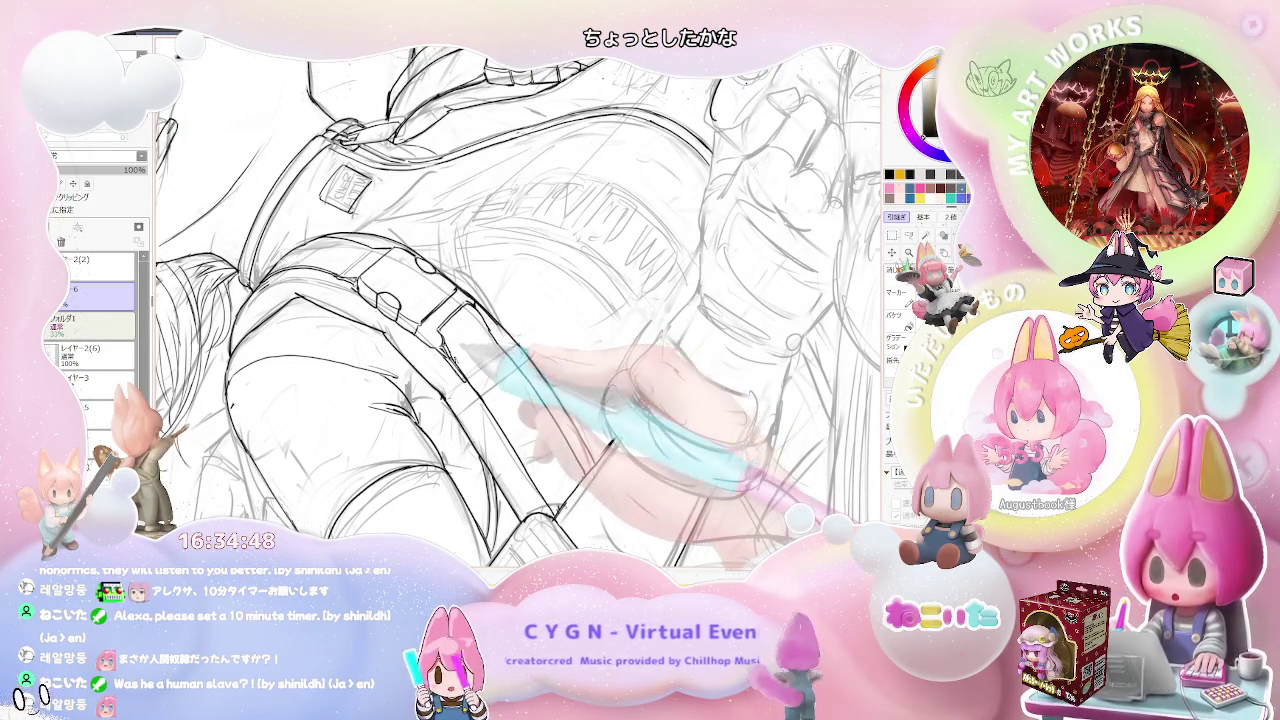
key(End)
key(End)
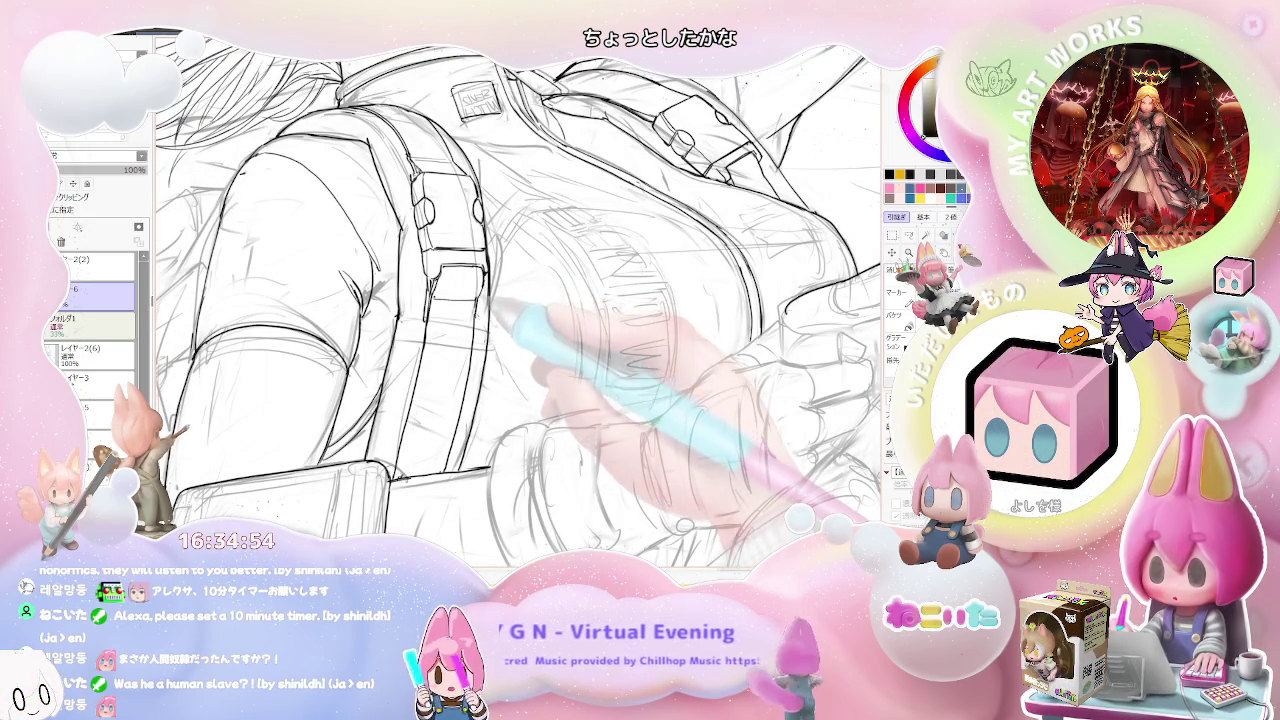
key(Delete)
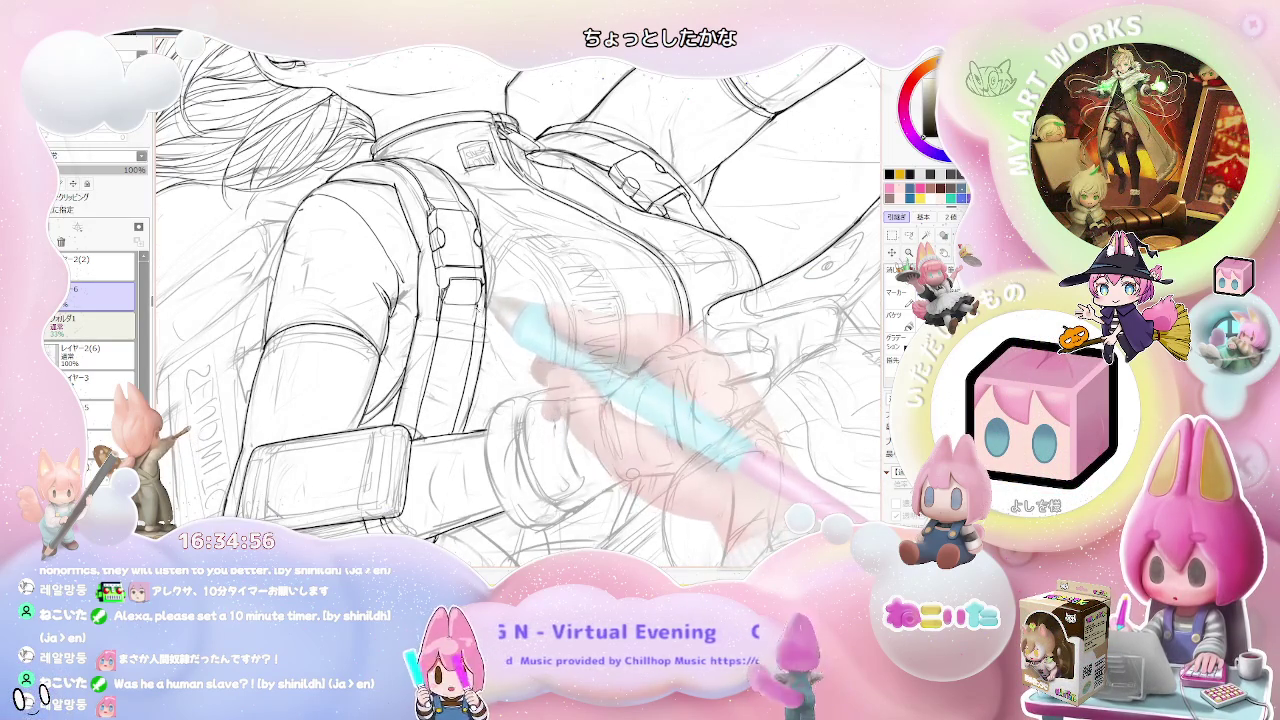
key(Page_Down)
key(Page_Down)
key(Page_Down)
key(Page_Down)
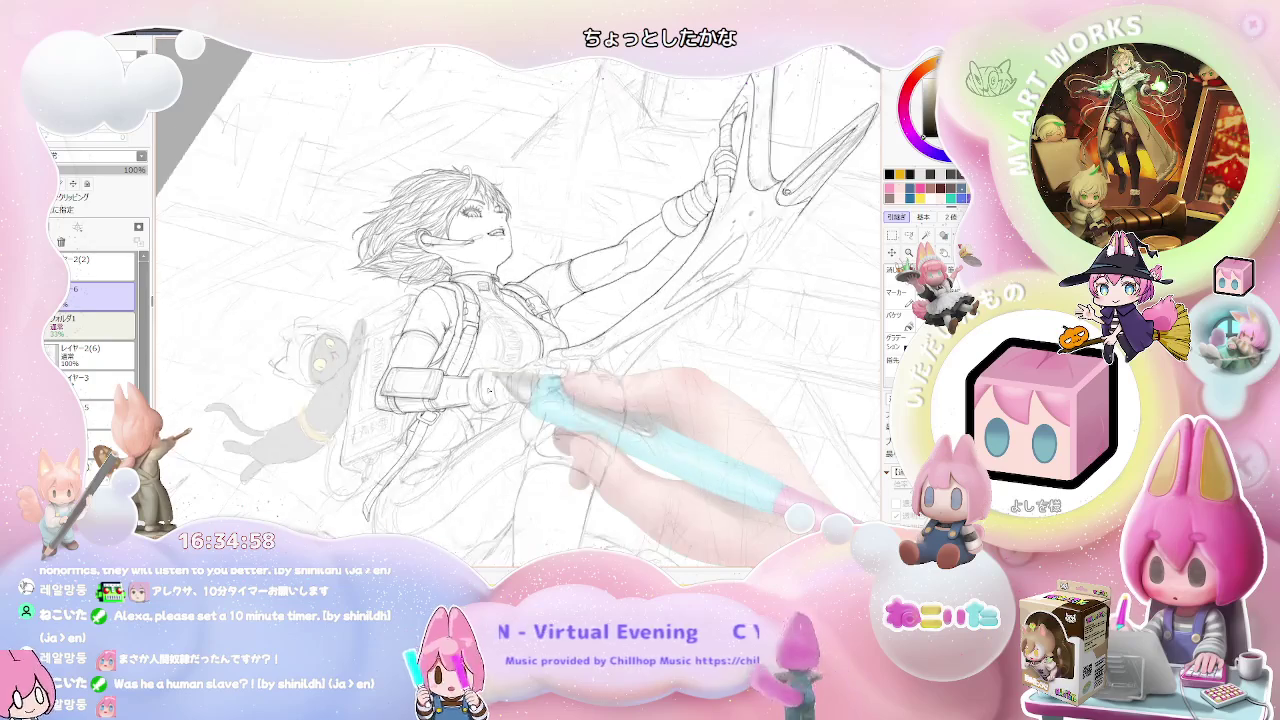
key(Page_Down)
key(Page_Down)
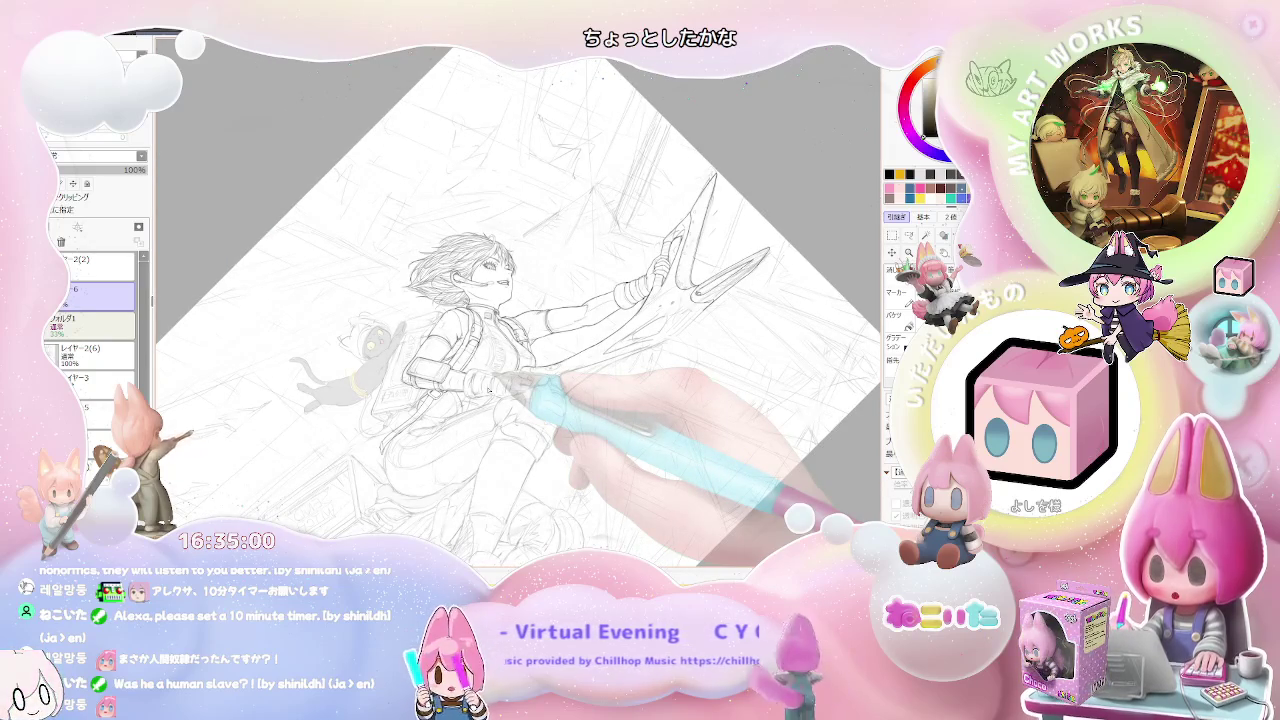
key(End)
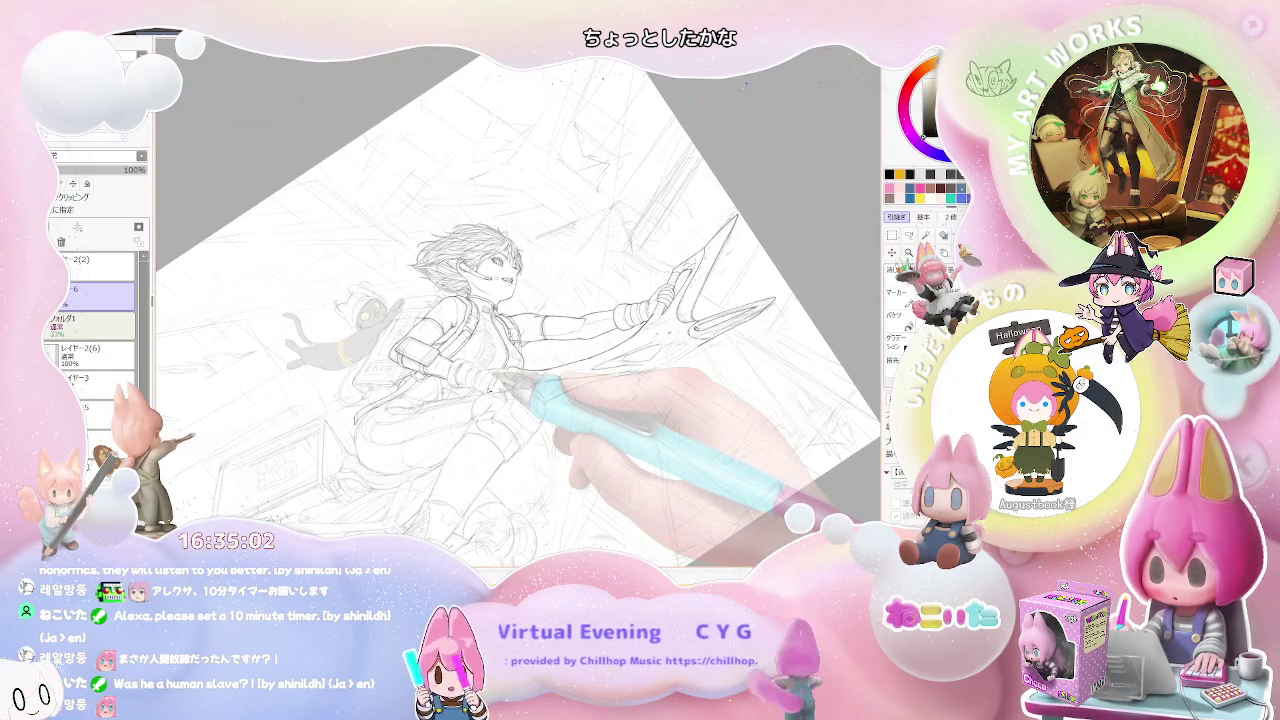
key(Delete)
key(Page_Up)
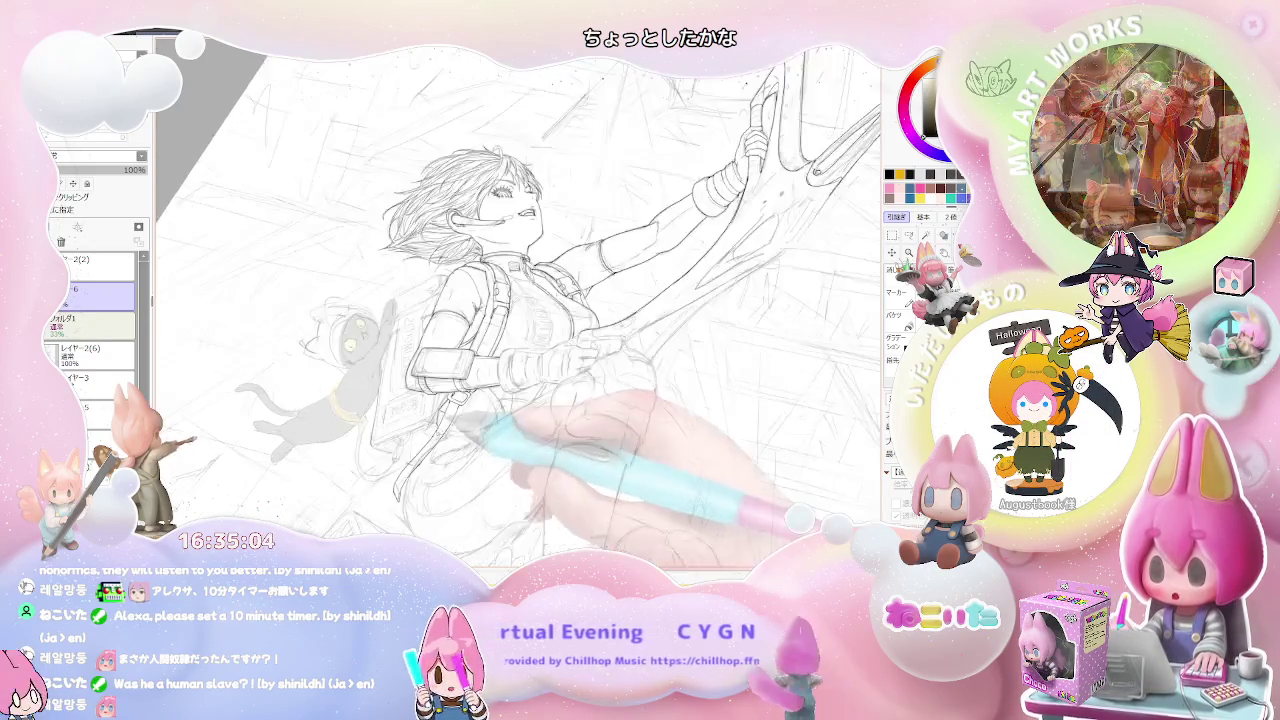
key(Page_Up)
key(Delete)
key(Page_Up)
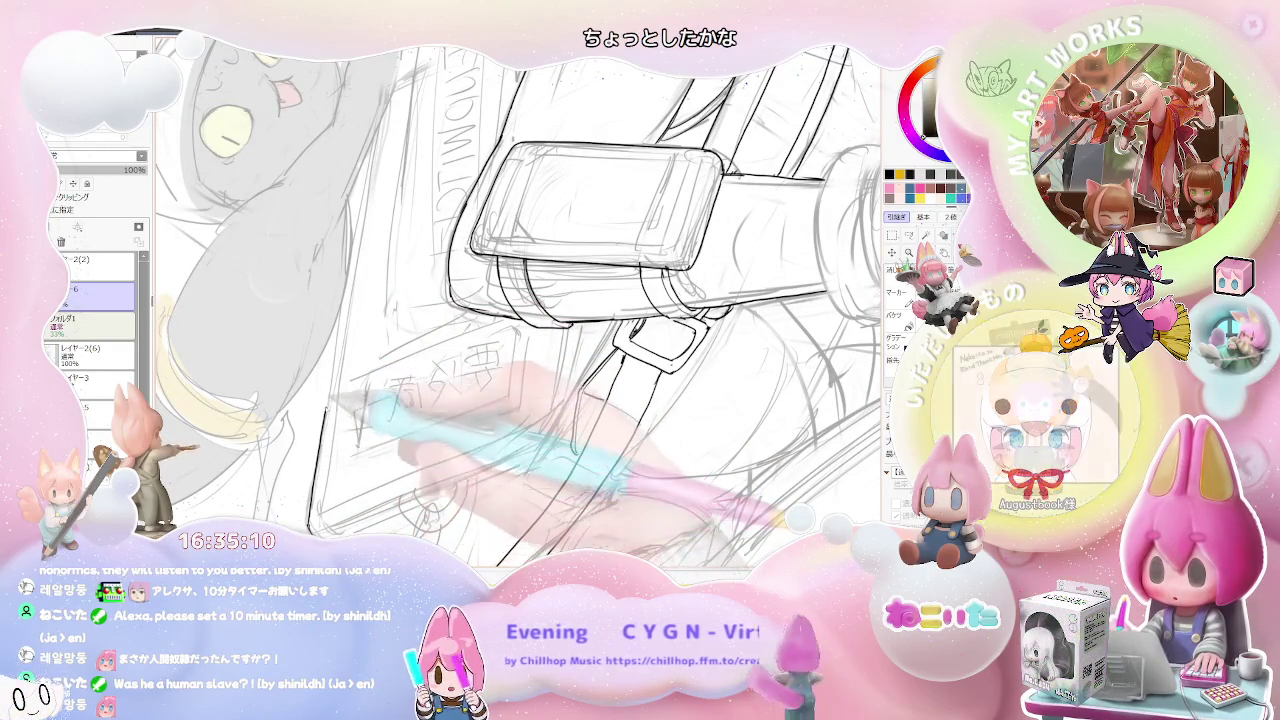
drag(560, 300, 550, 368)
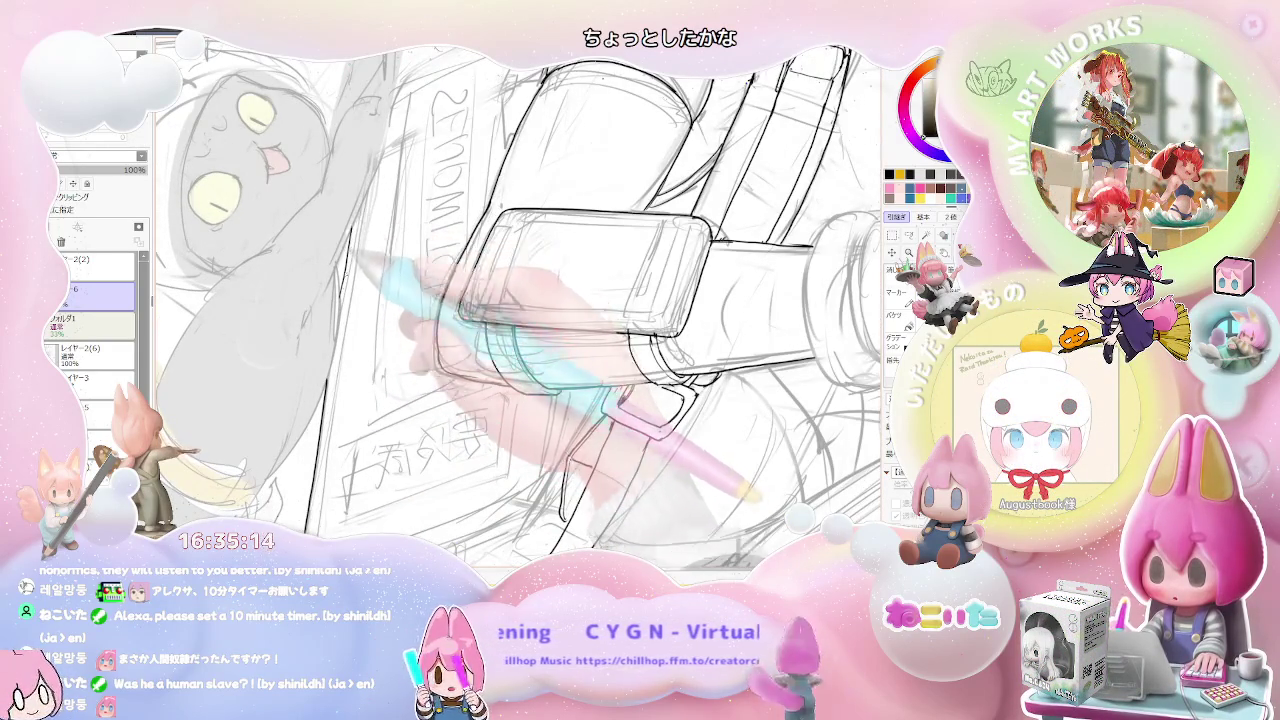
drag(560, 290, 525, 320)
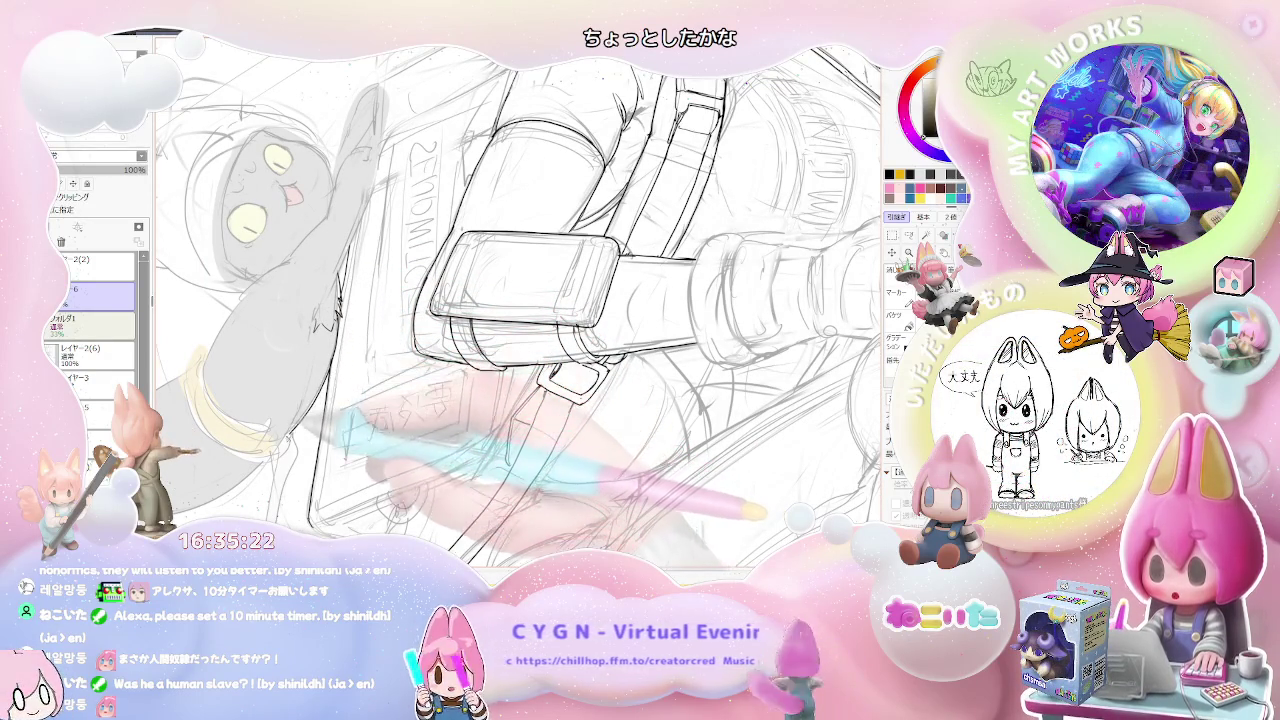
- Ink the cat's raised front paw where it grips the backpack
scroll(323, 371, down, 3)
scroll(323, 371, up, 3)
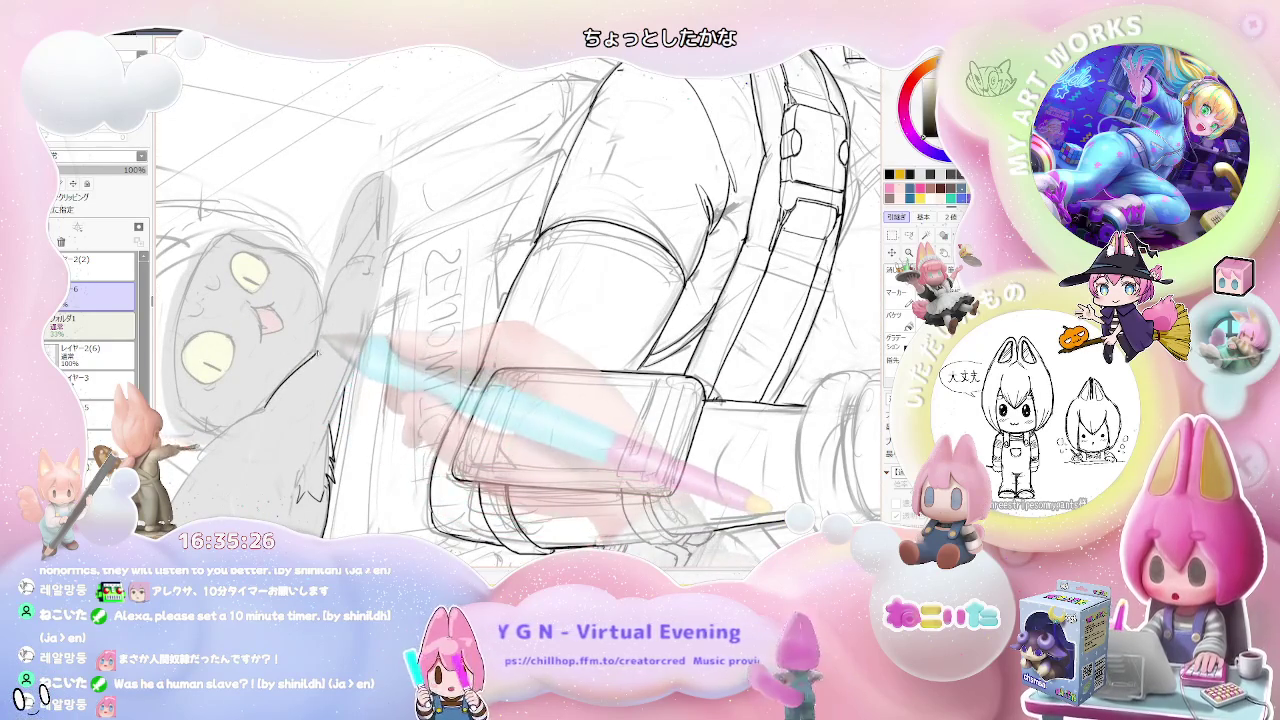
drag(350, 330, 345, 278)
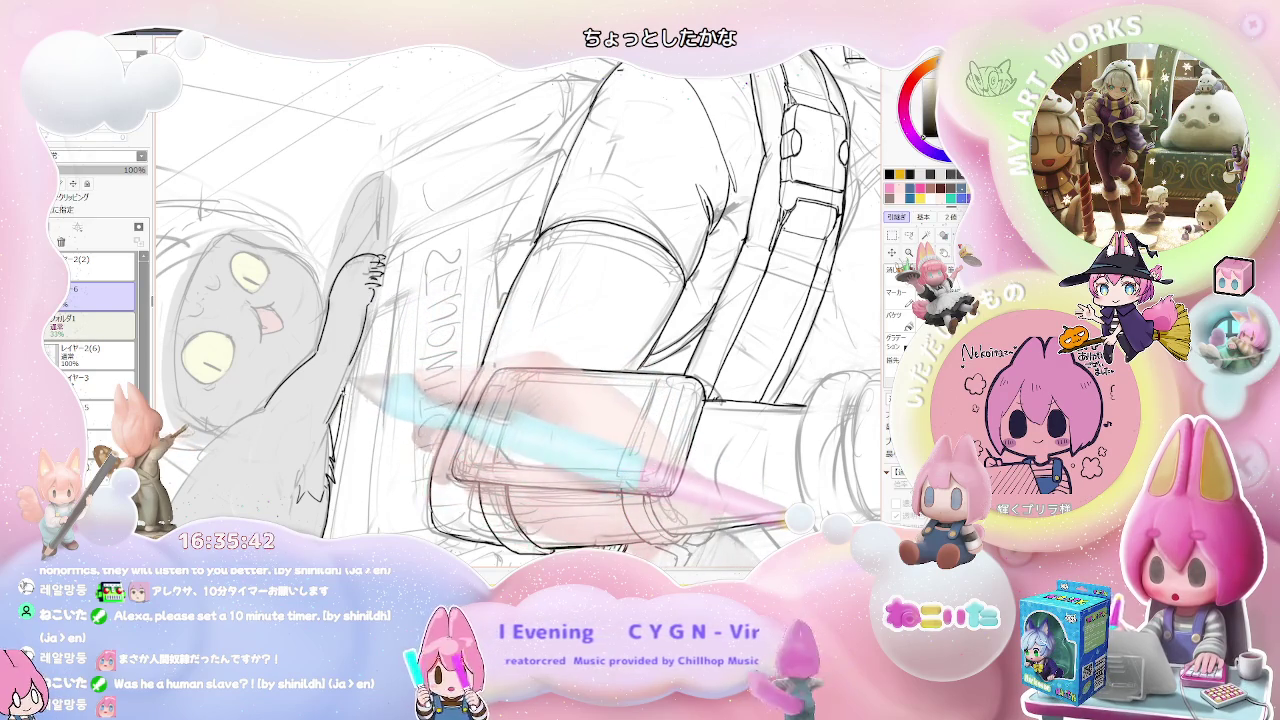
key(ctrl+minus)
- Turn the view so the cat stands upright and ink the top of its head
key(Delete)
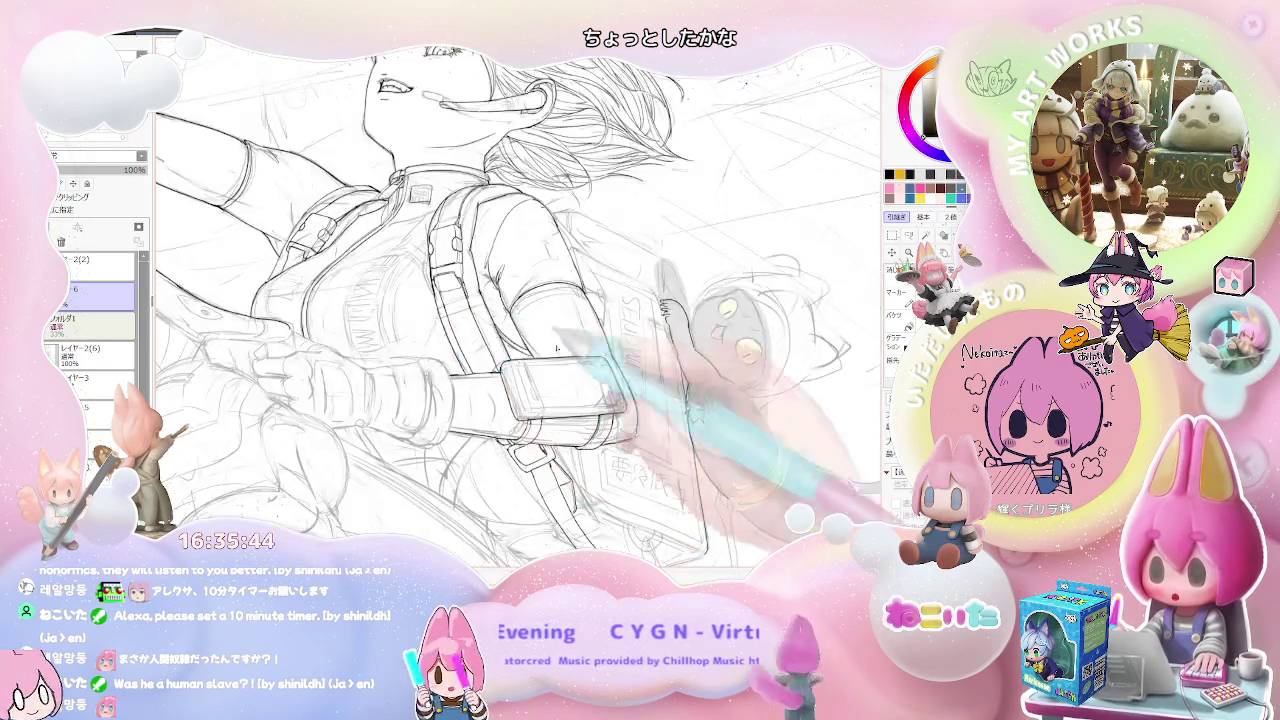
key(Delete)
key(Delete)
key(Delete)
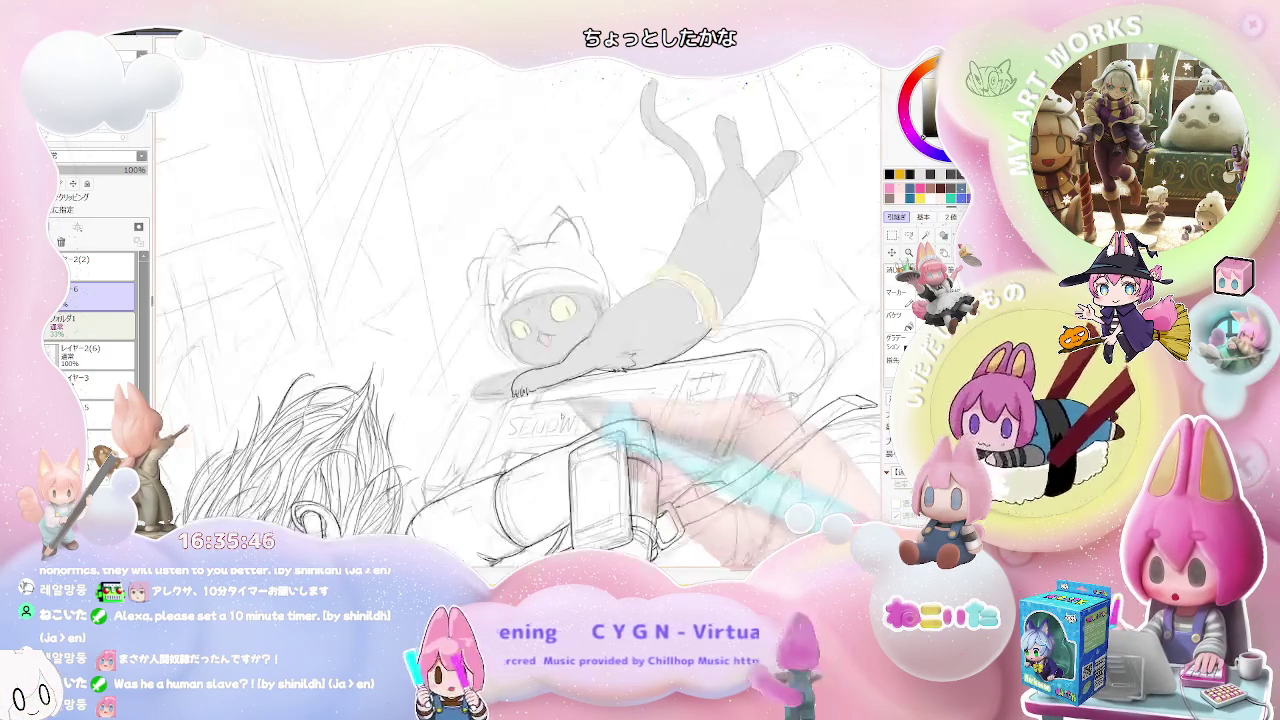
key(ctrl+plus)
key(ctrl+plus)
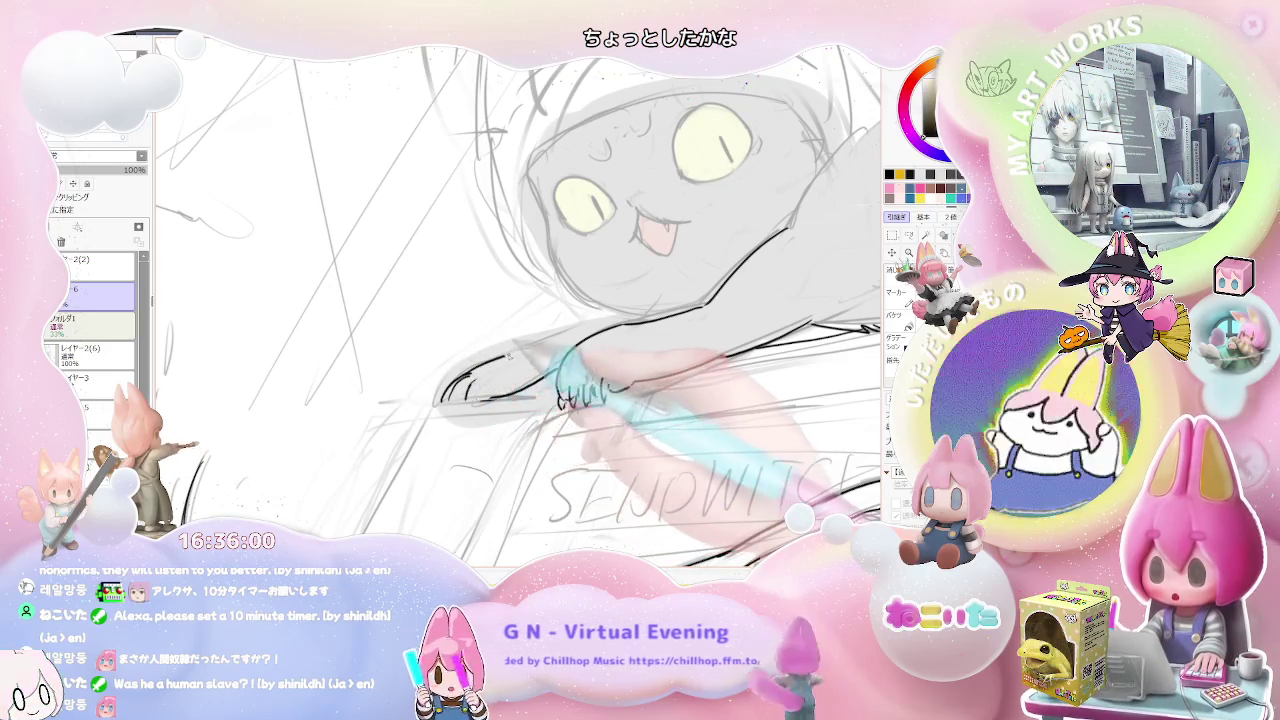
scroll(520, 300, down, 2)
scroll(520, 300, down, 2)
scroll(520, 300, down, 2)
scroll(520, 300, up, 2)
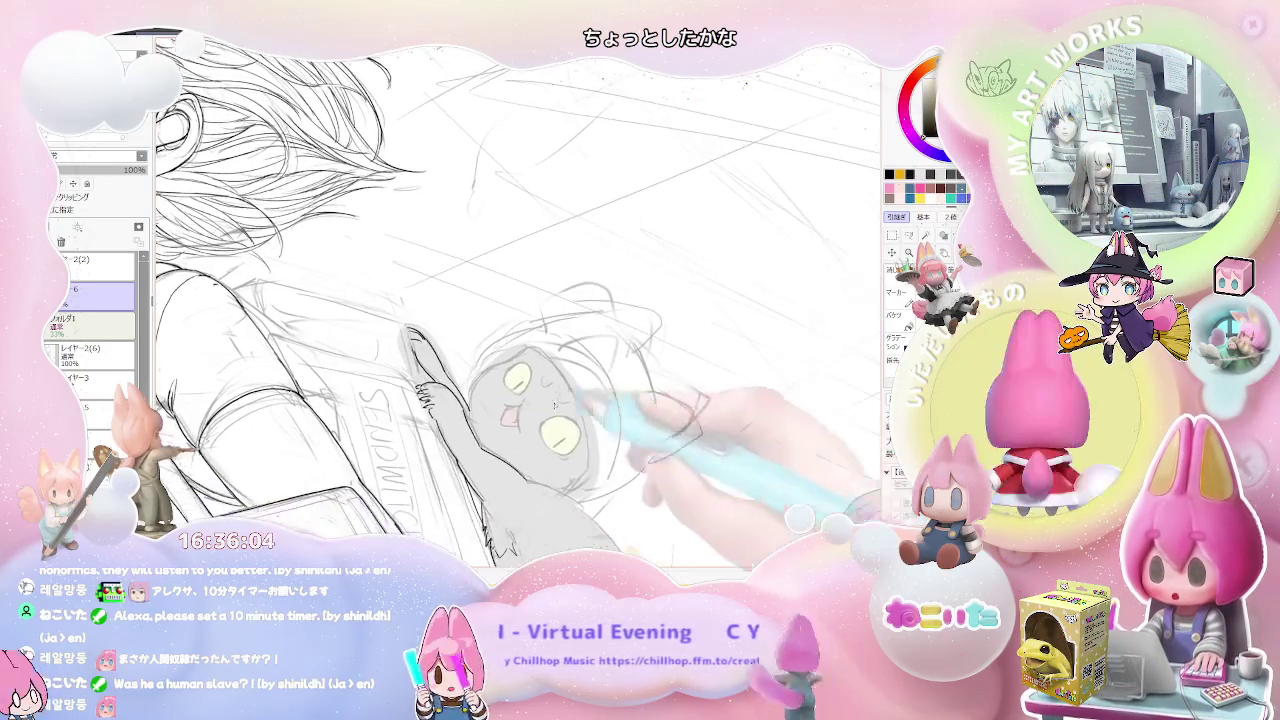
scroll(520, 300, up, 1)
scroll(520, 300, up, 1)
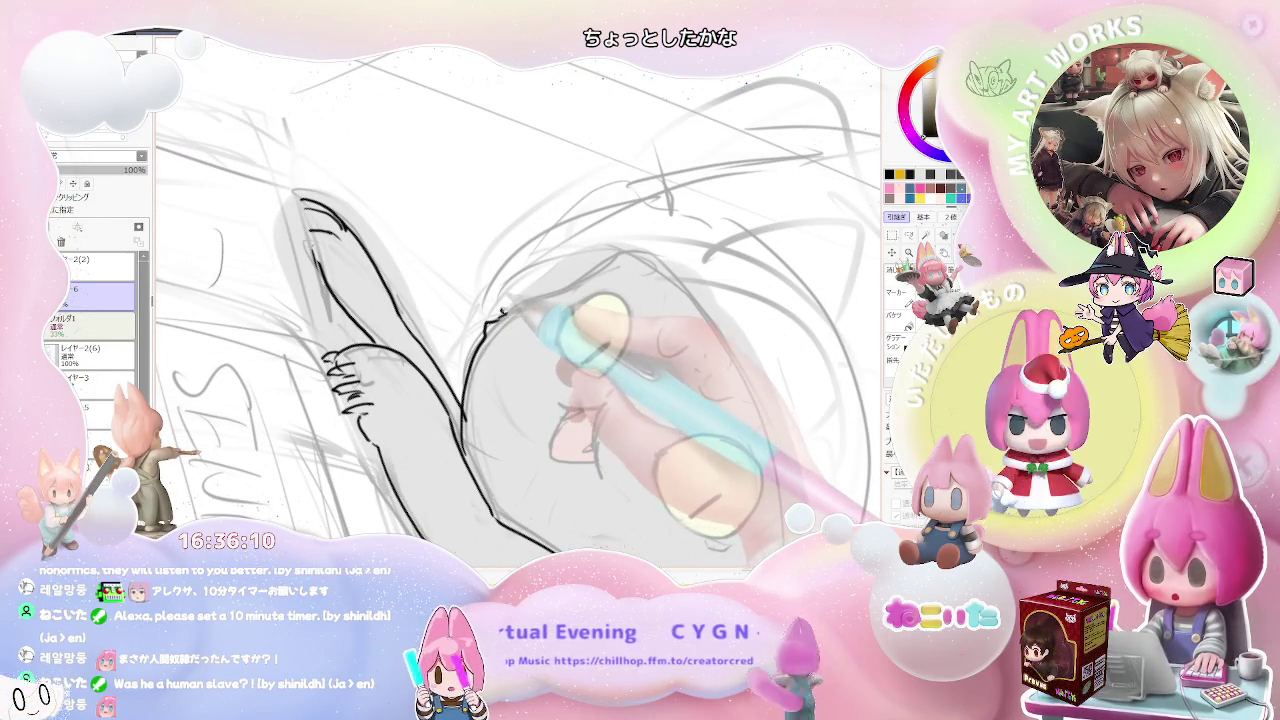
drag(488, 325, 576, 287)
- Mirror the view to check the line art, then reframe on the cat's head and front leg
scroll(756, 262, down, 1)
scroll(756, 262, down, 1)
scroll(756, 262, down, 1)
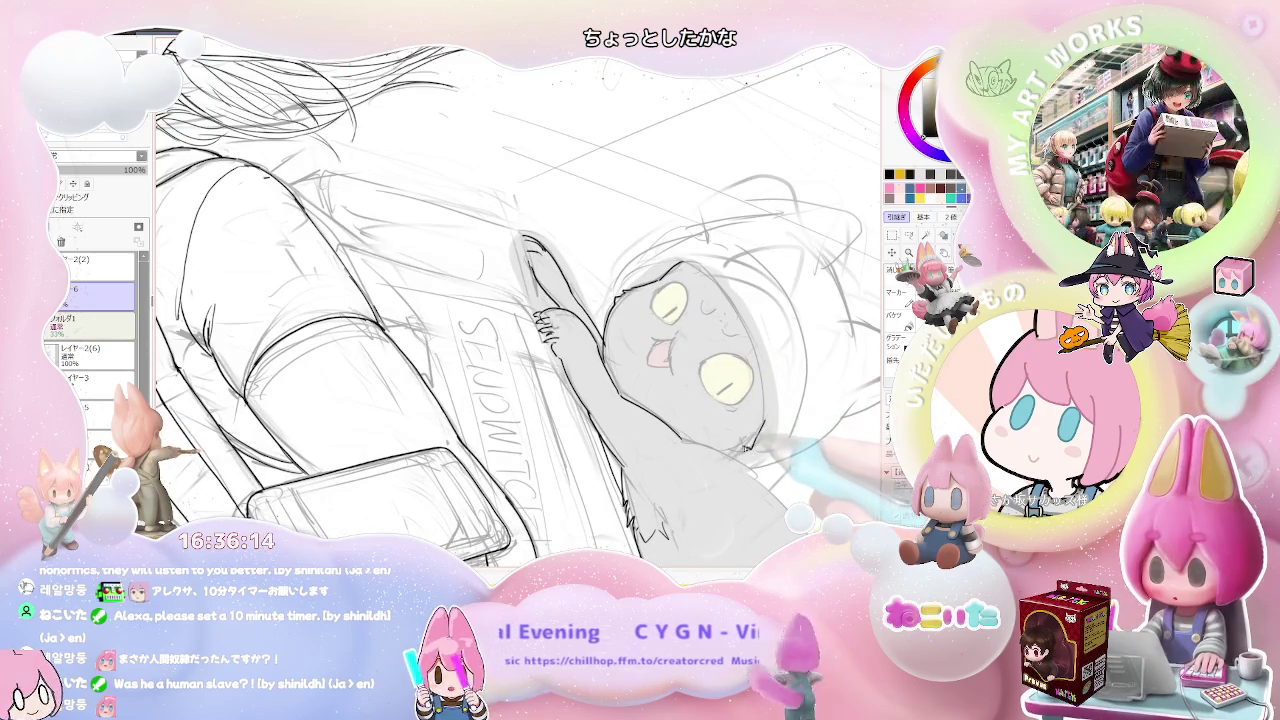
key(Delete)
key(Insert)
key(Delete)
key(Delete)
key(Delete)
key(Delete)
key(Delete)
key(Delete)
key(Delete)
key(Delete)
key(Delete)
key(Delete)
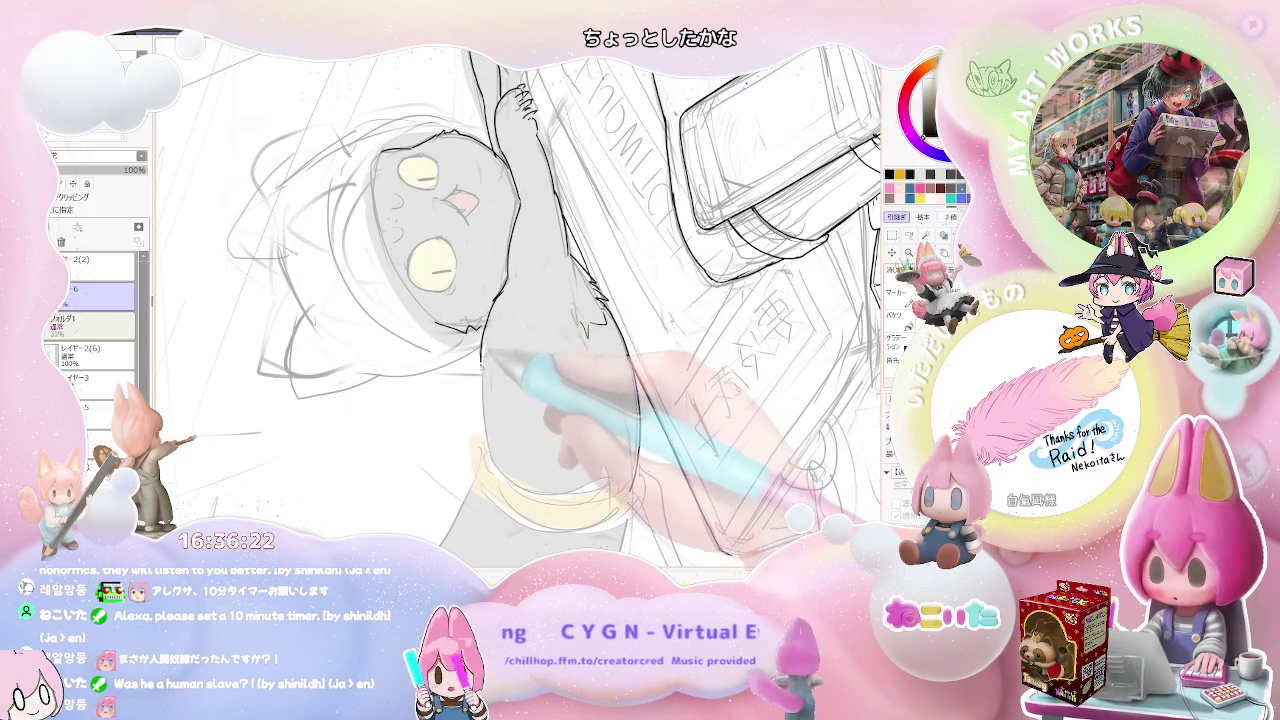
key(Page_Down)
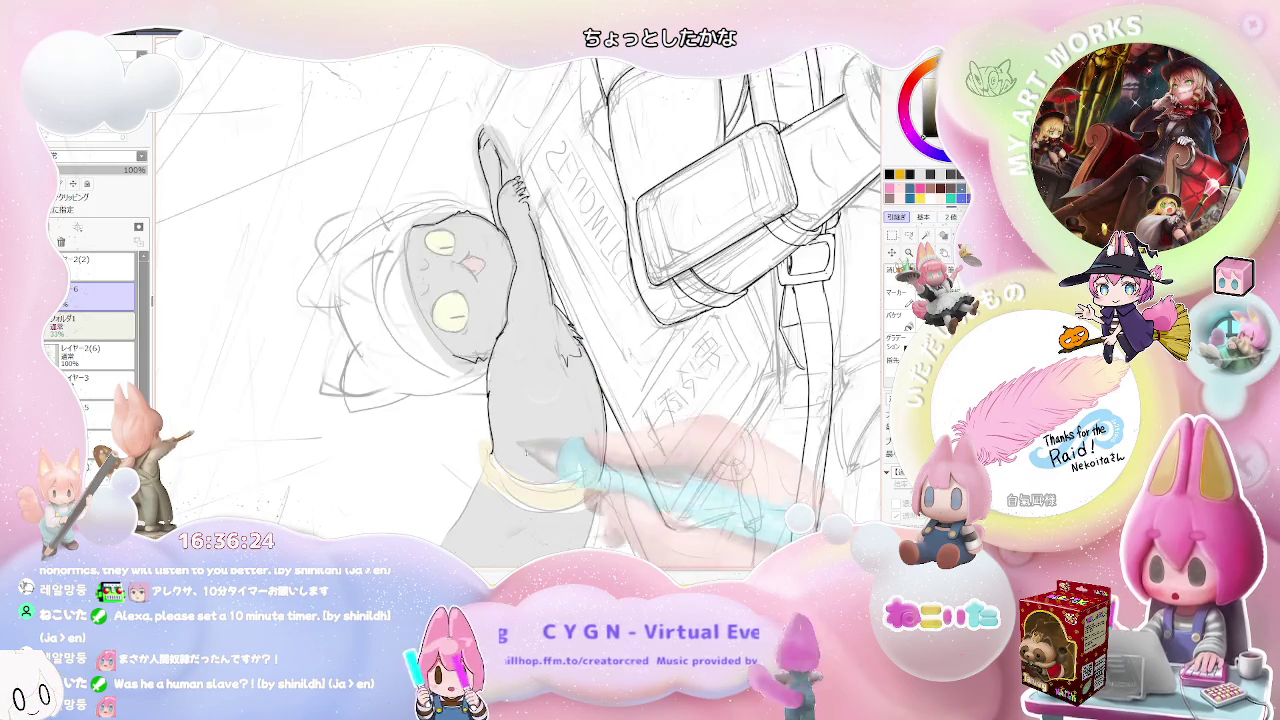
key(Page_Down)
key(End)
key(End)
key(End)
key(End)
key(End)
key(End)
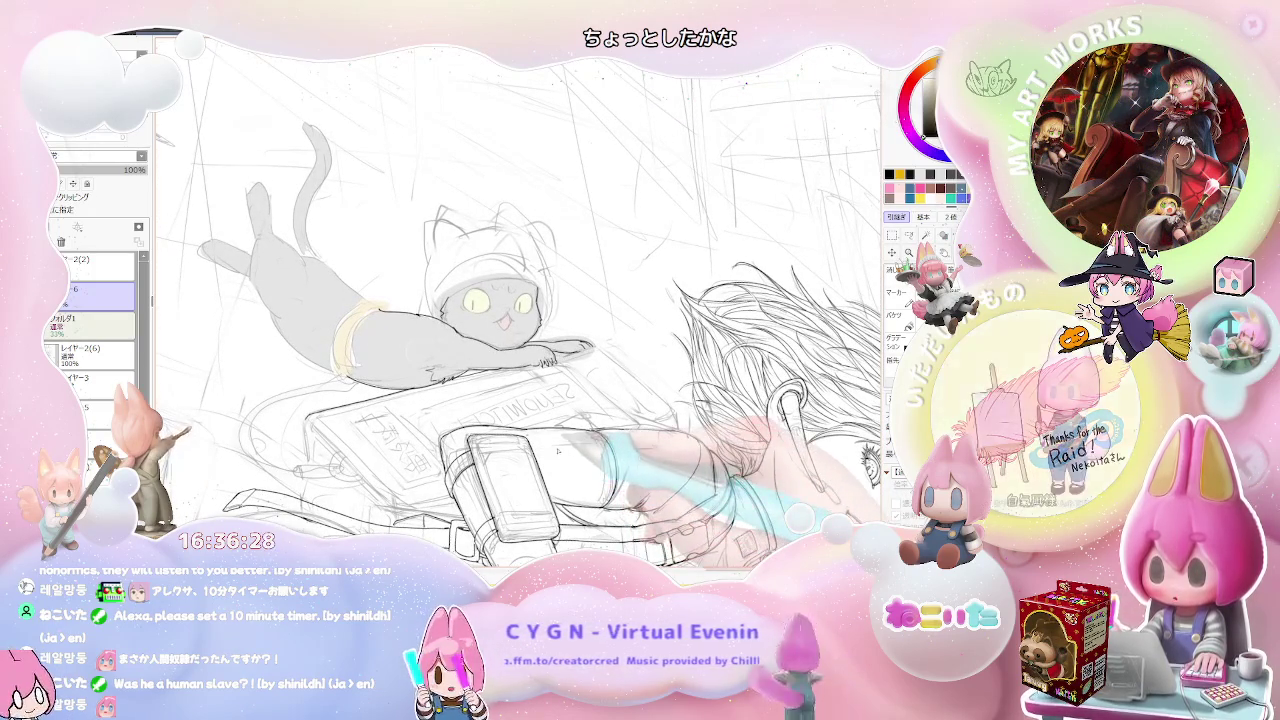
key(Page_Up)
key(Page_Up)
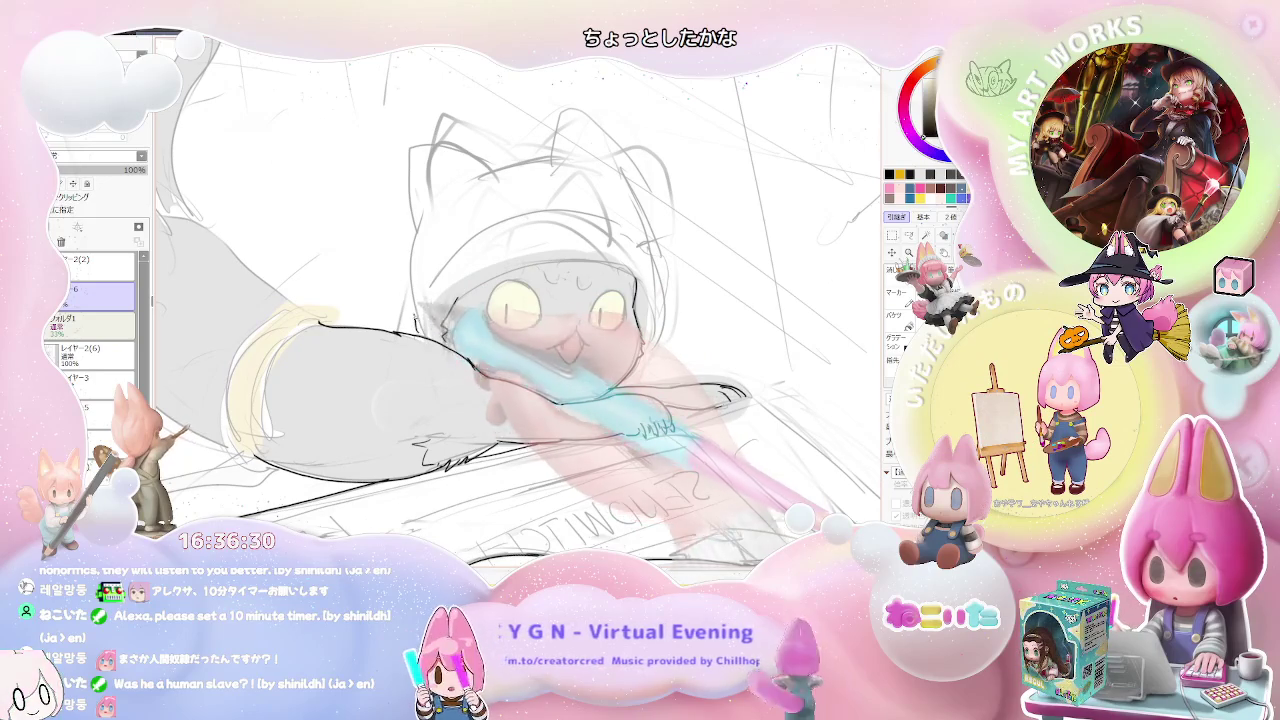
drag(520, 300, 465, 290)
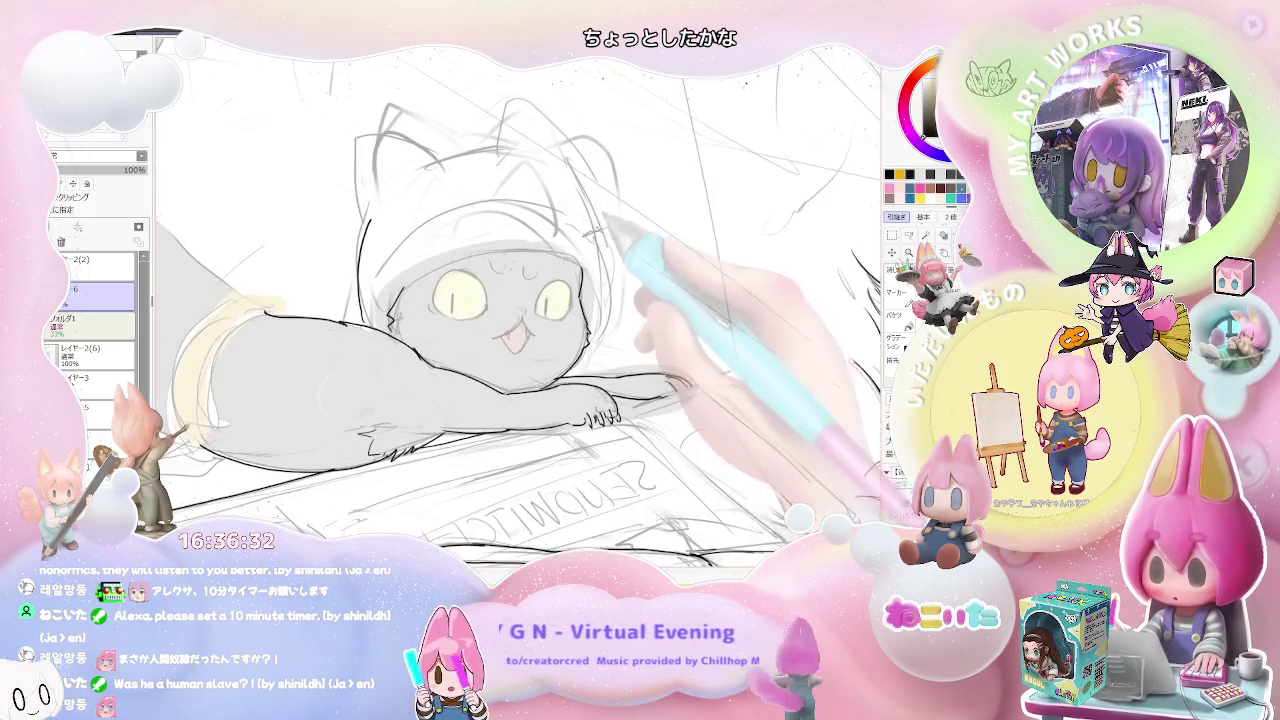
scroll(520, 300, down, 2)
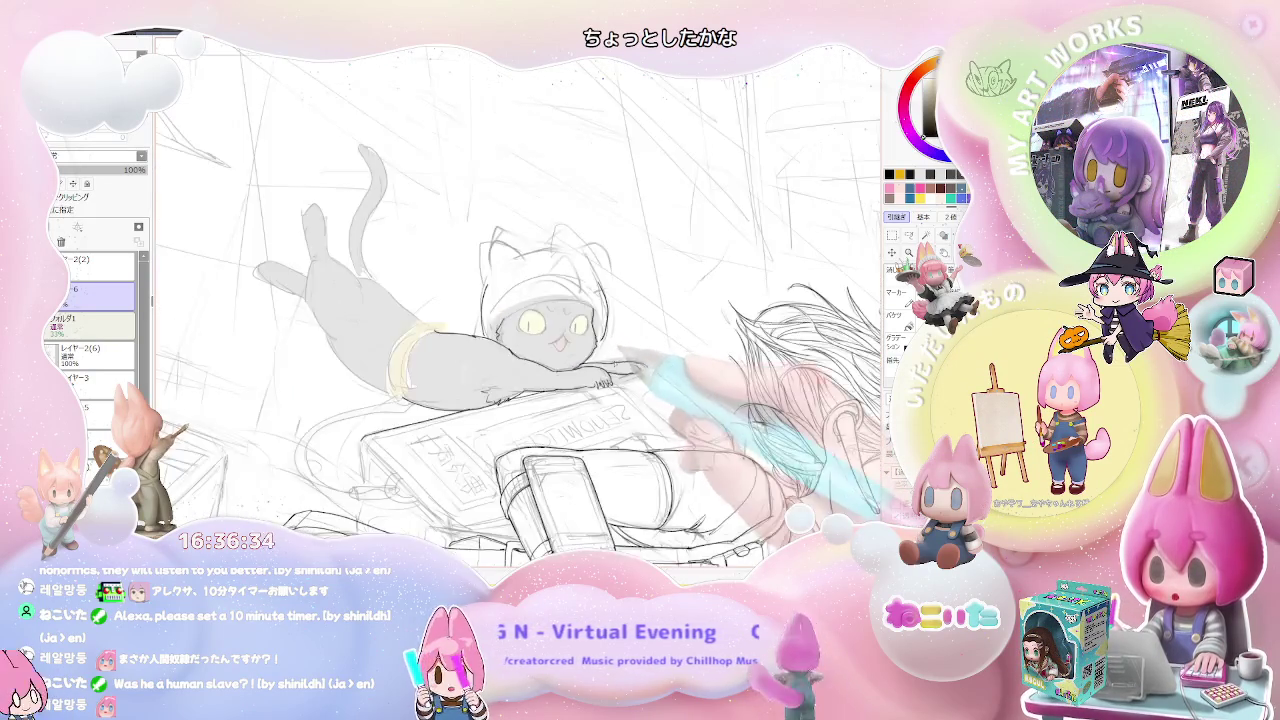
- Trace the backpack strap in clean black ink over the pencil sketch
scroll(520, 300, down, 2)
scroll(520, 300, down, 2)
scroll(520, 300, down, 2)
scroll(520, 300, up, 2)
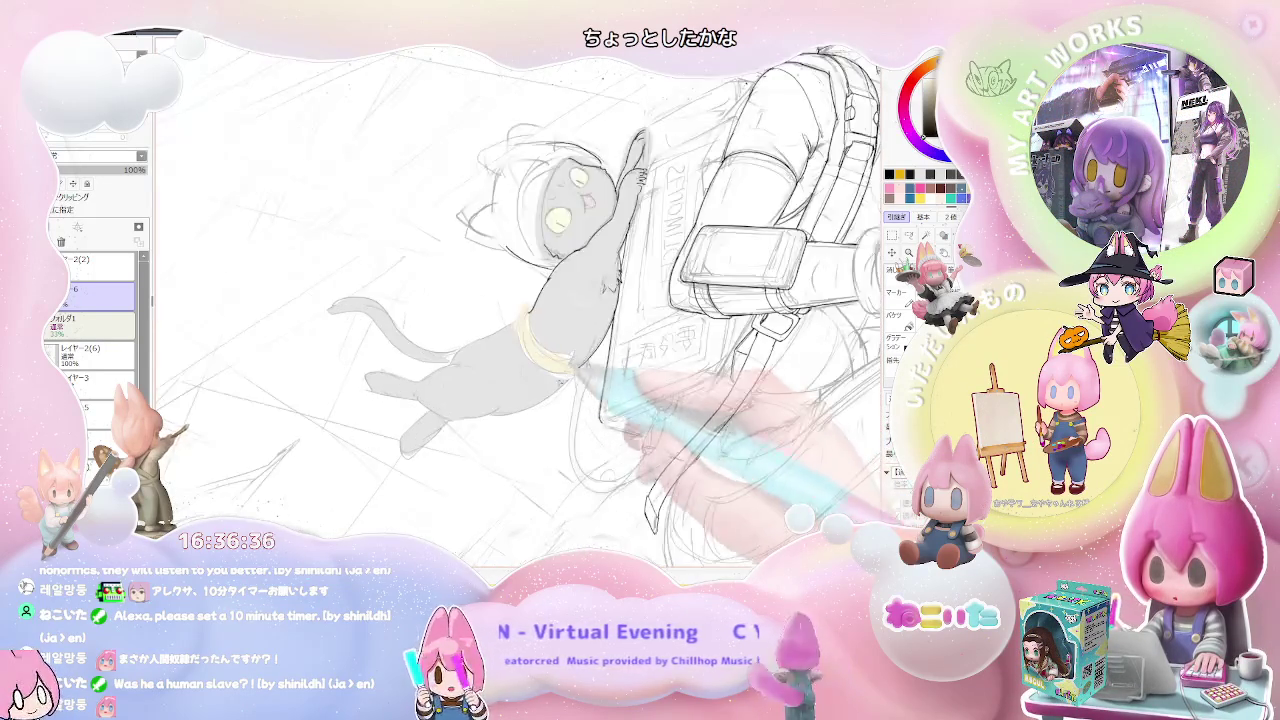
scroll(520, 300, up, 2)
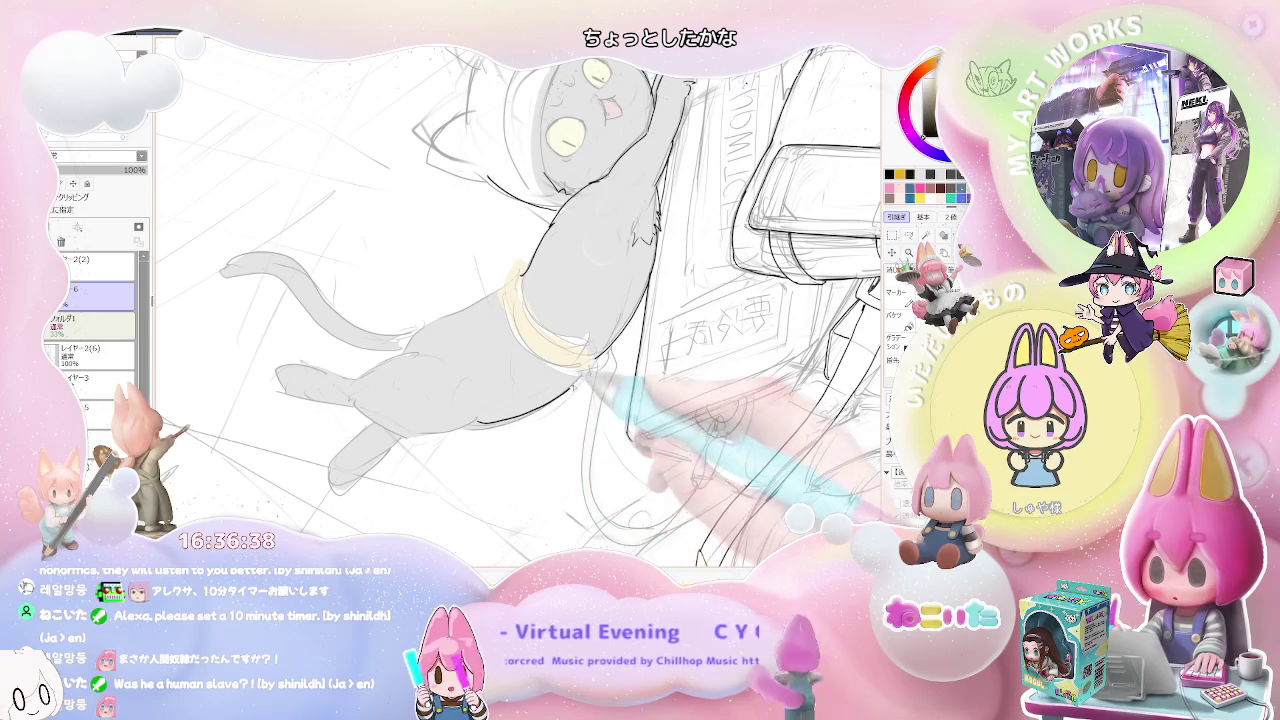
scroll(520, 300, down, 1)
scroll(520, 300, down, 1)
scroll(520, 300, down, 1)
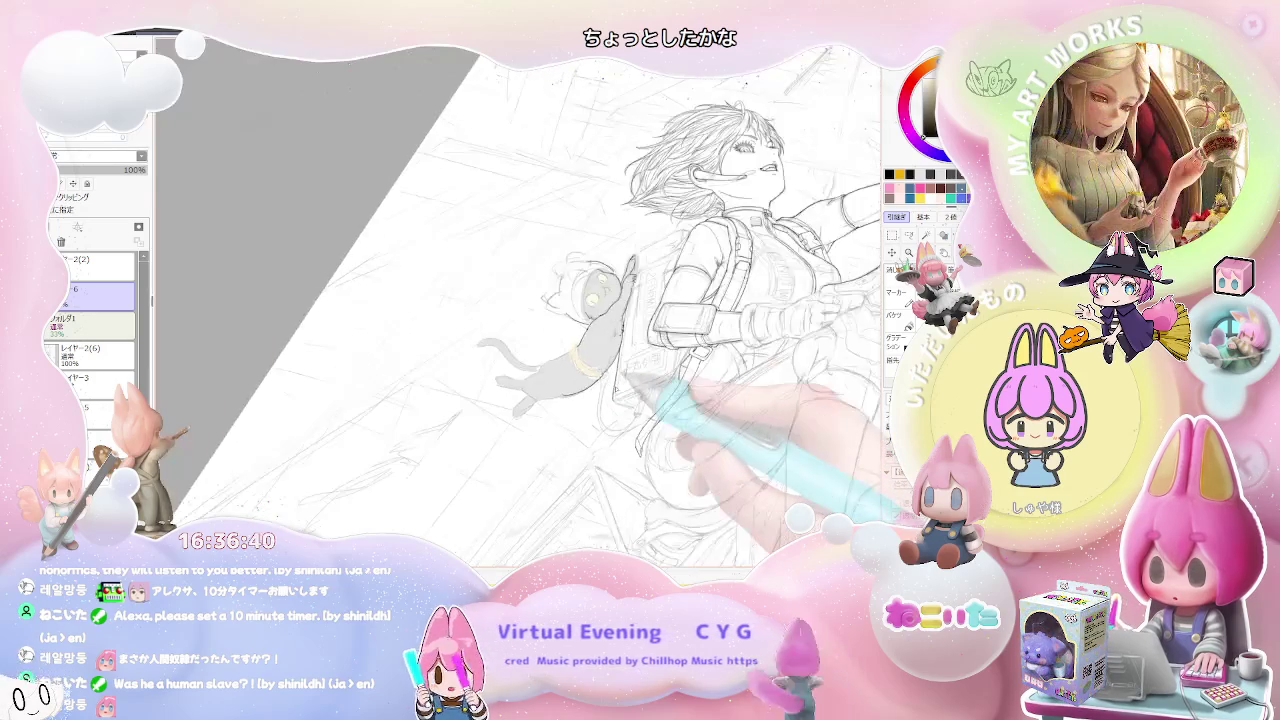
scroll(520, 300, down, 1)
- Ink the backpack's side pocket outline over the pencil sketch
scroll(616, 388, up, 1)
scroll(617, 388, up, 1)
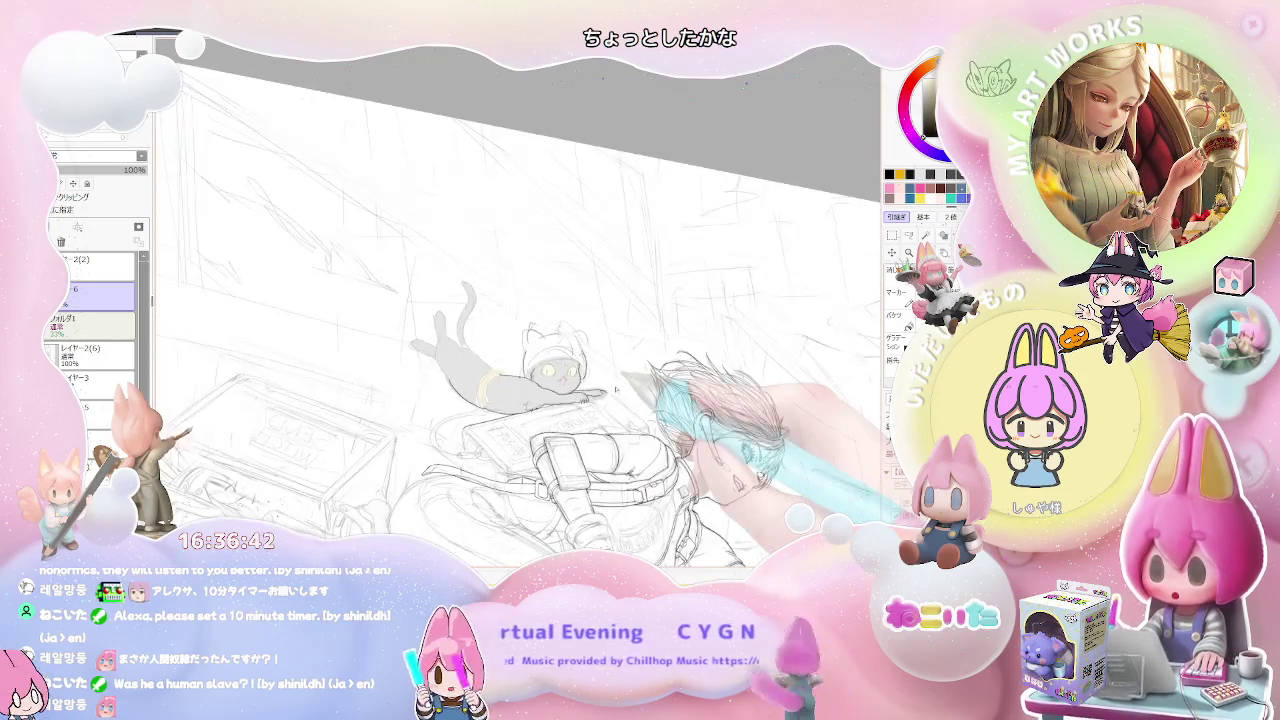
scroll(616, 388, down, 1)
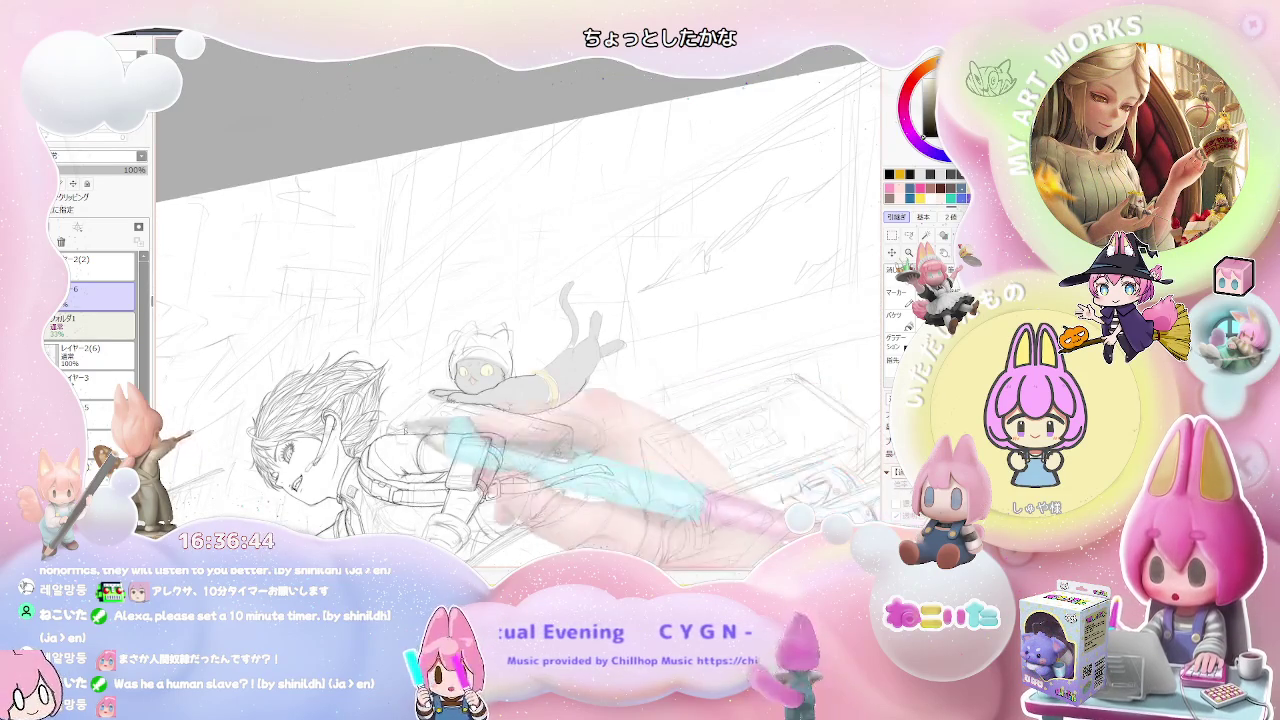
scroll(616, 388, up, 1)
scroll(616, 388, up, 1)
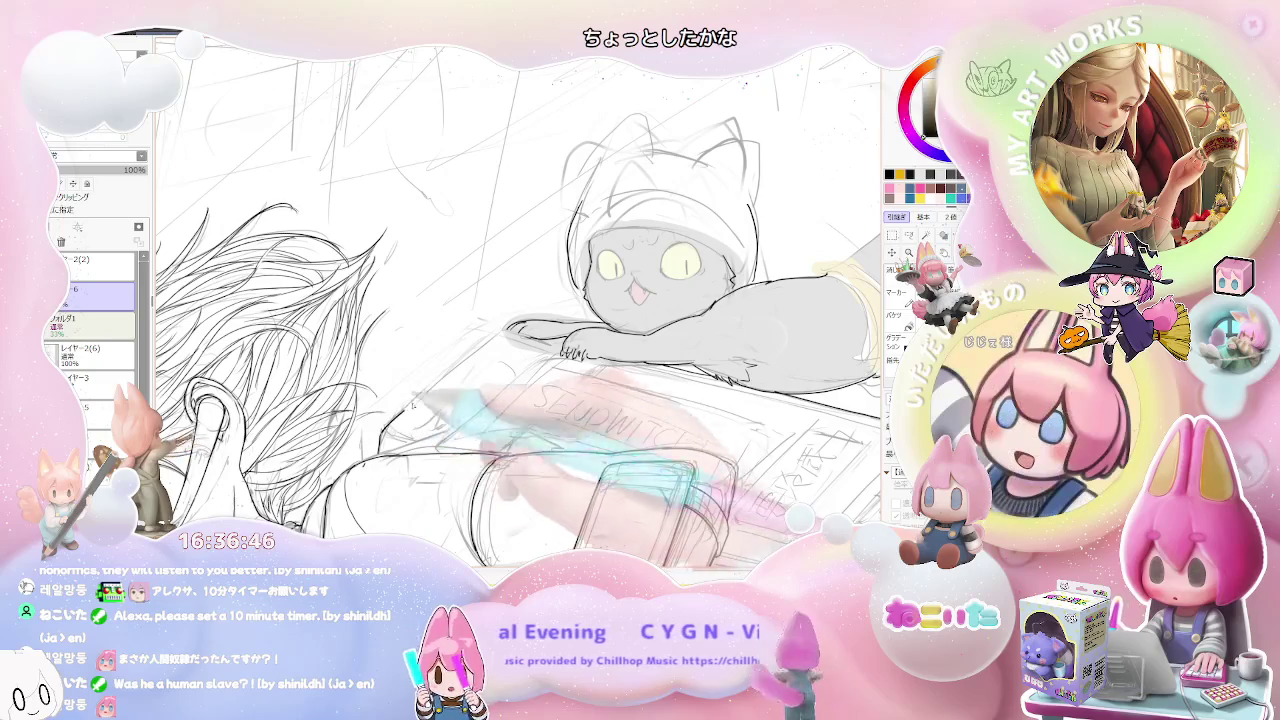
scroll(616, 388, down, 1)
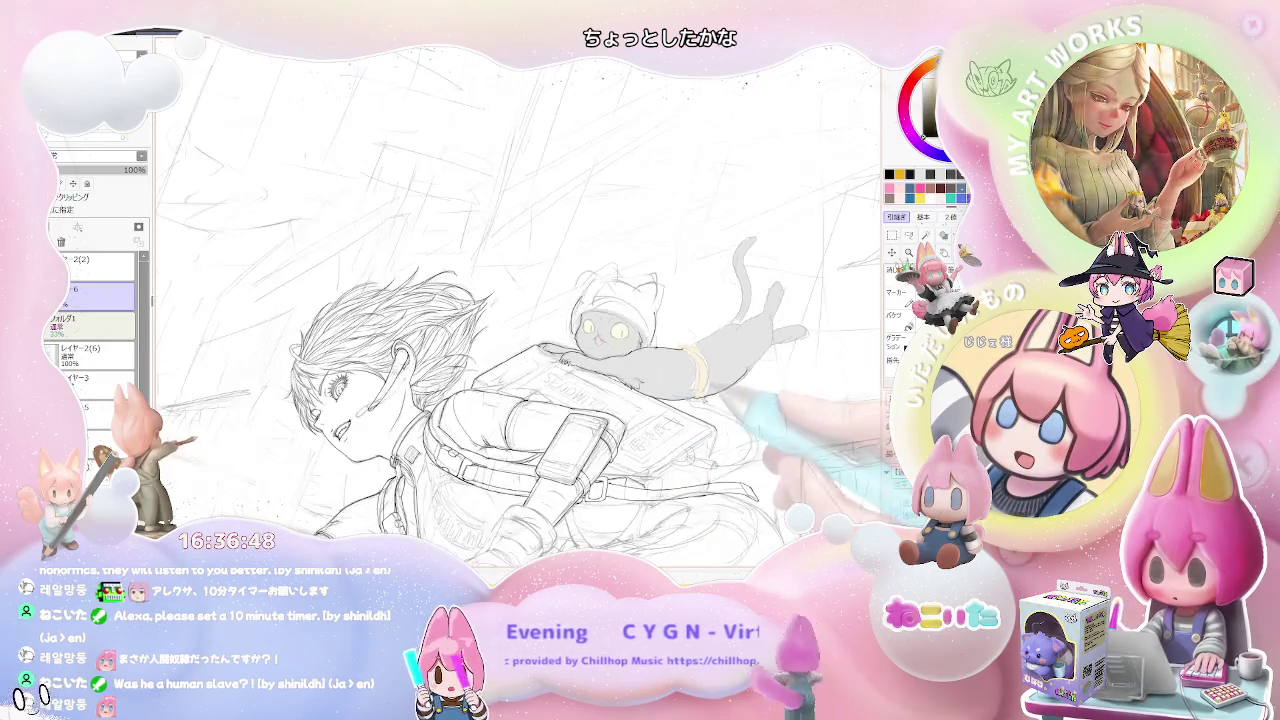
scroll(616, 388, up, 1)
scroll(616, 388, up, 1)
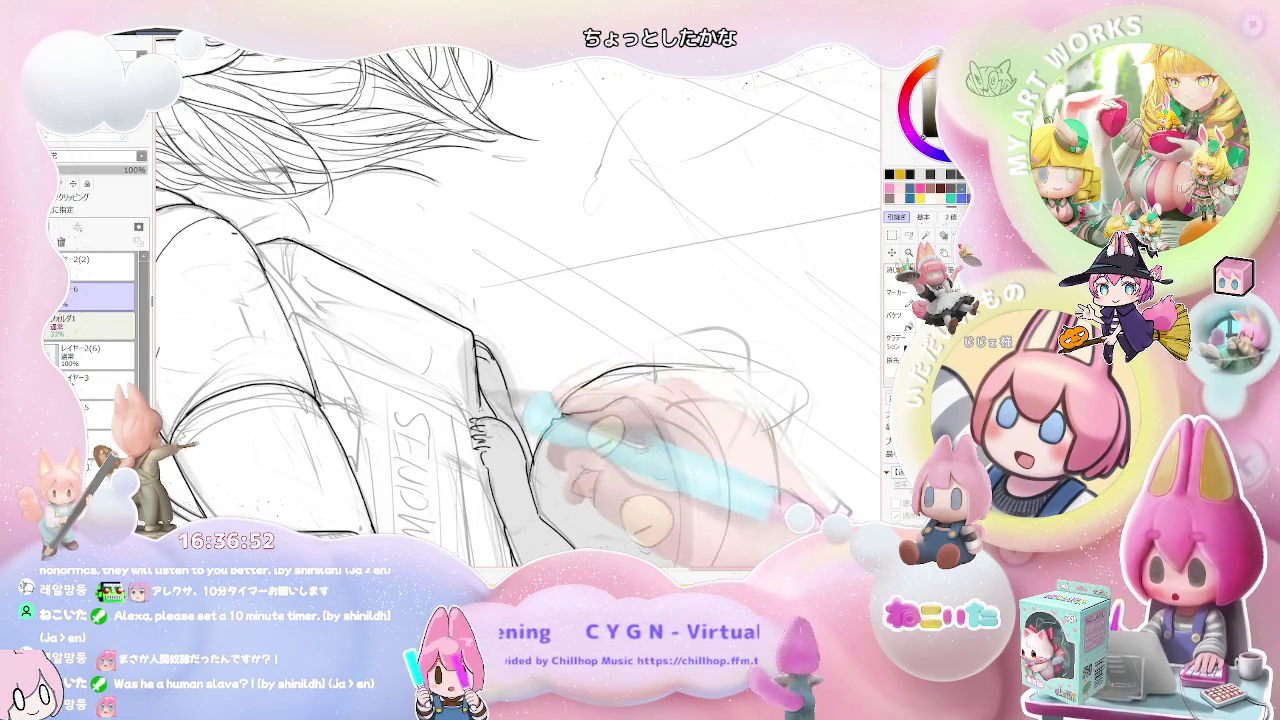
scroll(367, 333, down, 1)
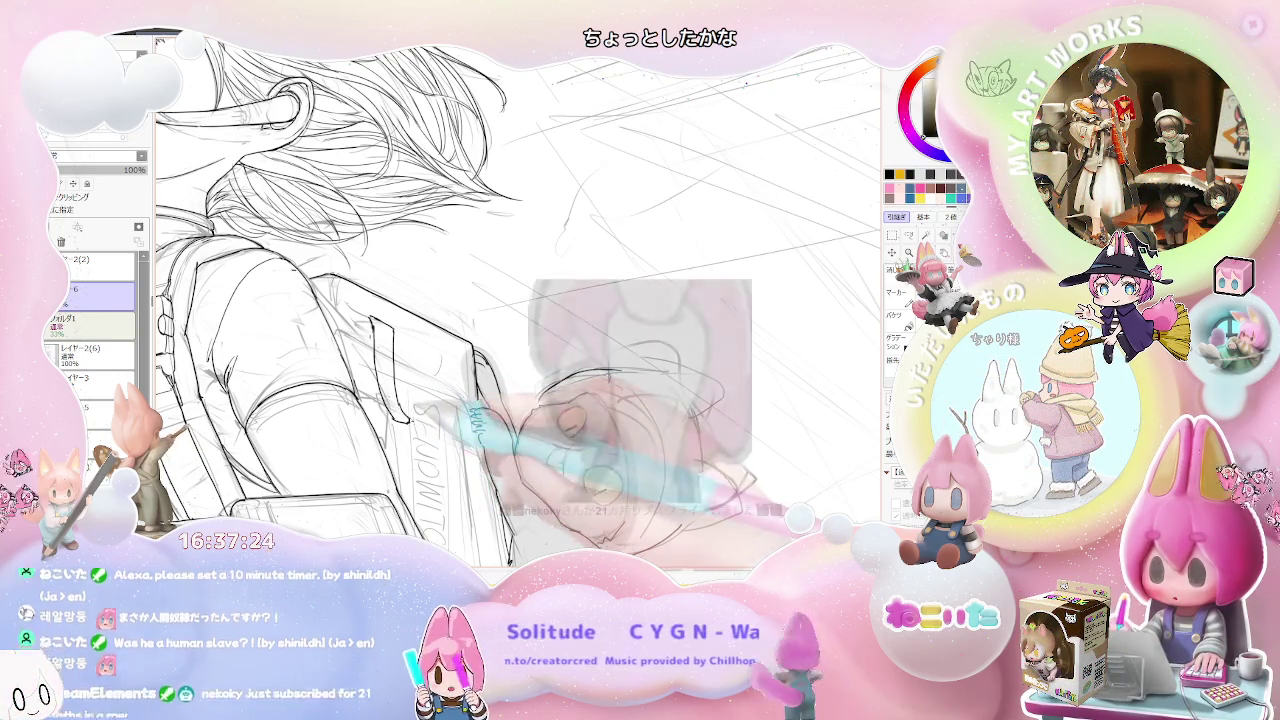
key(ctrl+Tab)
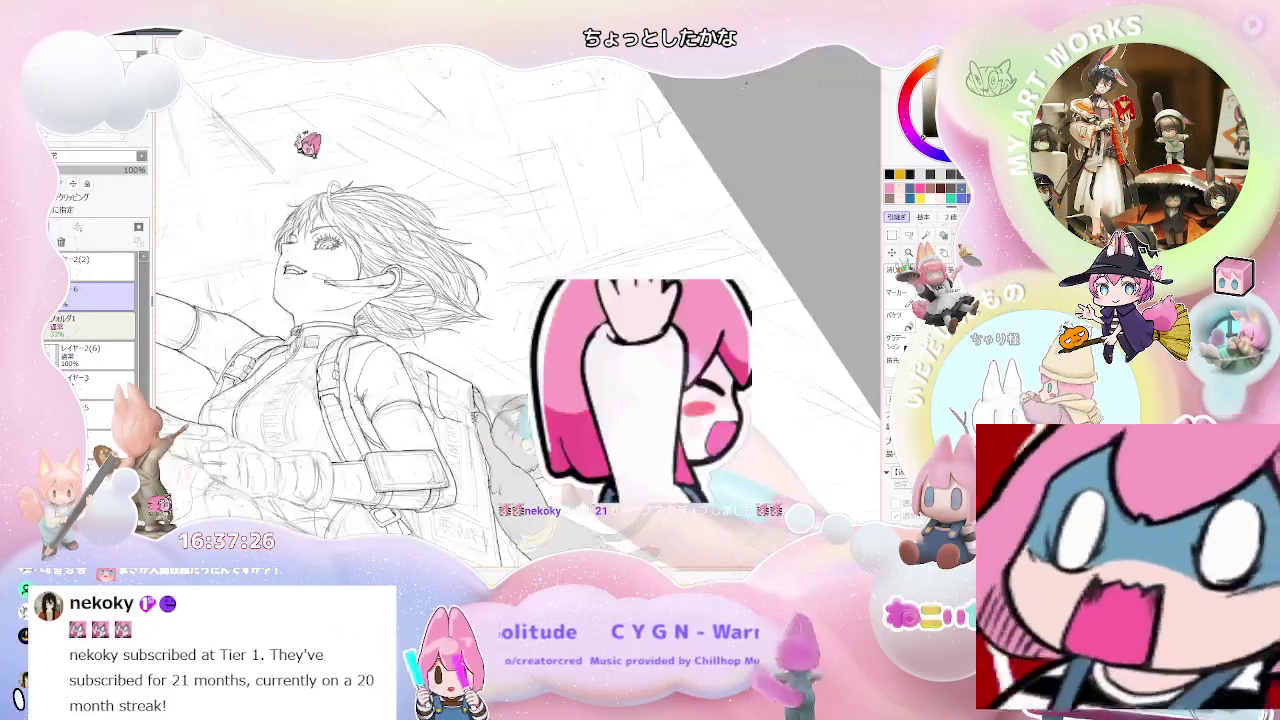
- Ink bold outlines on the backpack's side panel, pocket flap and lettered strap band edges
key(Delete)
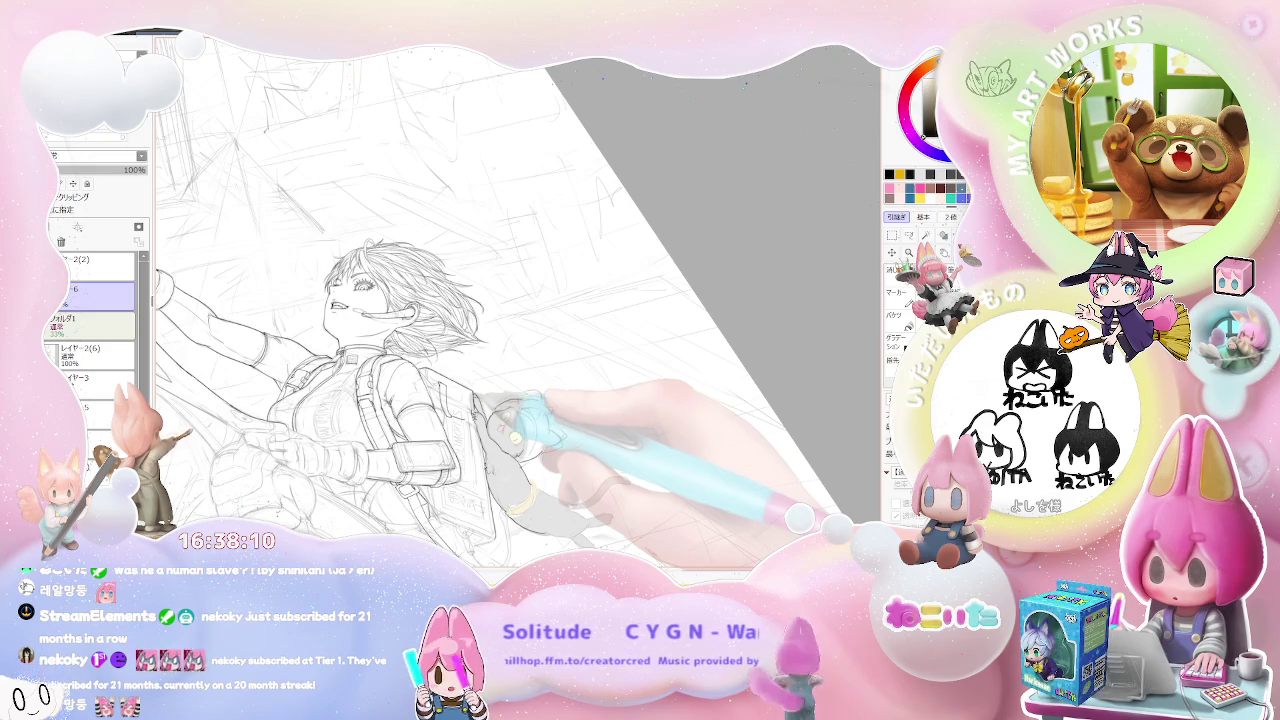
scroll(480, 400, up, 5)
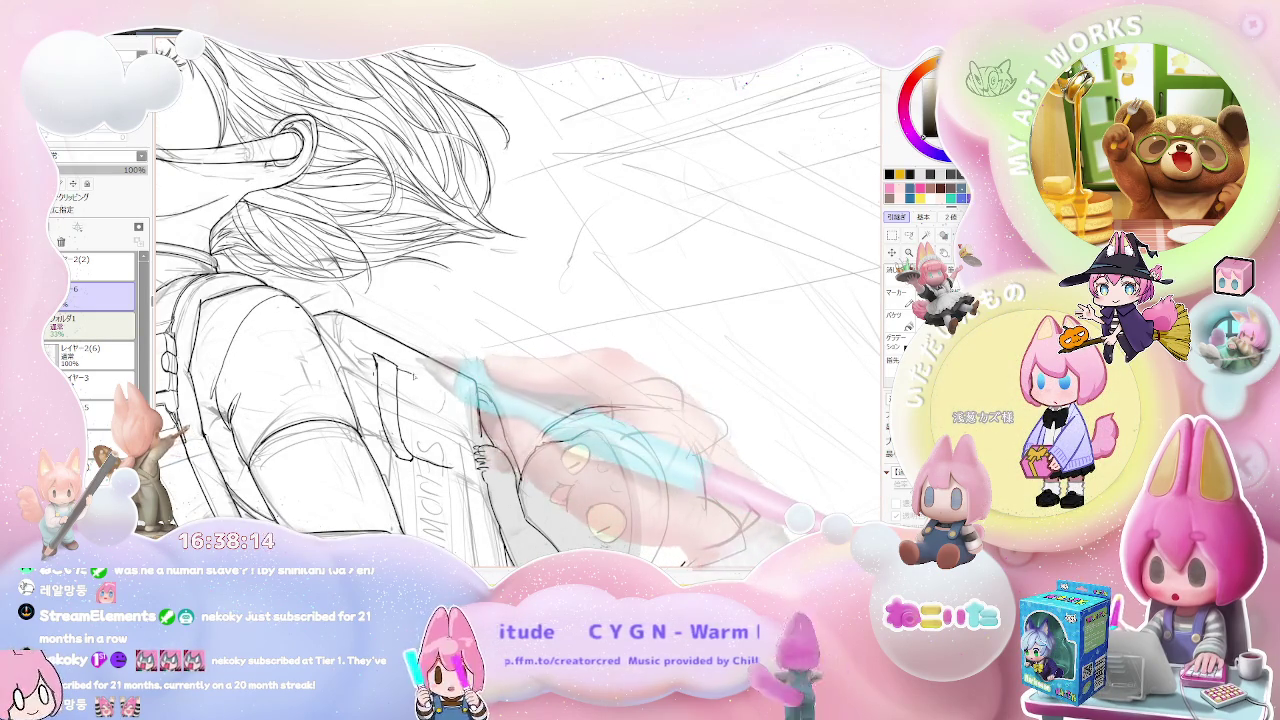
scroll(480, 400, down, 3)
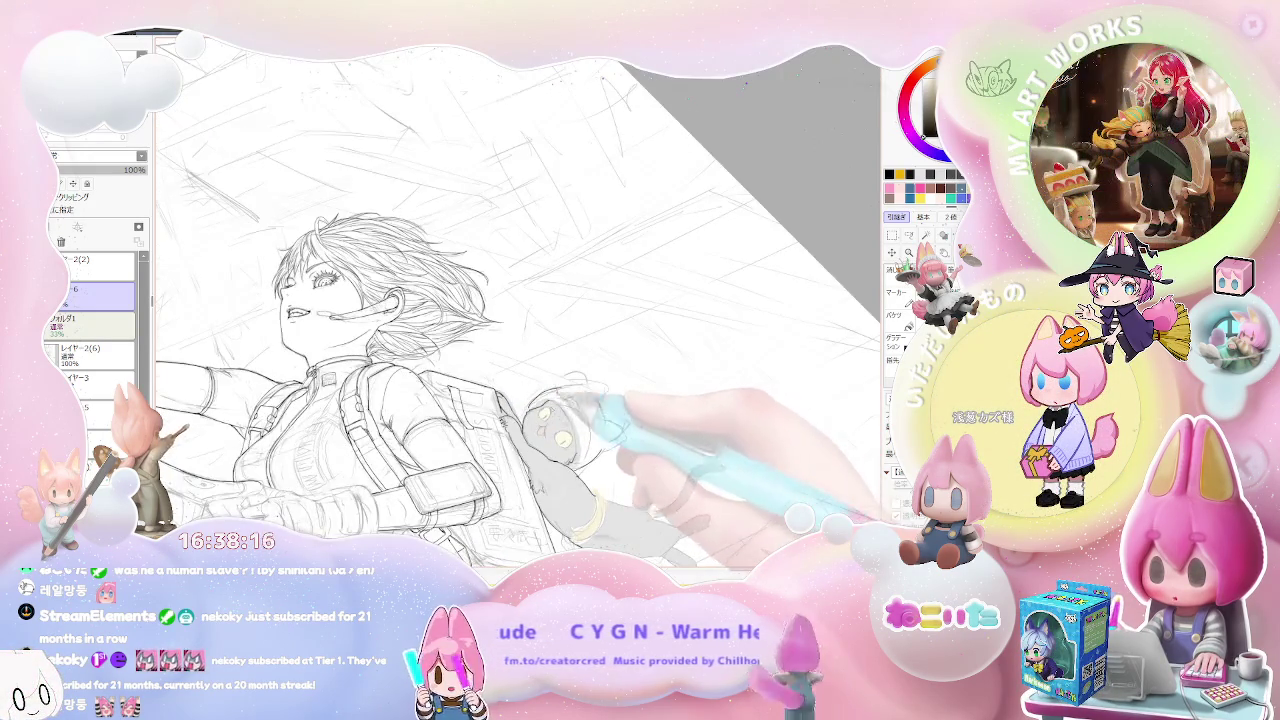
scroll(555, 411, up, 2)
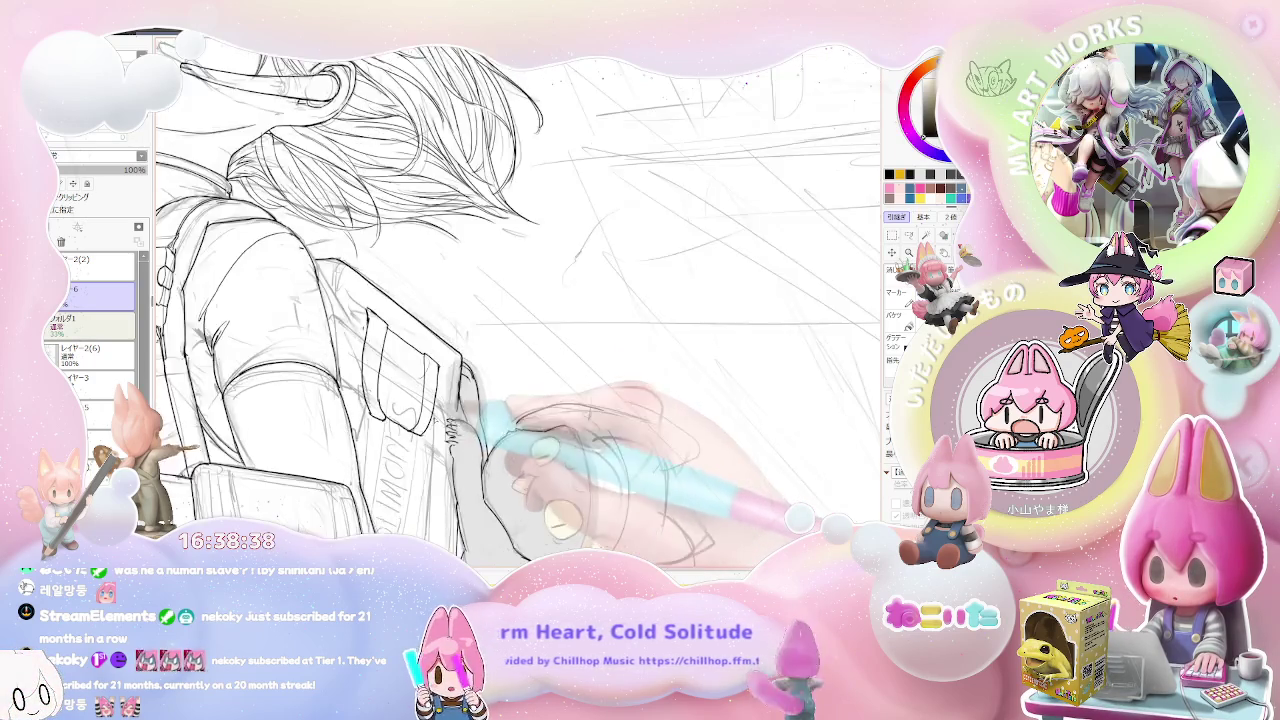
scroll(517, 300, down, 3)
scroll(517, 300, down, 2)
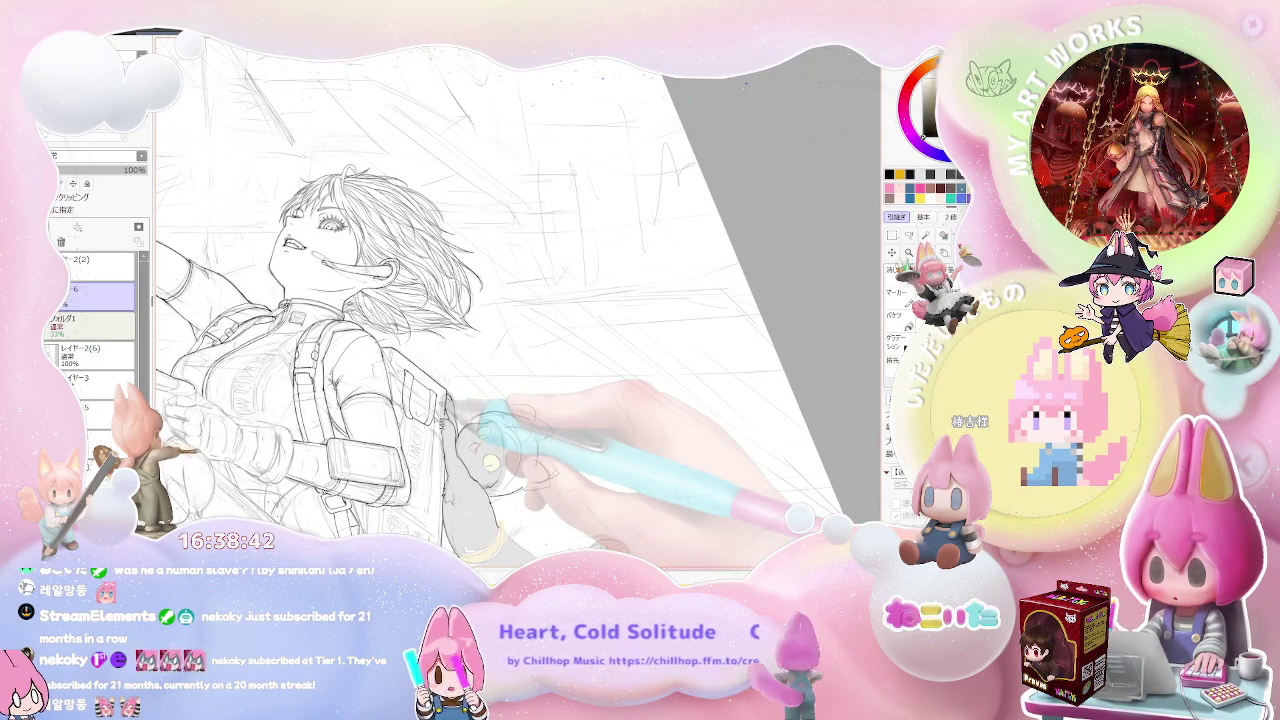
scroll(517, 300, up, 5)
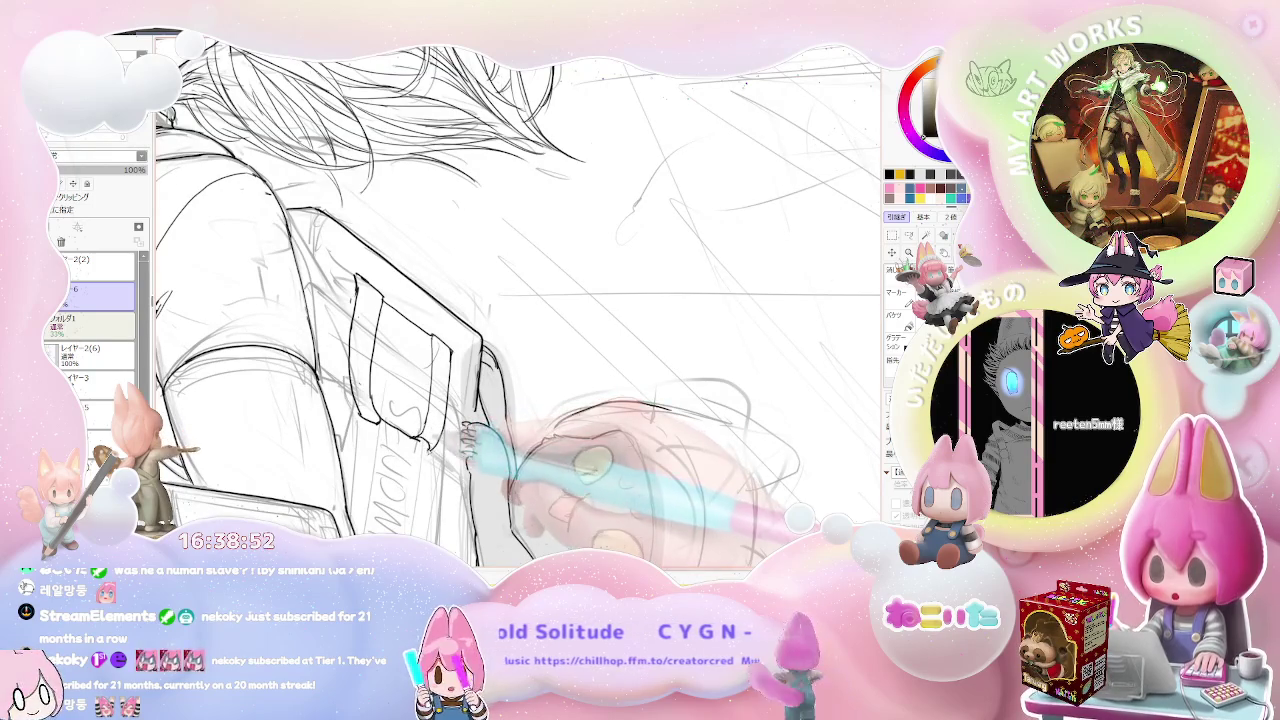
key(ctrl+minus)
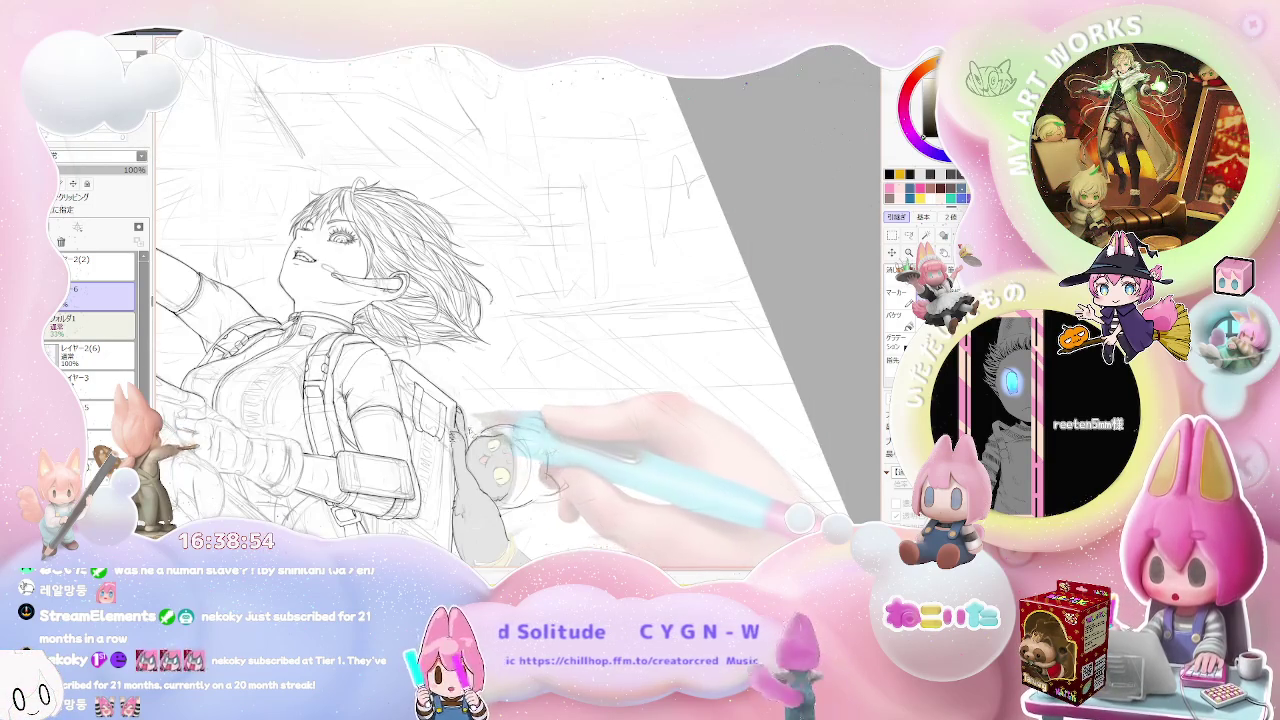
- Mirror and rotate the view, zoom onto the backpack, and ink its front pocket
key(Insert)
key(Delete)
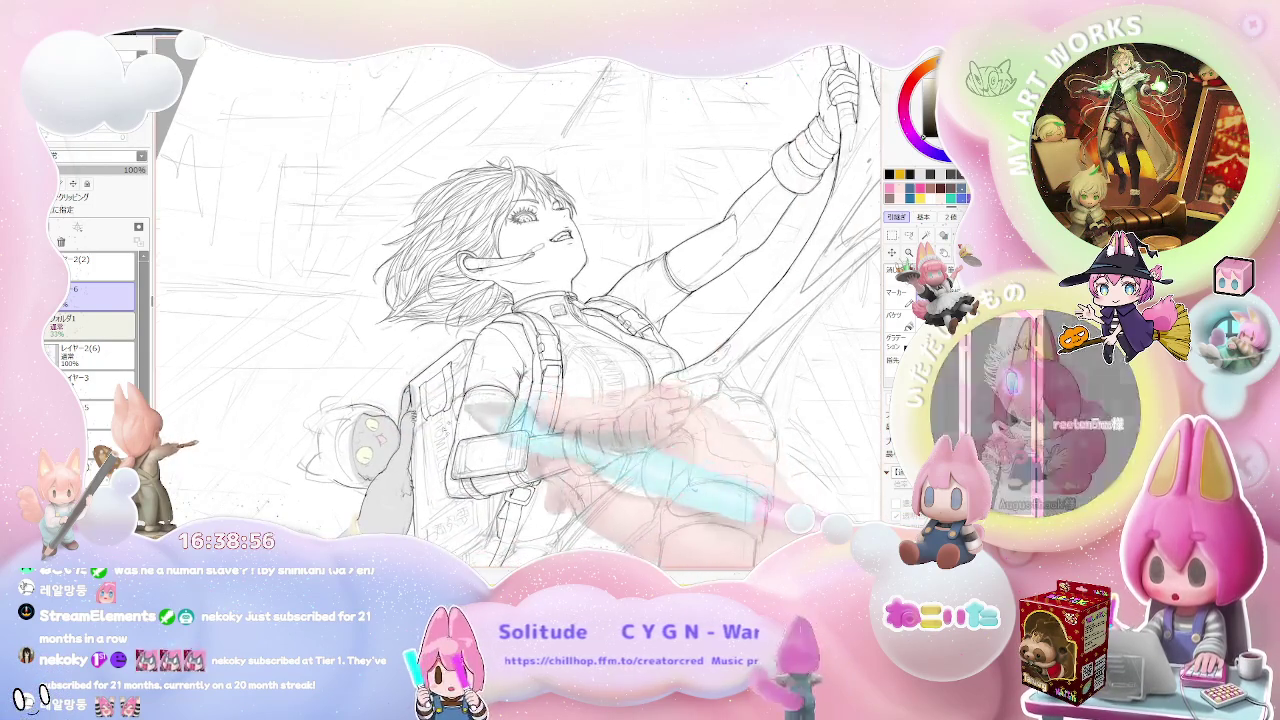
key(ctrl+plus)
key(ctrl+plus)
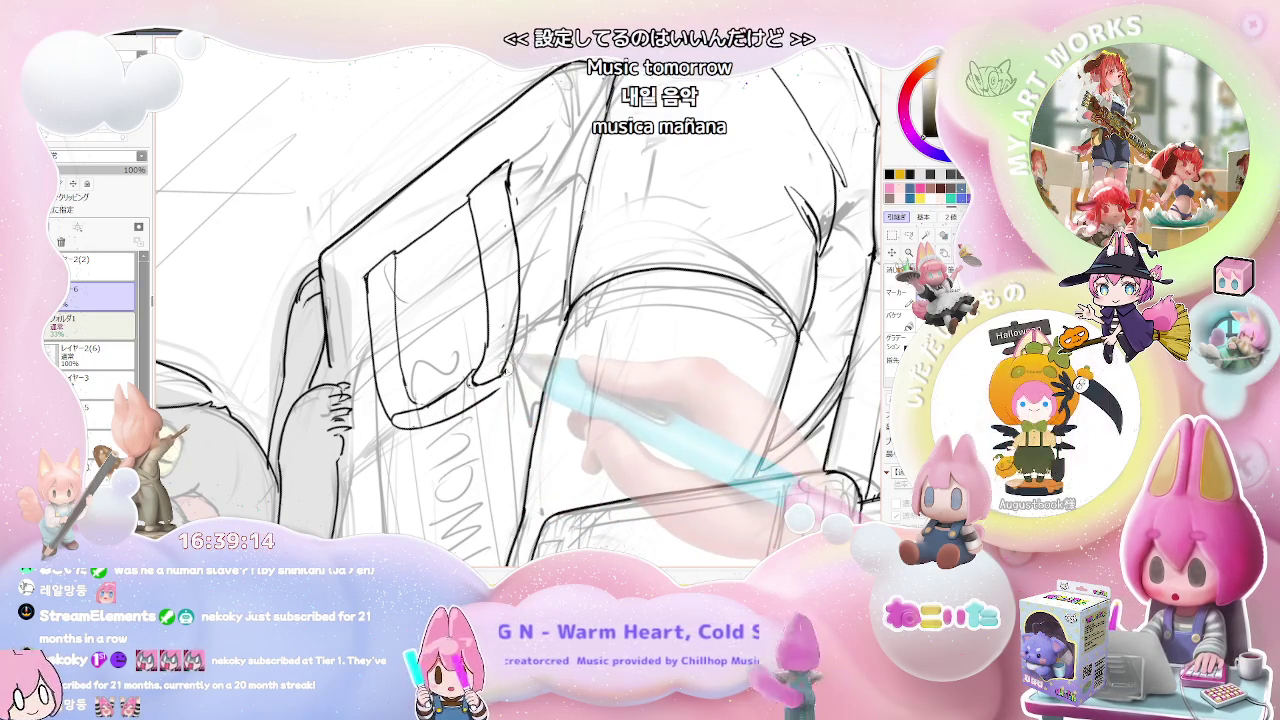
key(ctrl+minus)
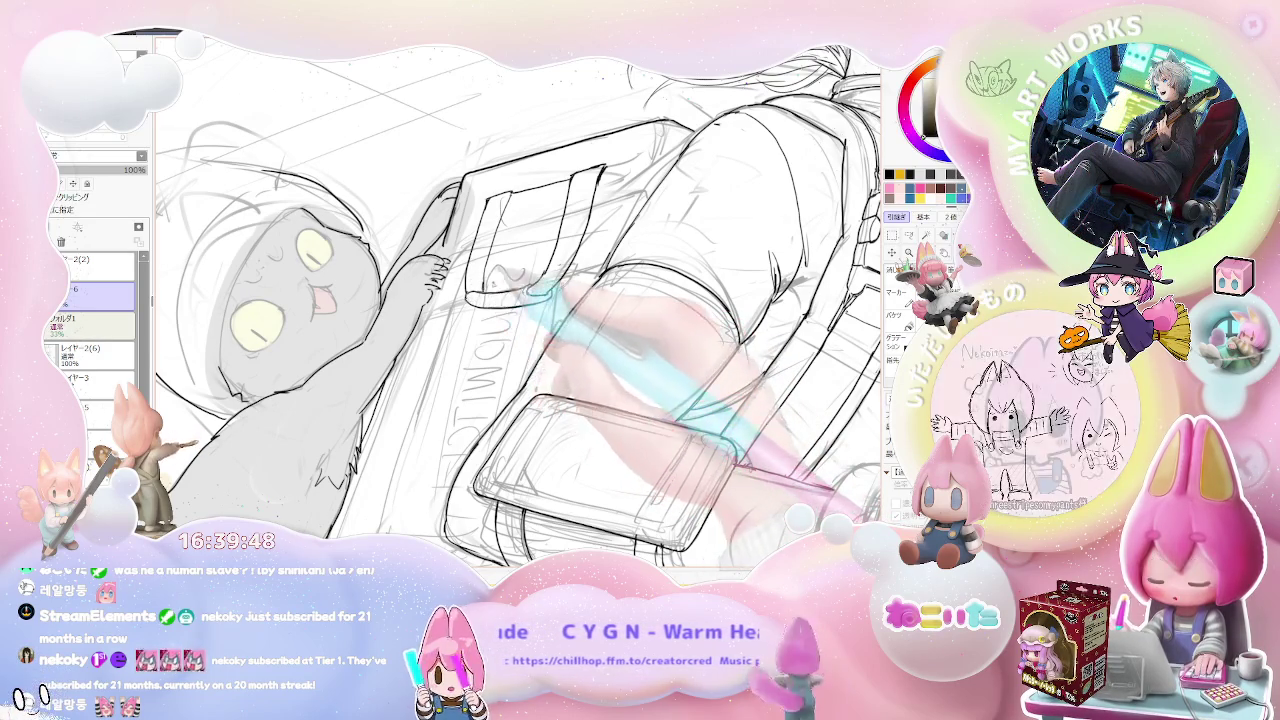
- Mirror and zoom the view to check the cat and backpack proportions, then close in on the pocket
scroll(590, 280, down, 2)
scroll(590, 280, down, 2)
scroll(590, 300, down, 1)
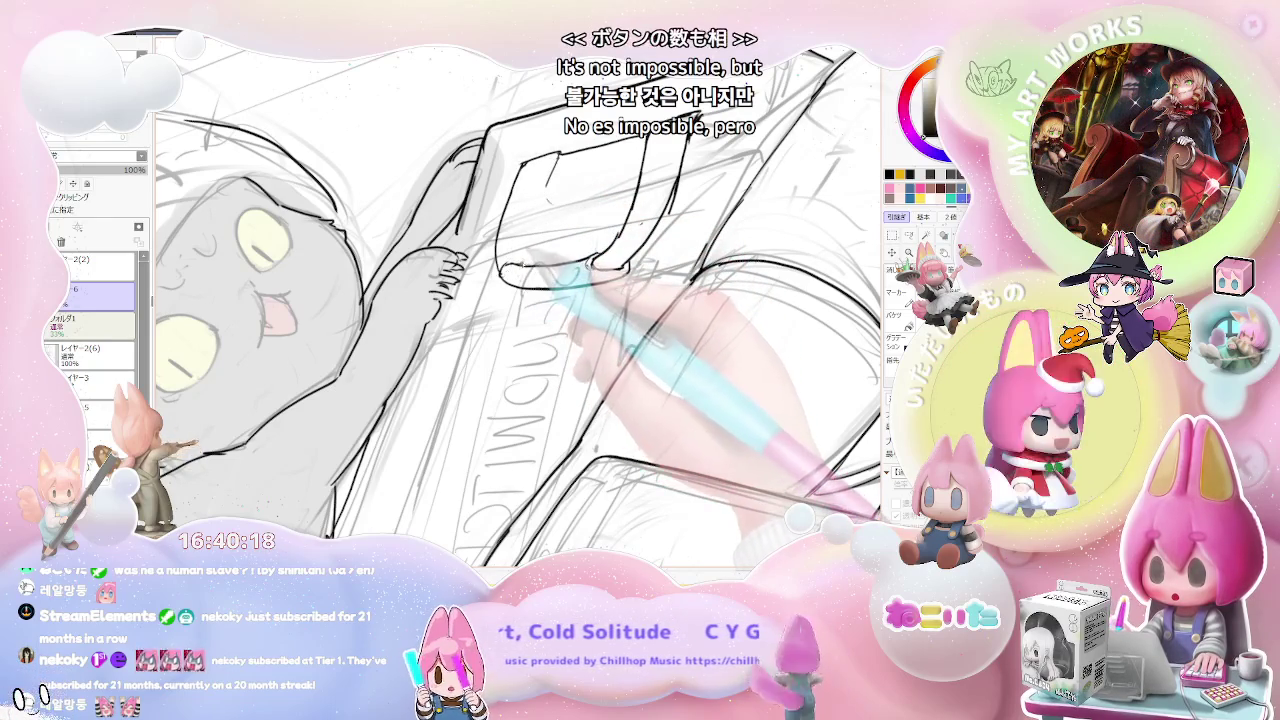
key(ctrl+minus)
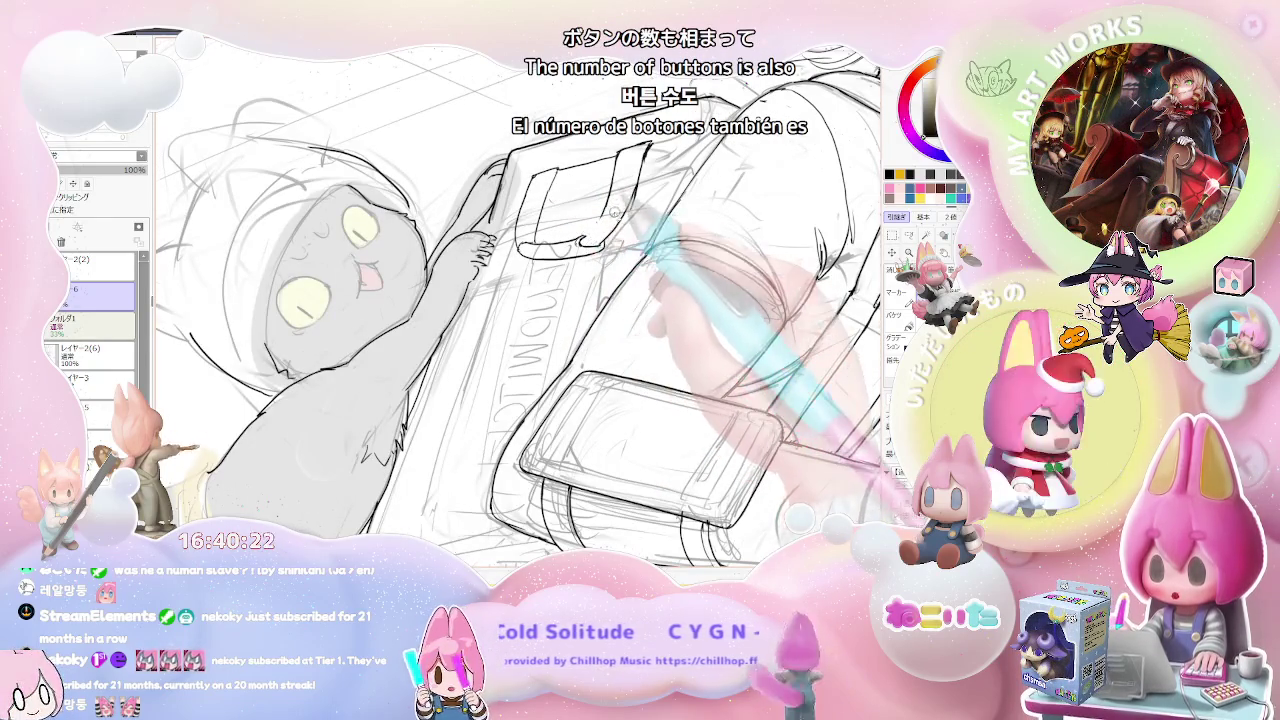
key(h)
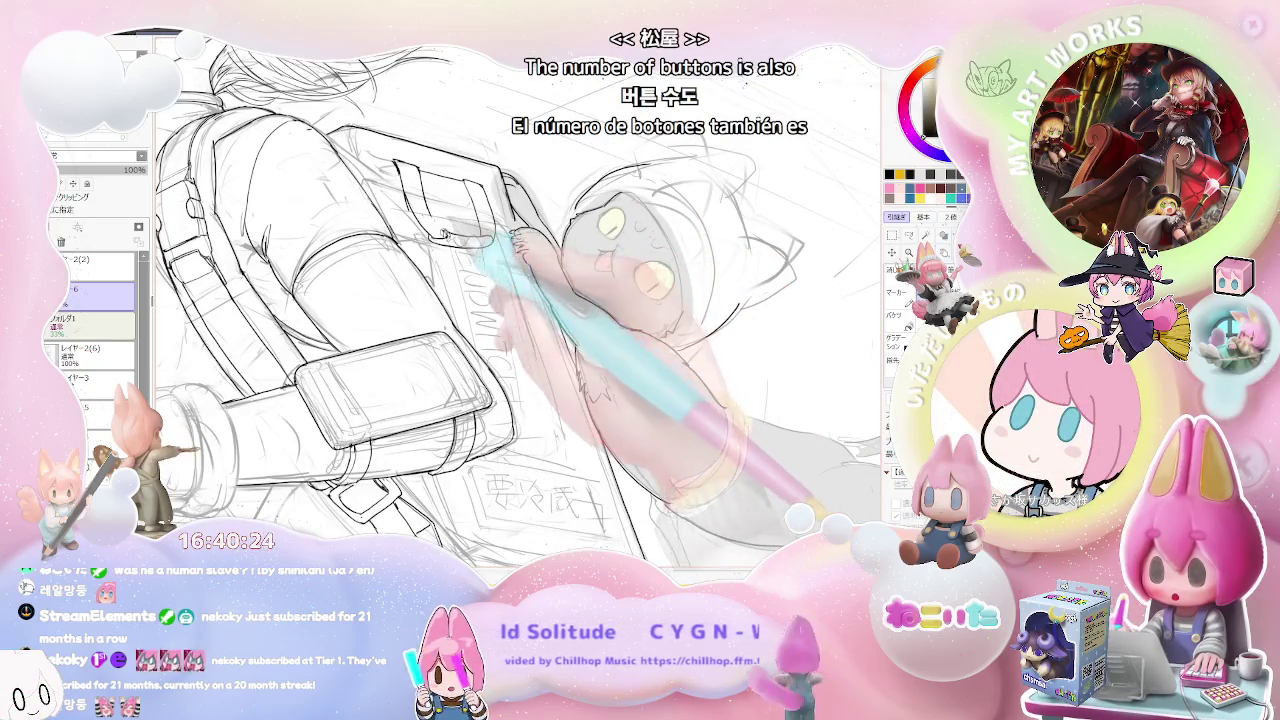
key(ctrl+minus)
key(h)
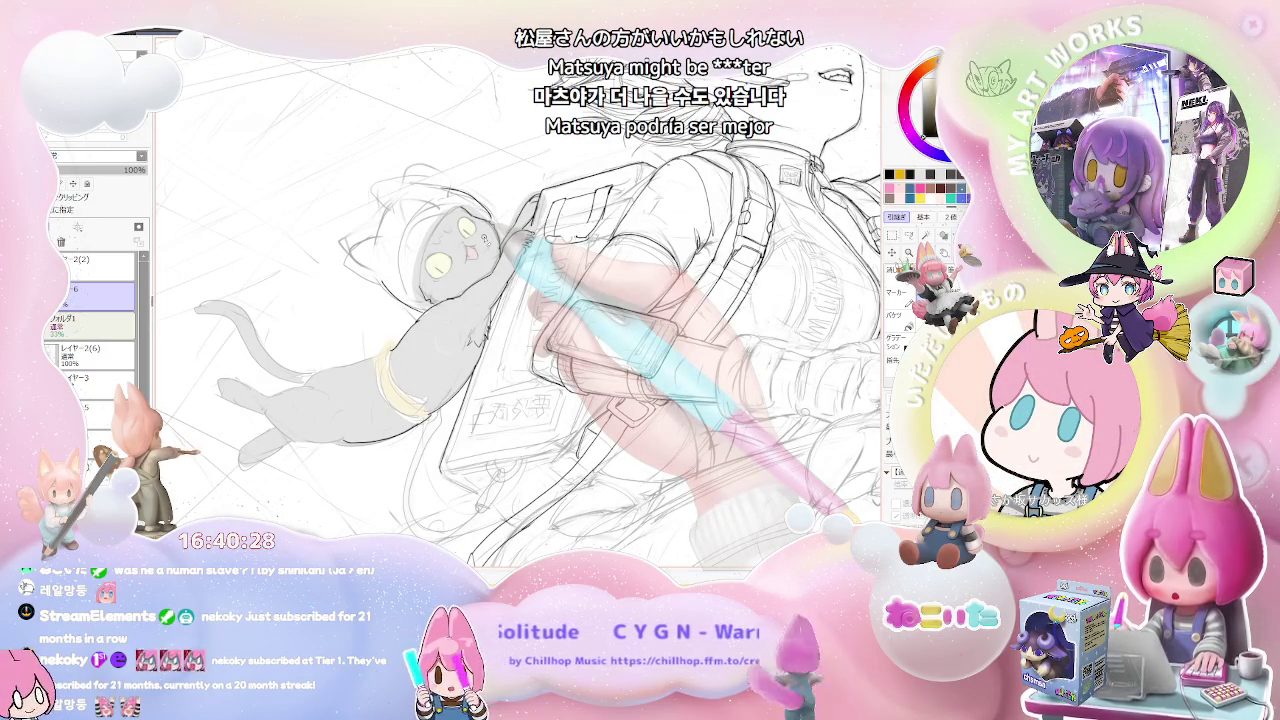
key(ctrl+plus)
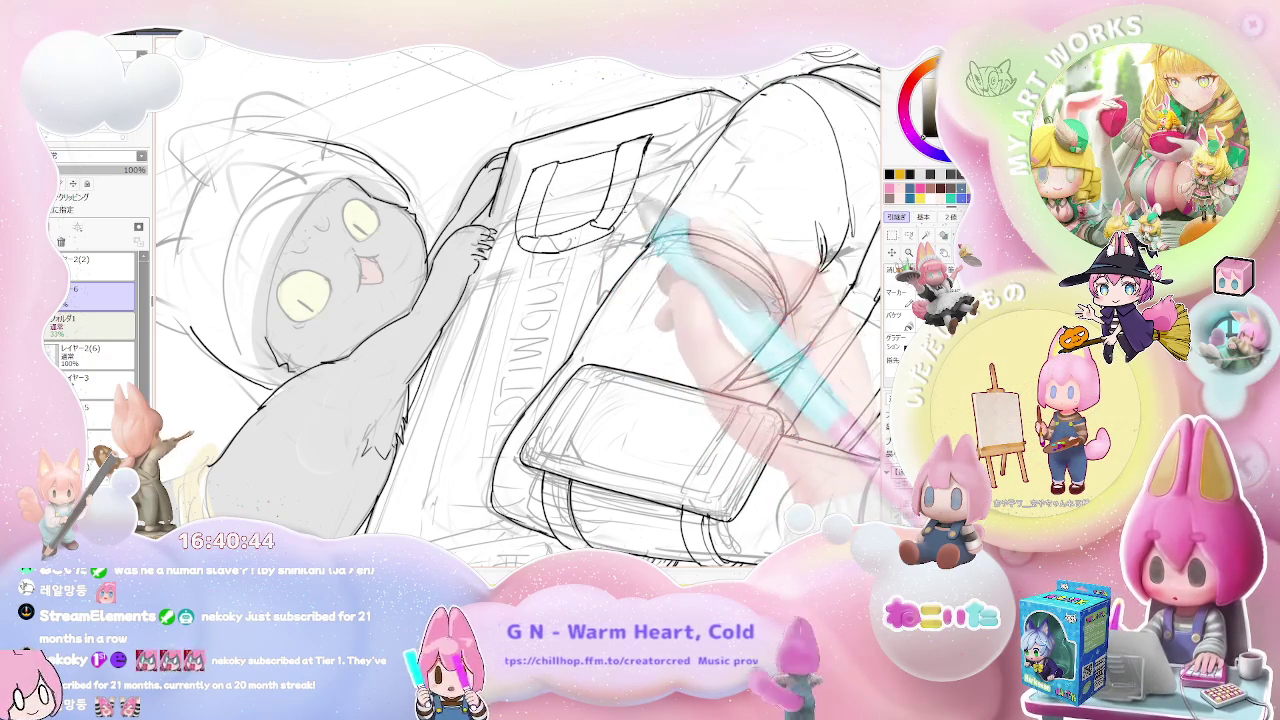
key(ctrl+minus)
key(ctrl+minus)
key(ctrl+minus)
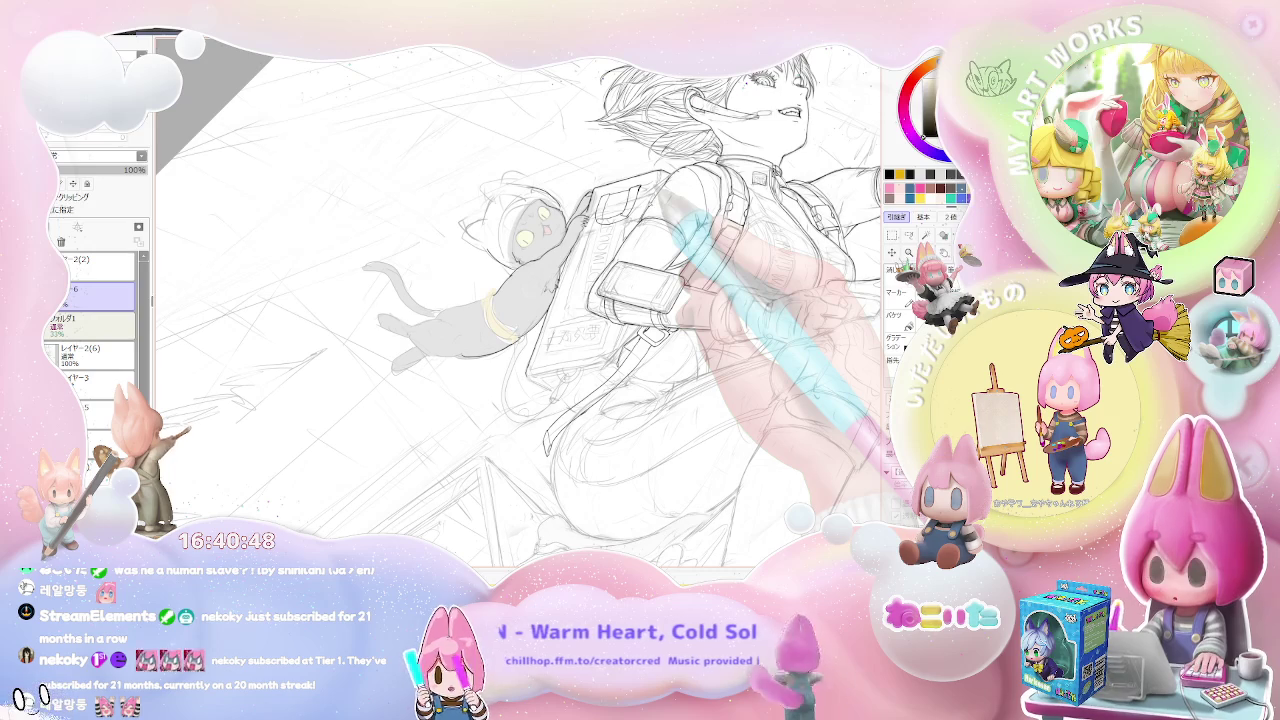
key(ctrl+plus)
key(ctrl+plus)
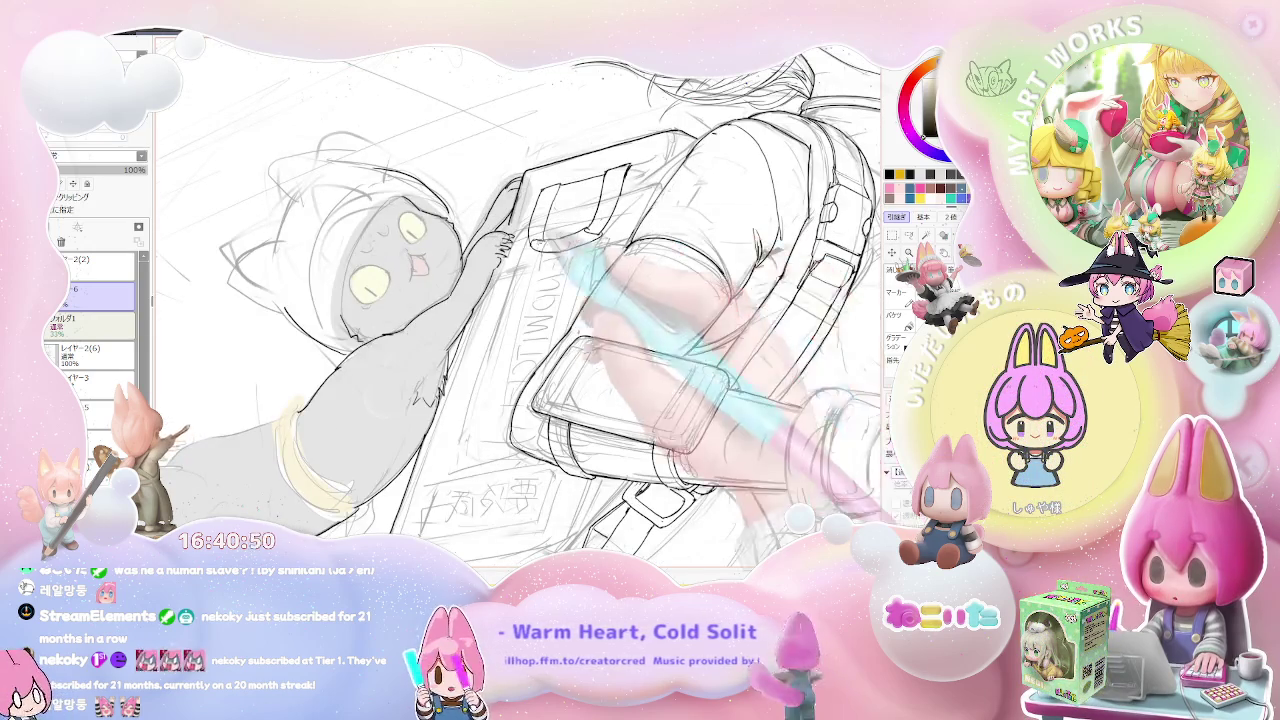
key(ctrl+plus)
- Pick the line-art layer and ink the backpack's top pocket edge and handle loop
drag(600, 248, 461, 281)
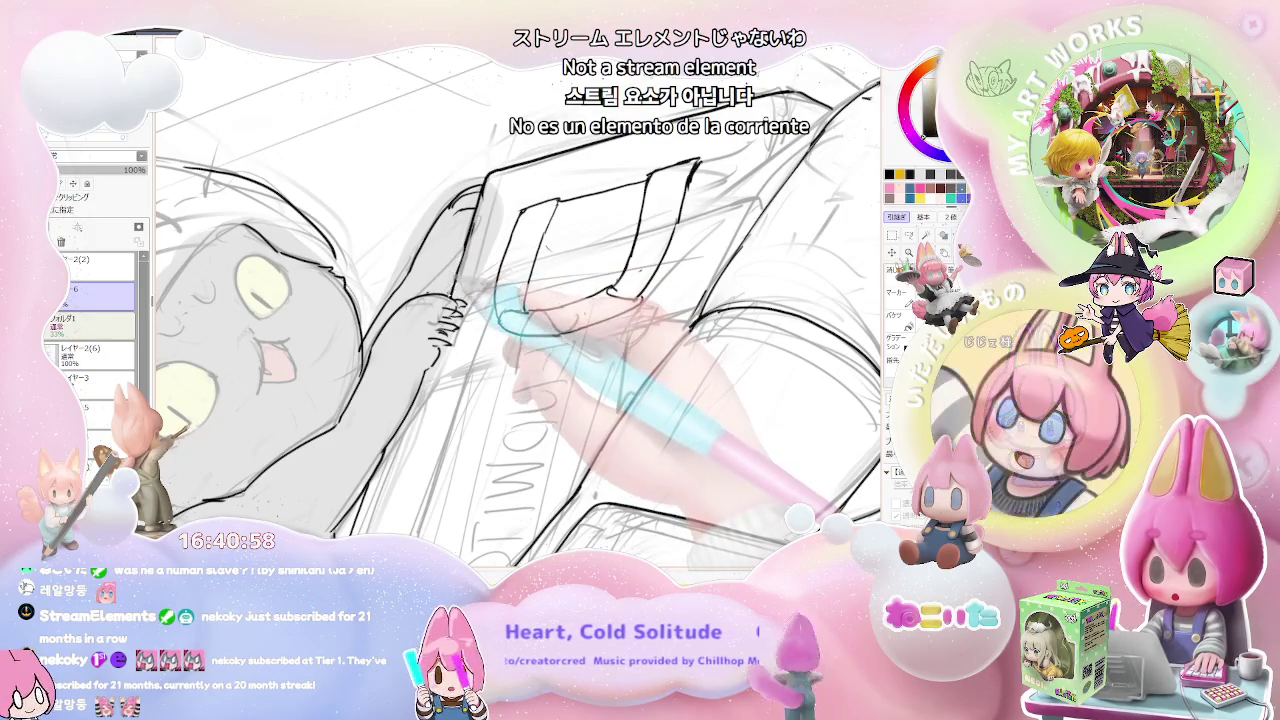
scroll(552, 242, down, 2)
scroll(520, 300, down, 3)
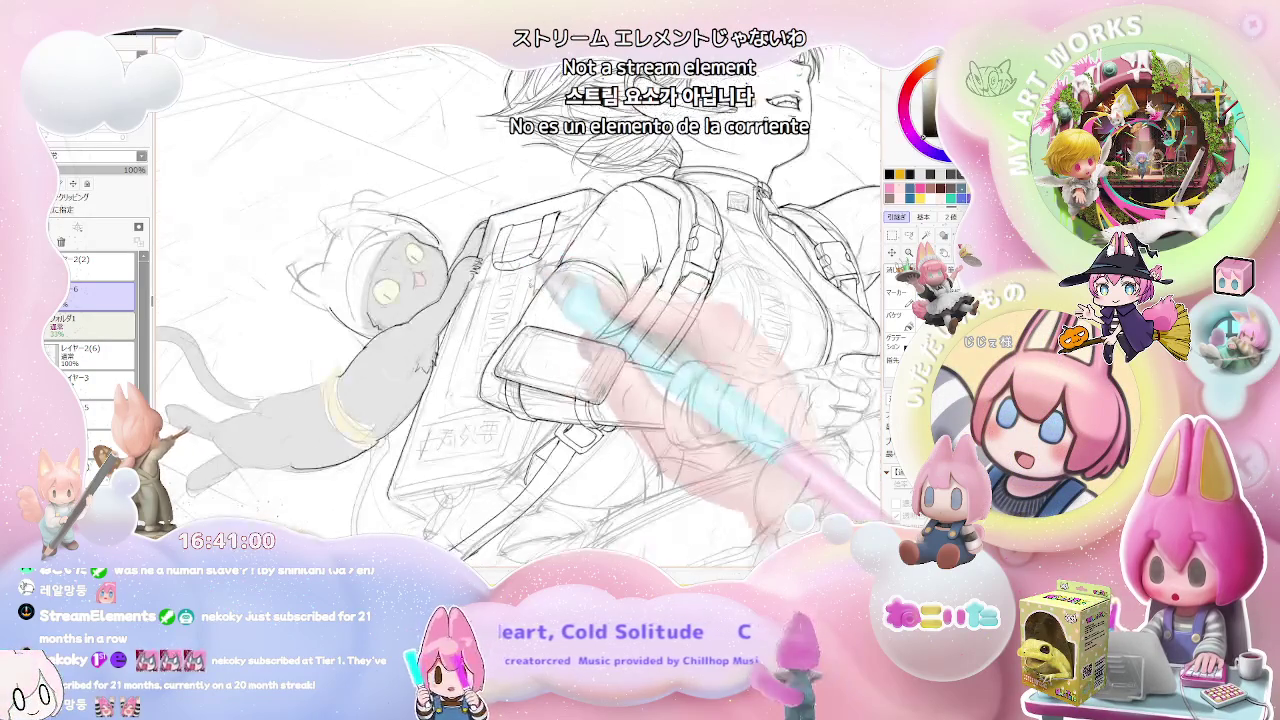
scroll(520, 300, down, 2)
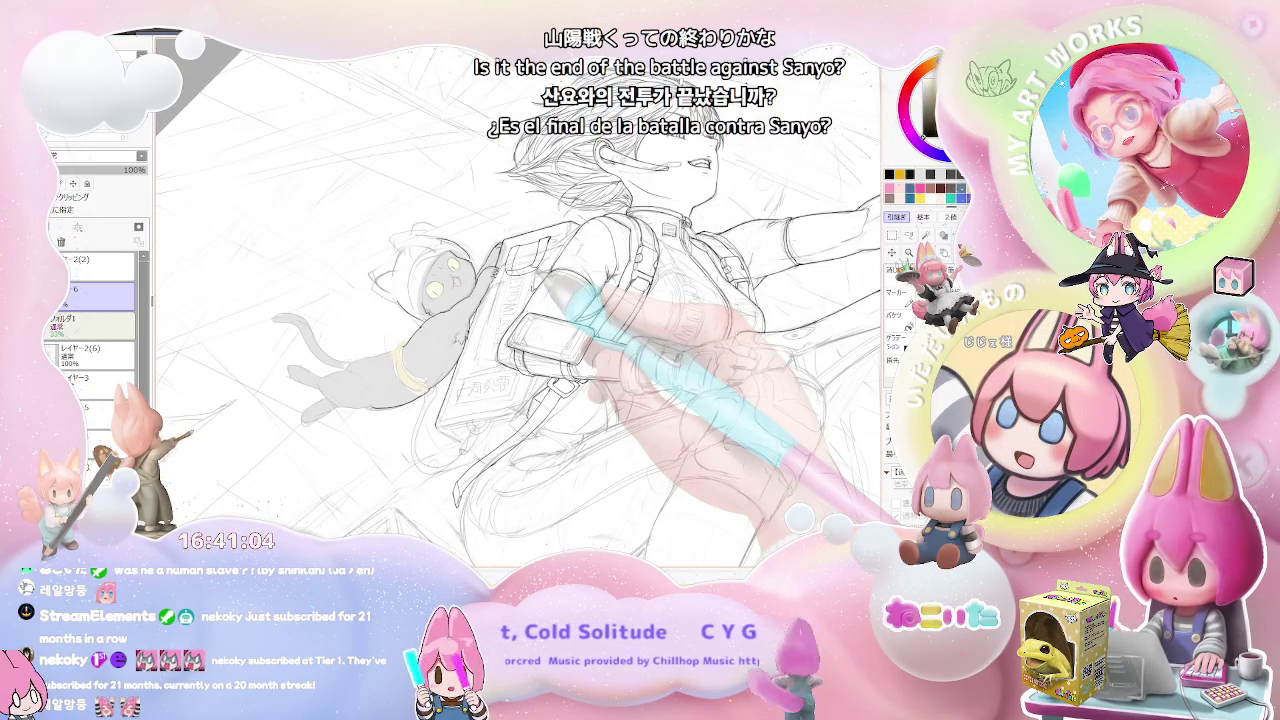
scroll(530, 280, up, 1)
scroll(530, 280, up, 2)
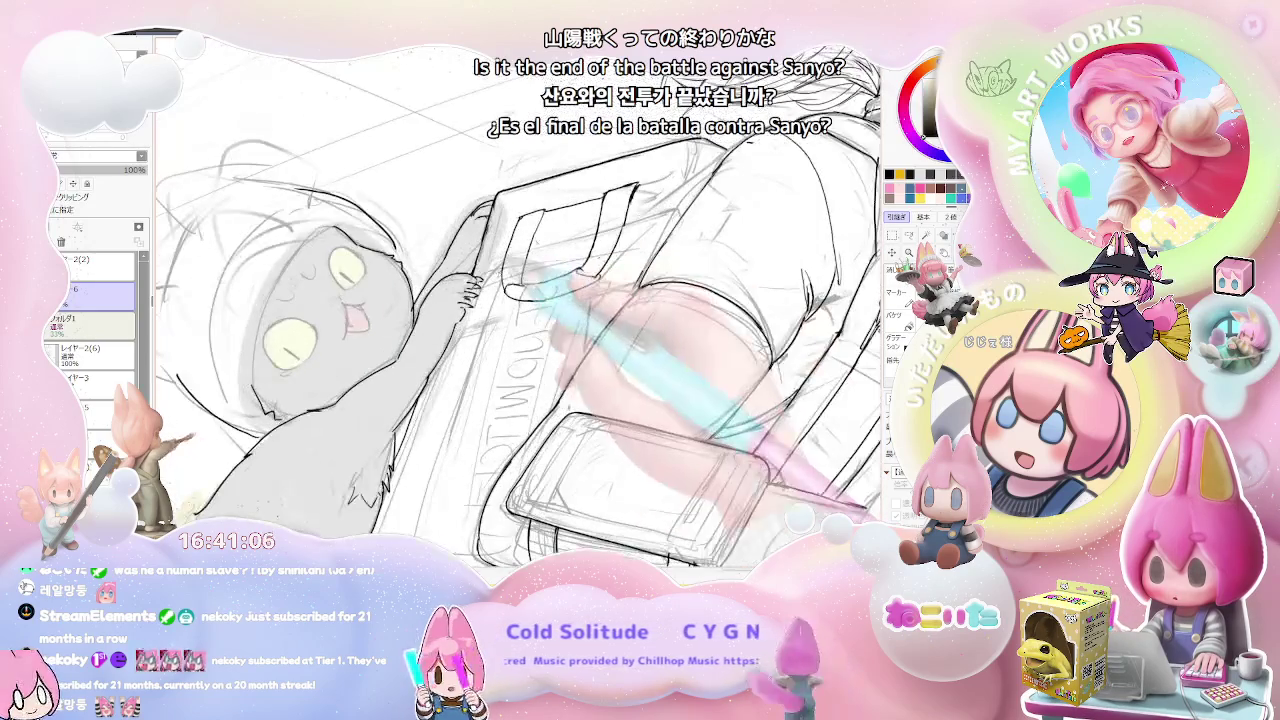
ctrl+shift+click(508, 280)
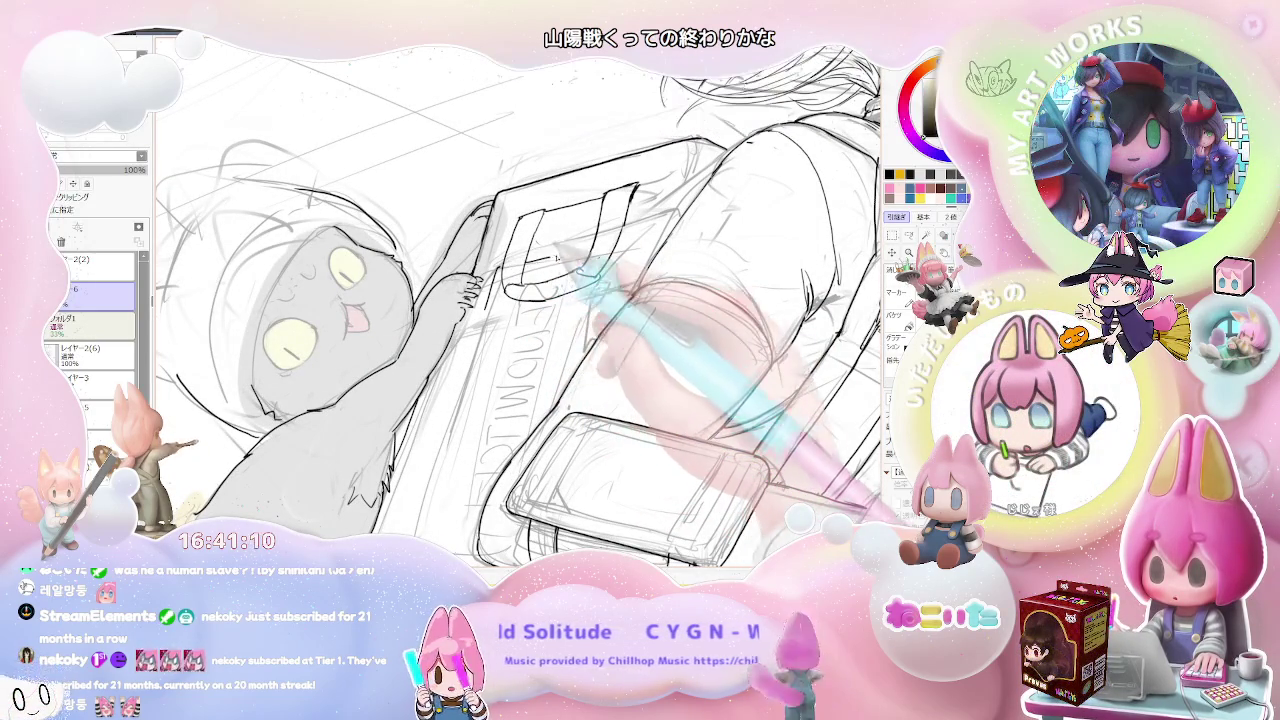
drag(600, 250, 650, 235)
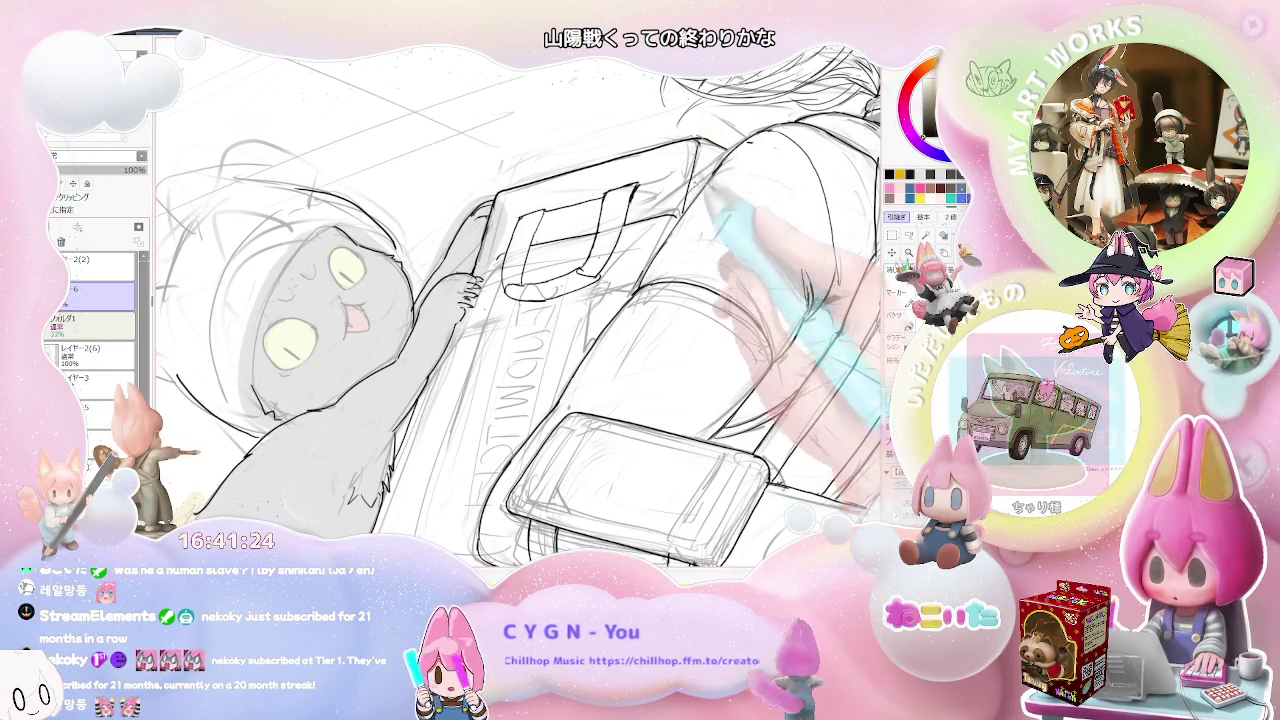
scroll(520, 300, down, 3)
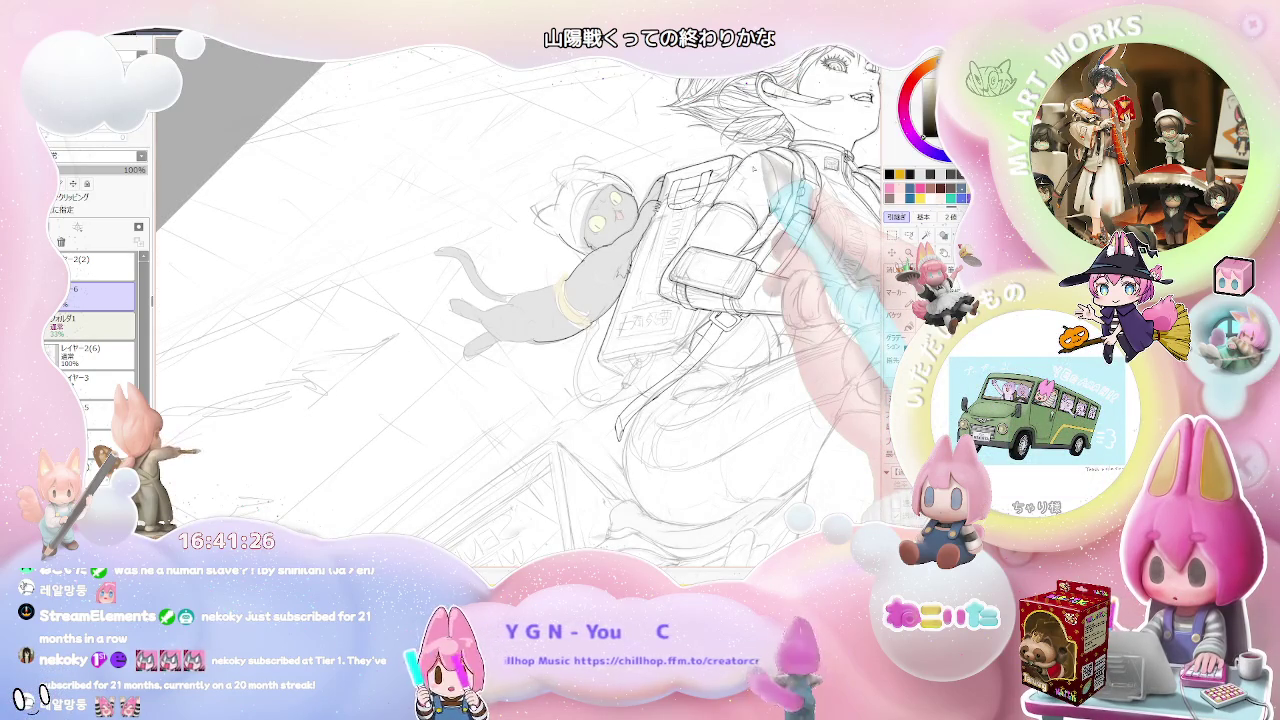
- Level the view upright and ink the backpack's body edges and hanging strap
key(End)
key(End)
key(End)
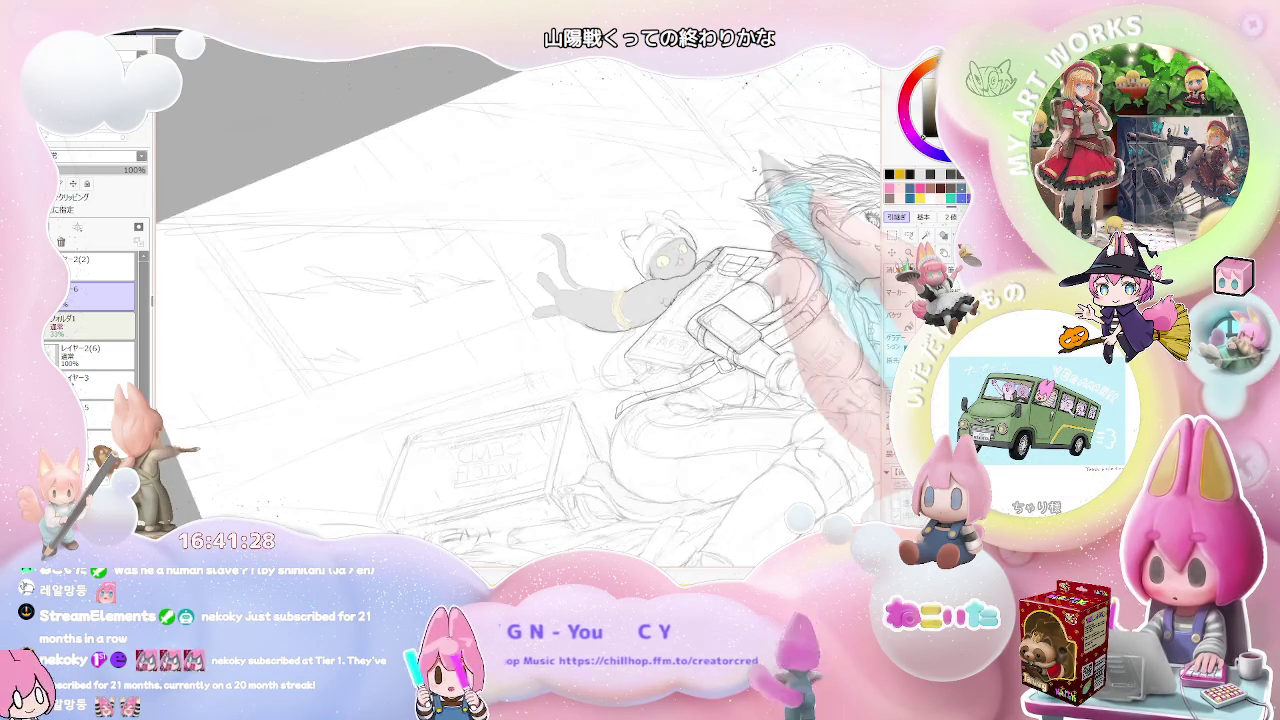
scroll(520, 300, down, 1)
key(End)
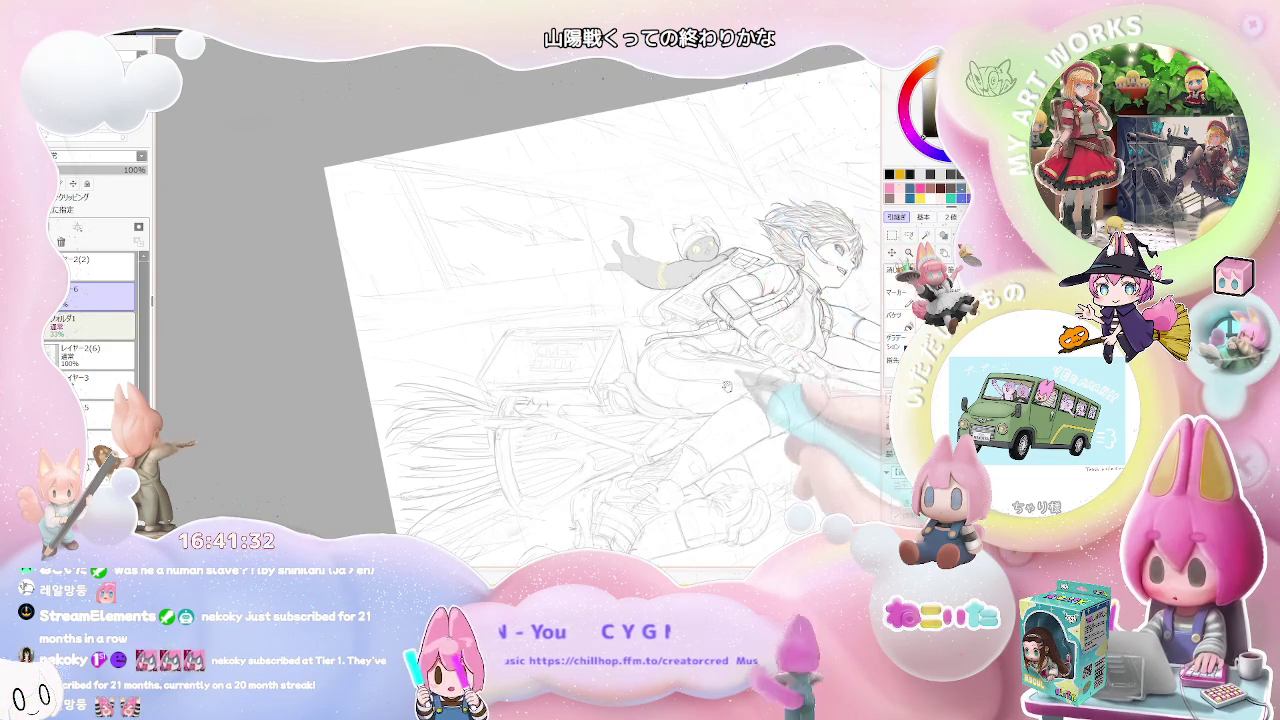
scroll(600, 300, up, 2)
key(Home)
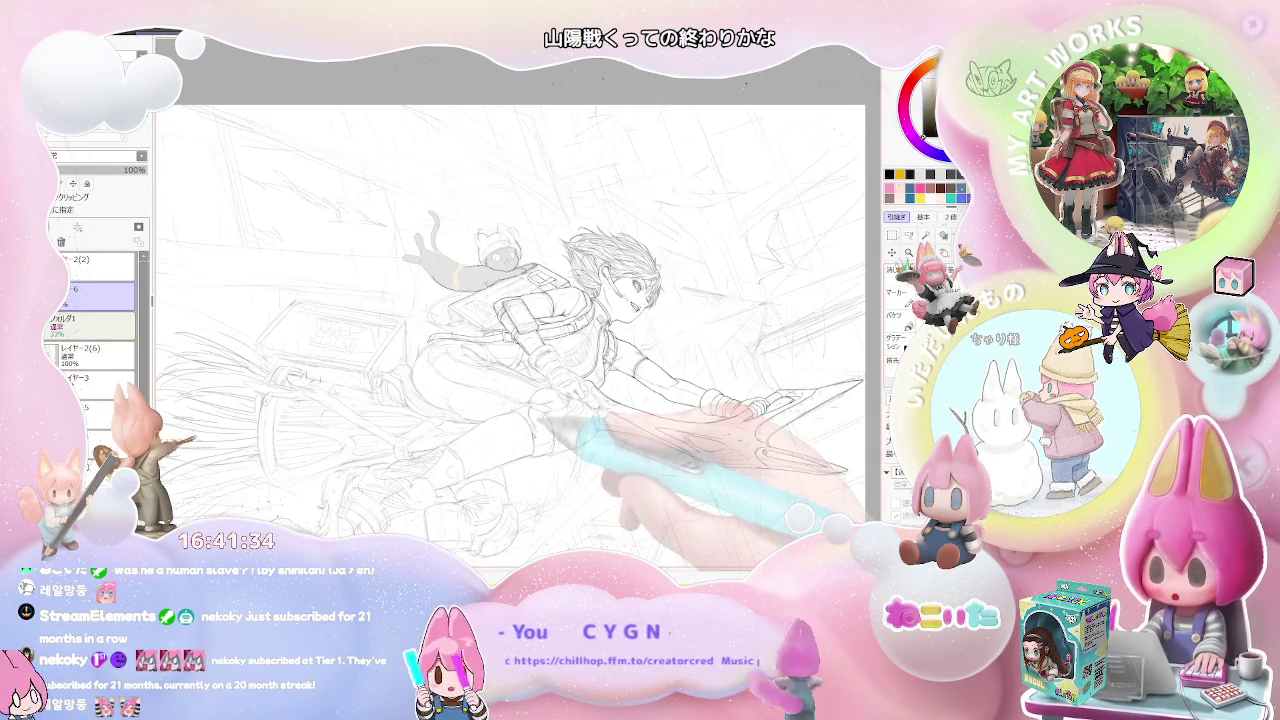
drag(532, 438, 556, 382)
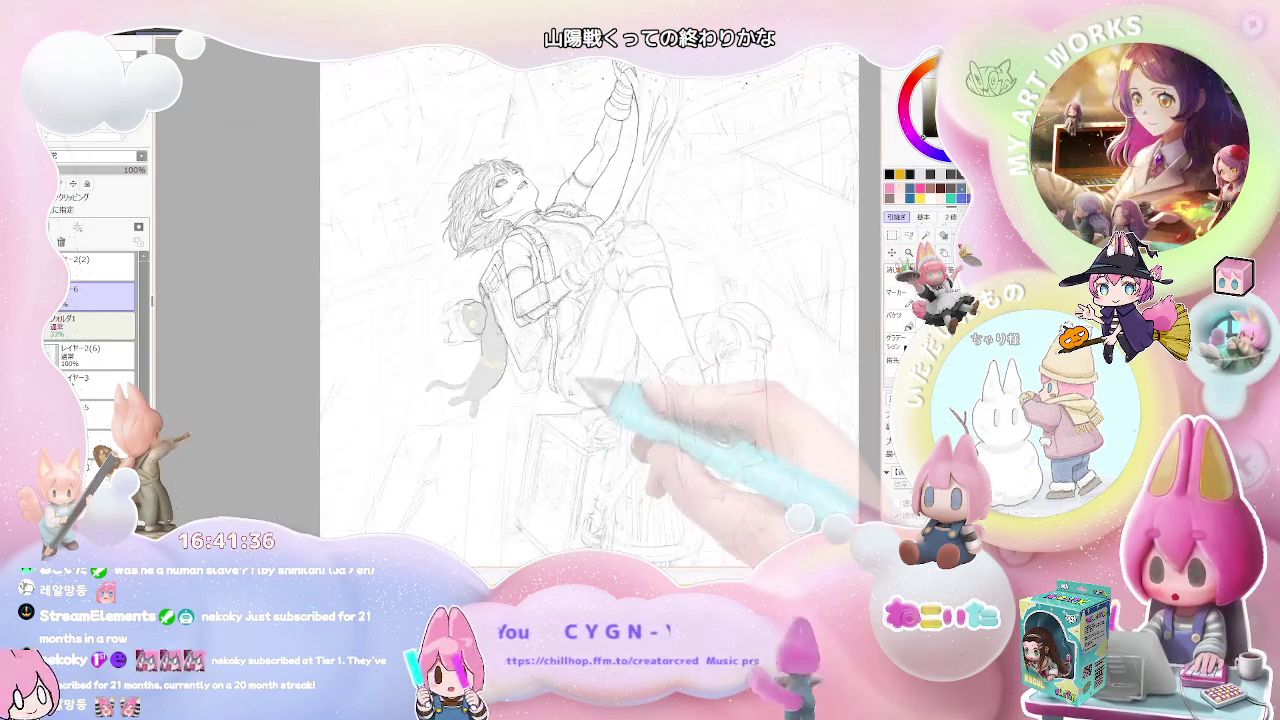
scroll(556, 382, up, 3)
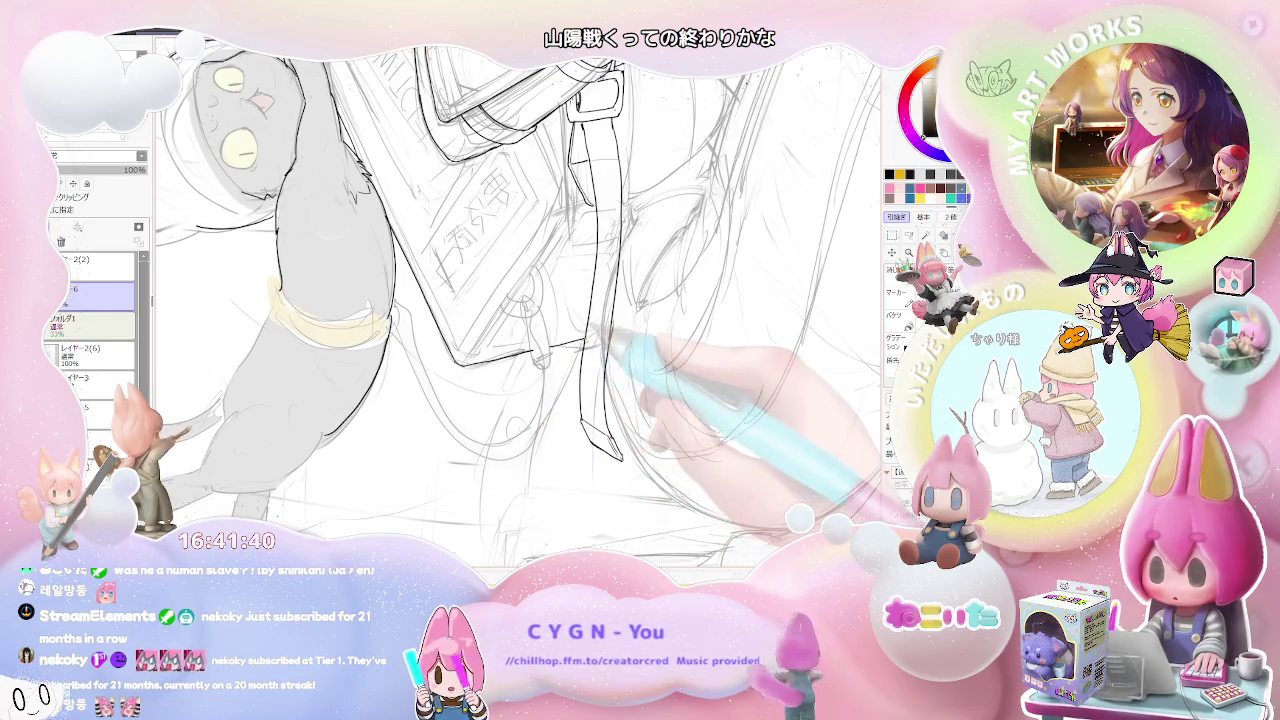
scroll(519, 305, down, 2)
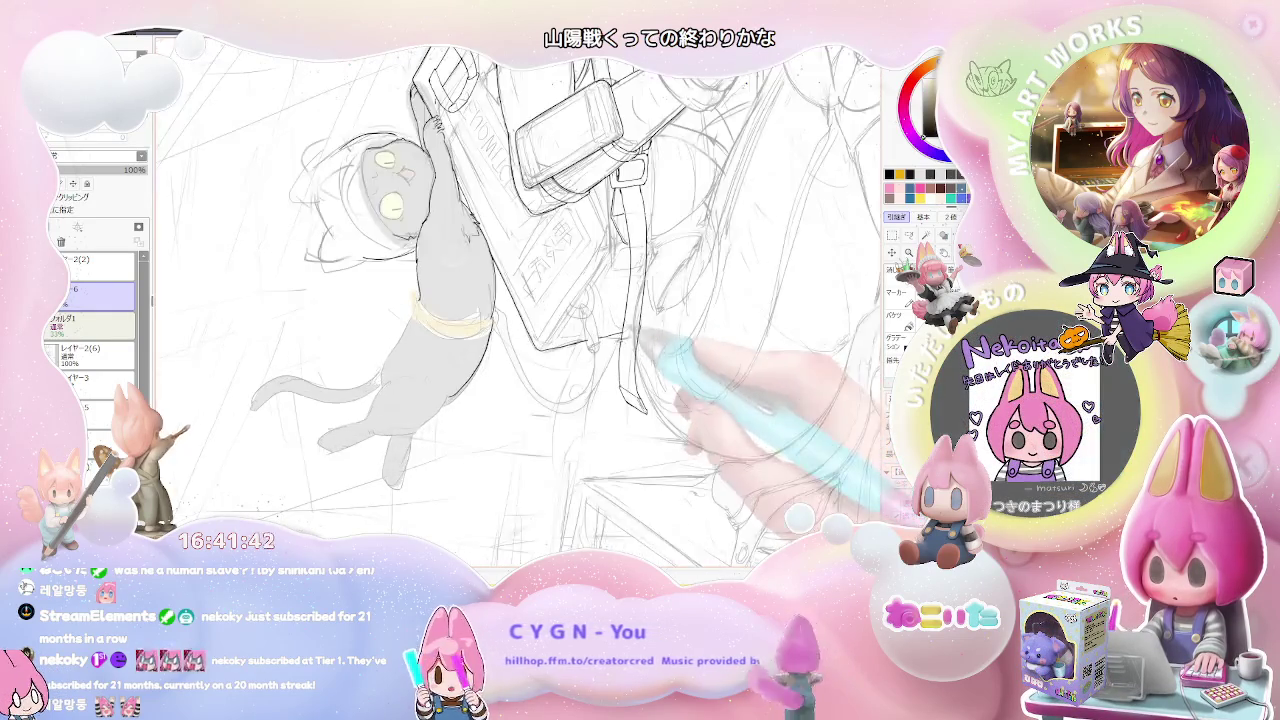
scroll(560, 350, up, 3)
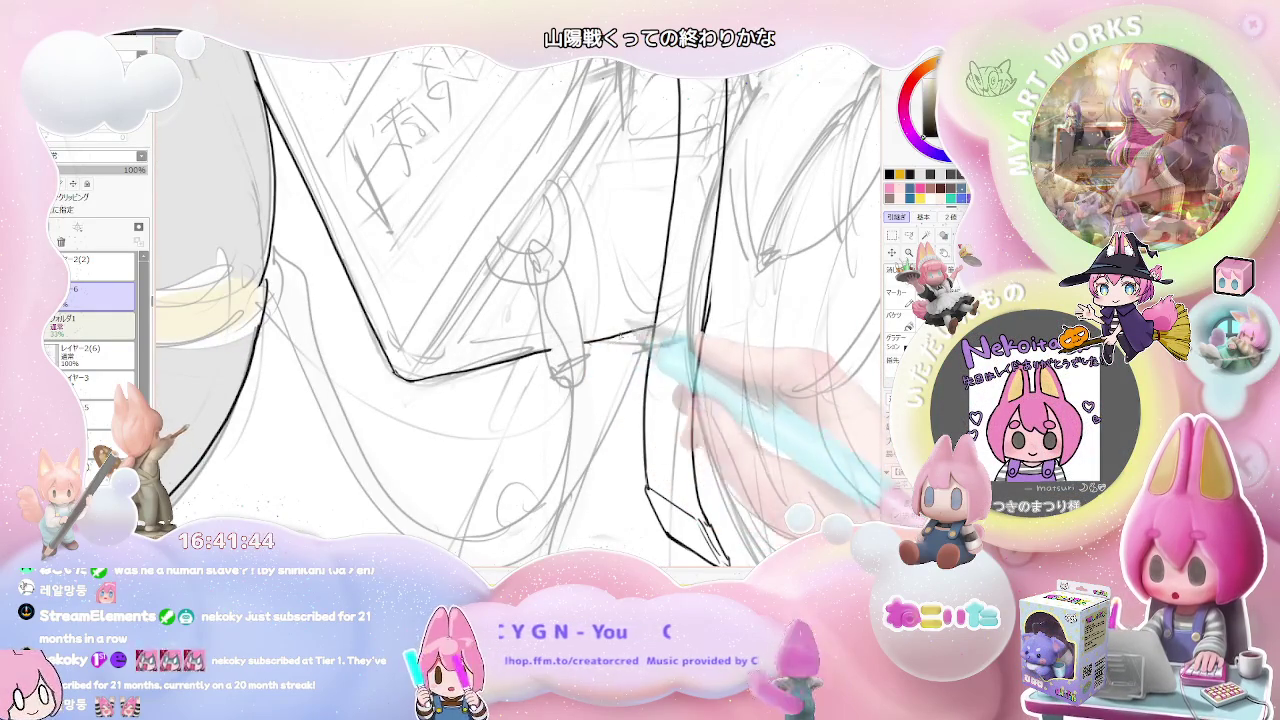
scroll(519, 305, down, 2)
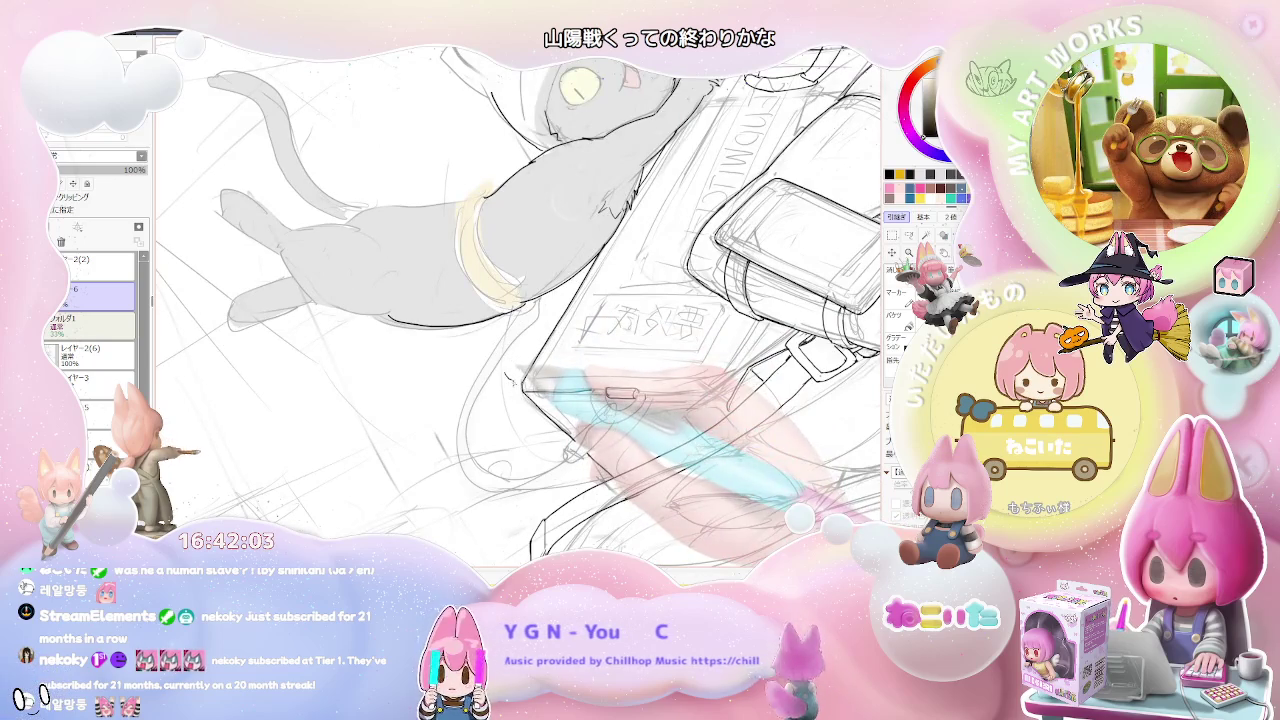
- Ink the backpack's front pocket and the phone inside it
key(minus)
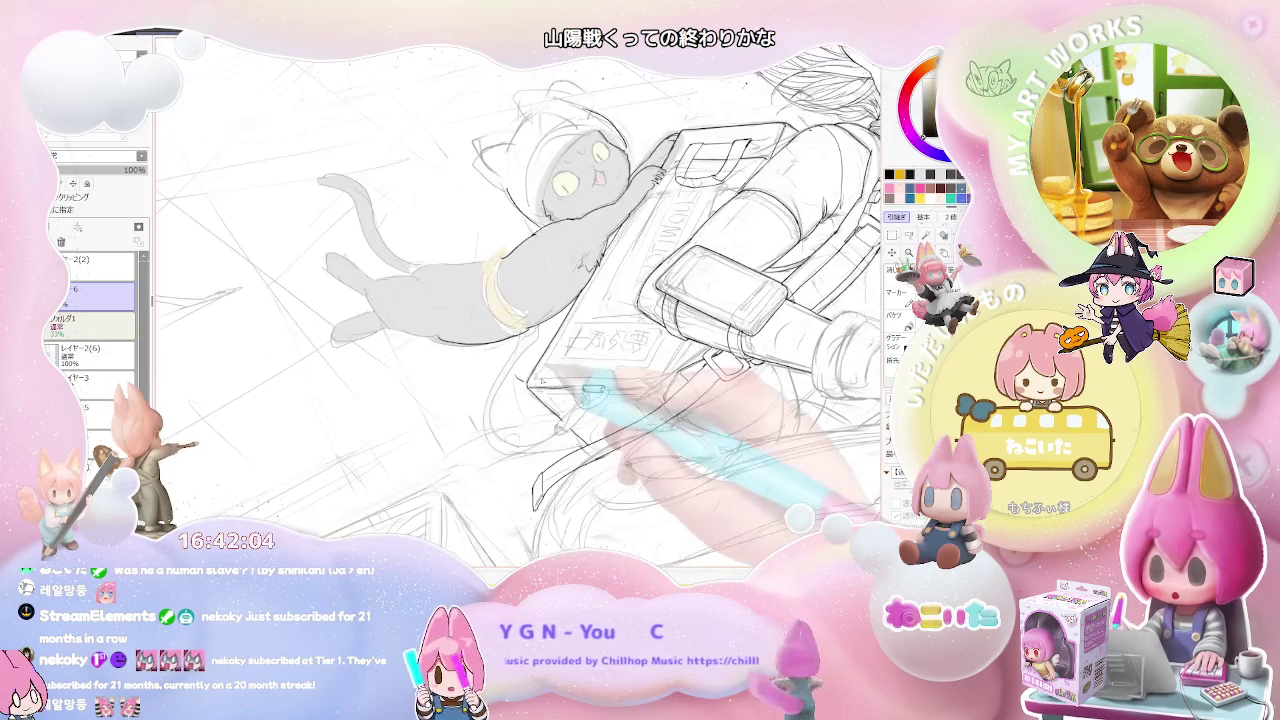
key(plus)
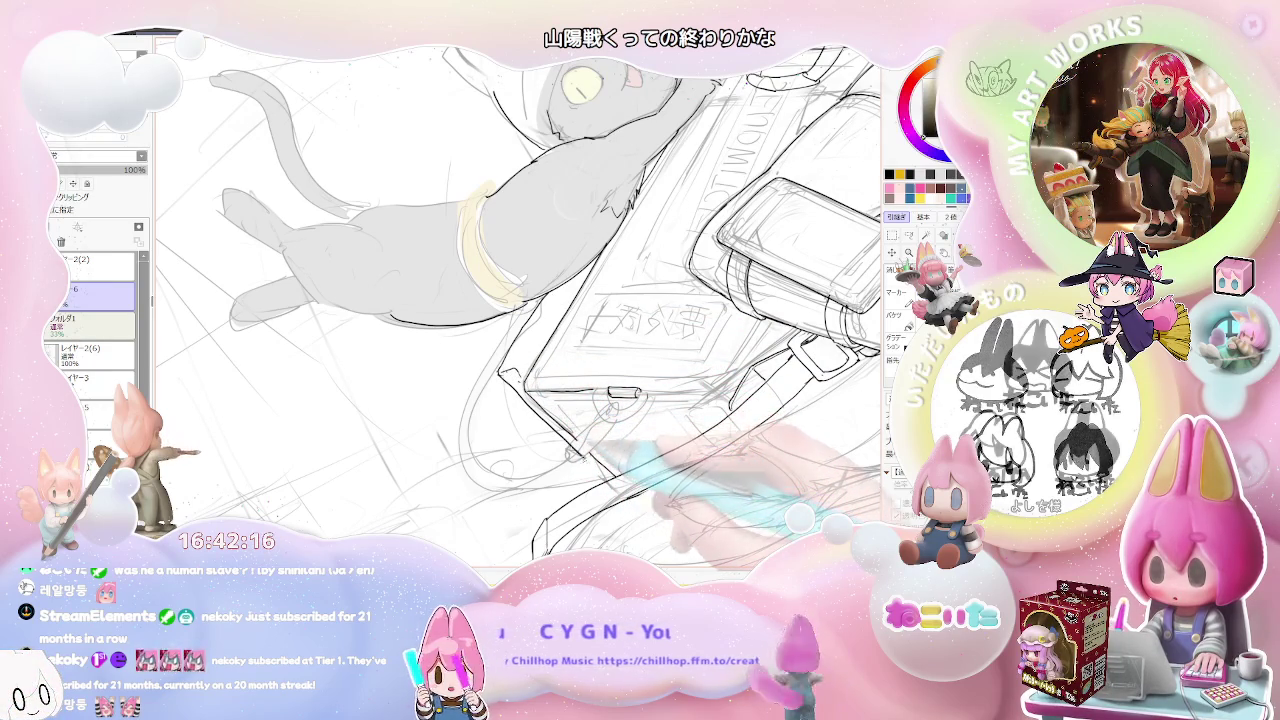
scroll(647, 497, down, 3)
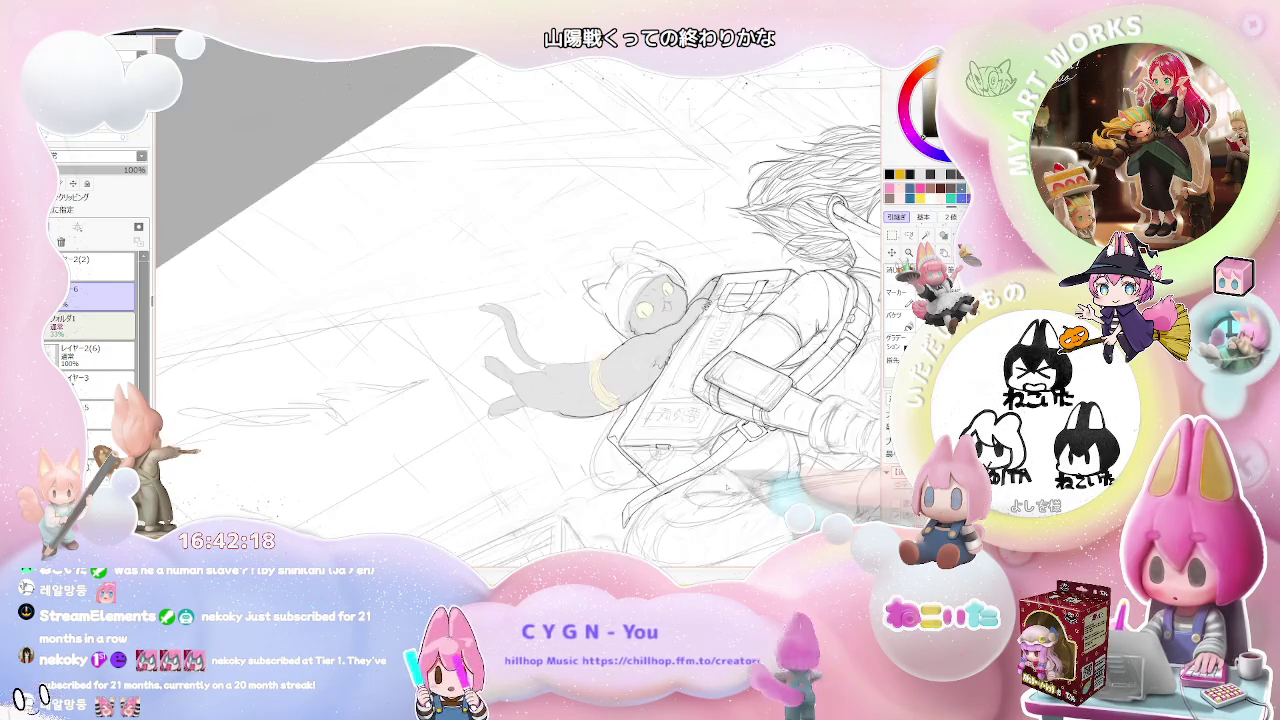
scroll(519, 306, up, 2)
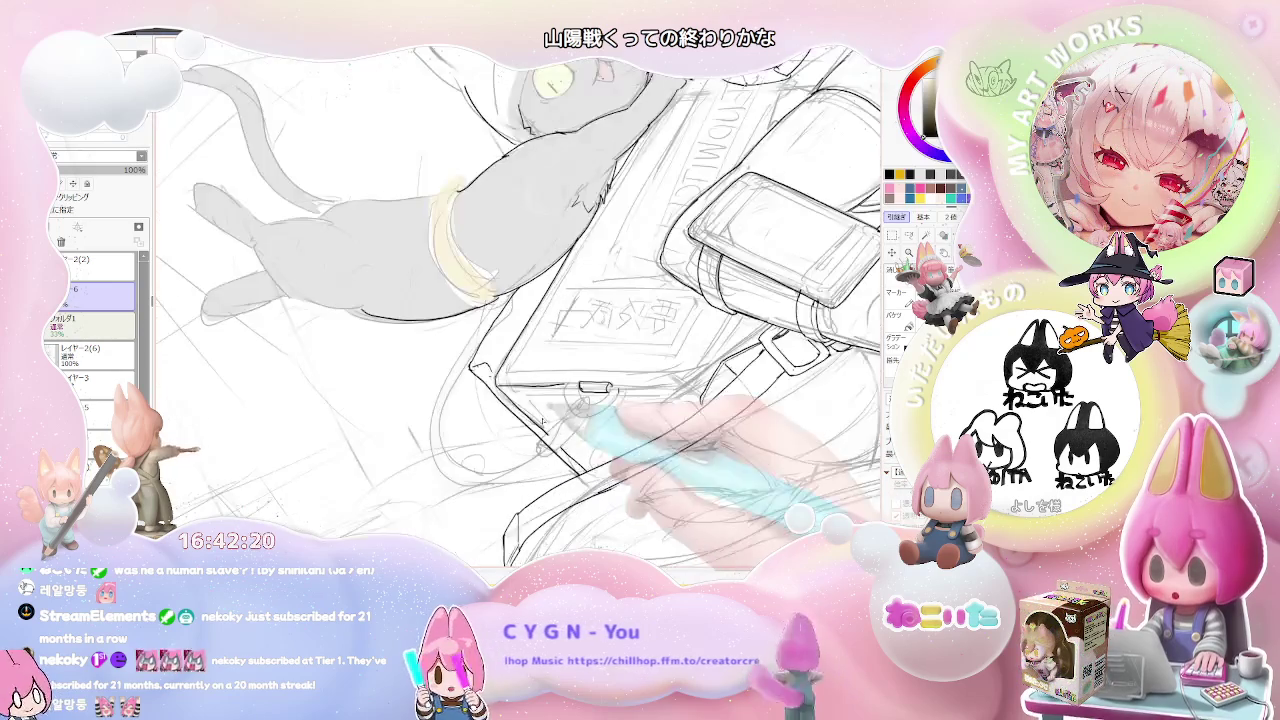
scroll(519, 306, up, 1)
scroll(519, 306, up, 1)
scroll(519, 306, up, 1)
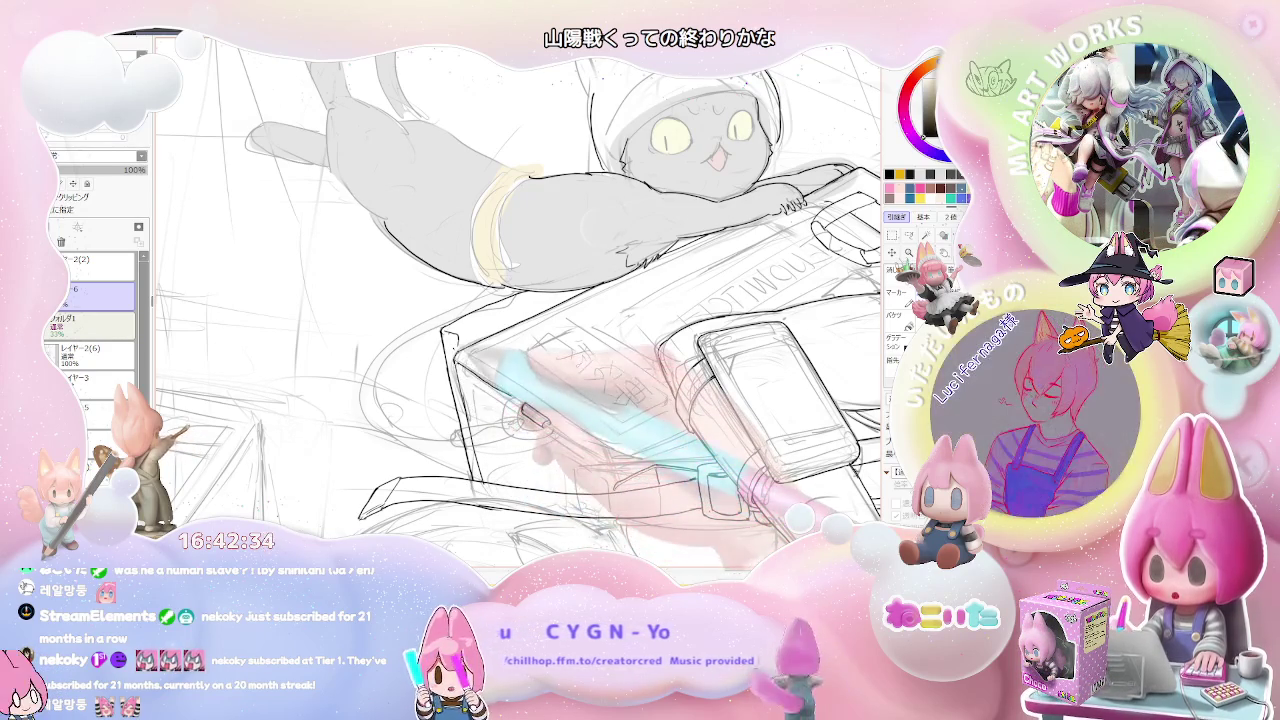
- Turn the cat level and ink the strap buckle and lower strap band below it
key(minus)
key(Delete)
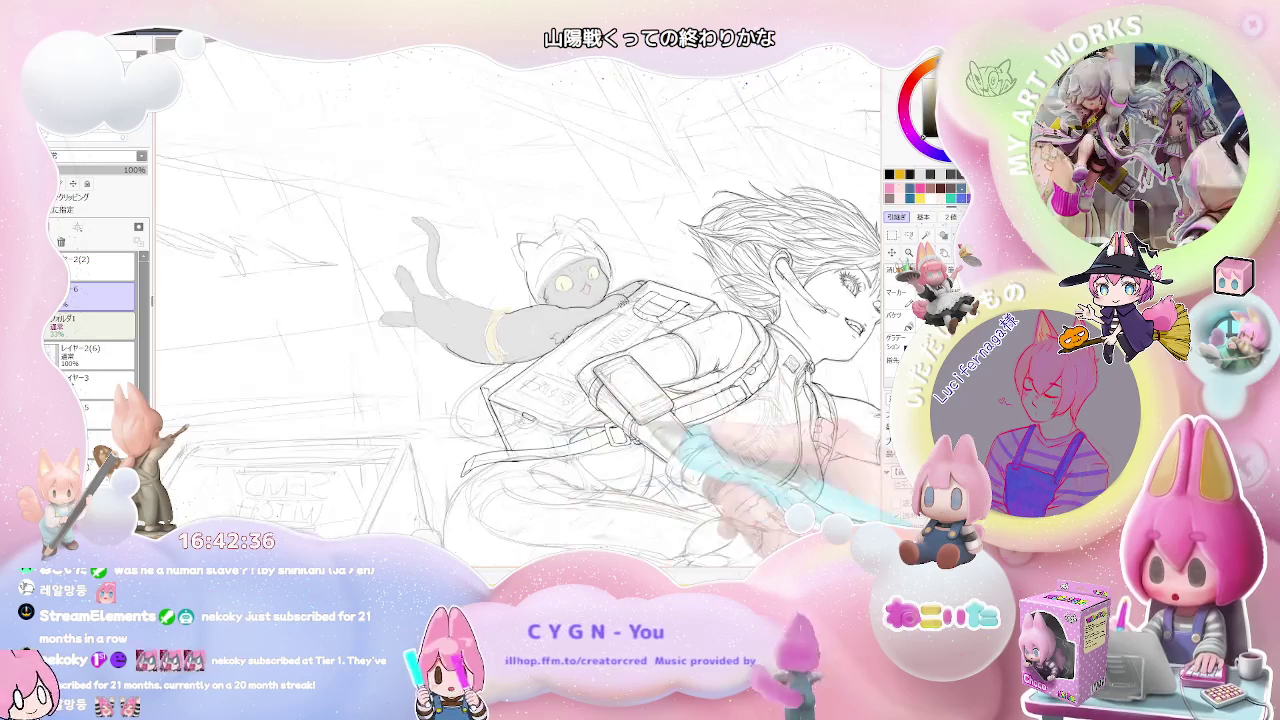
key(Delete)
key(plus)
key(plus)
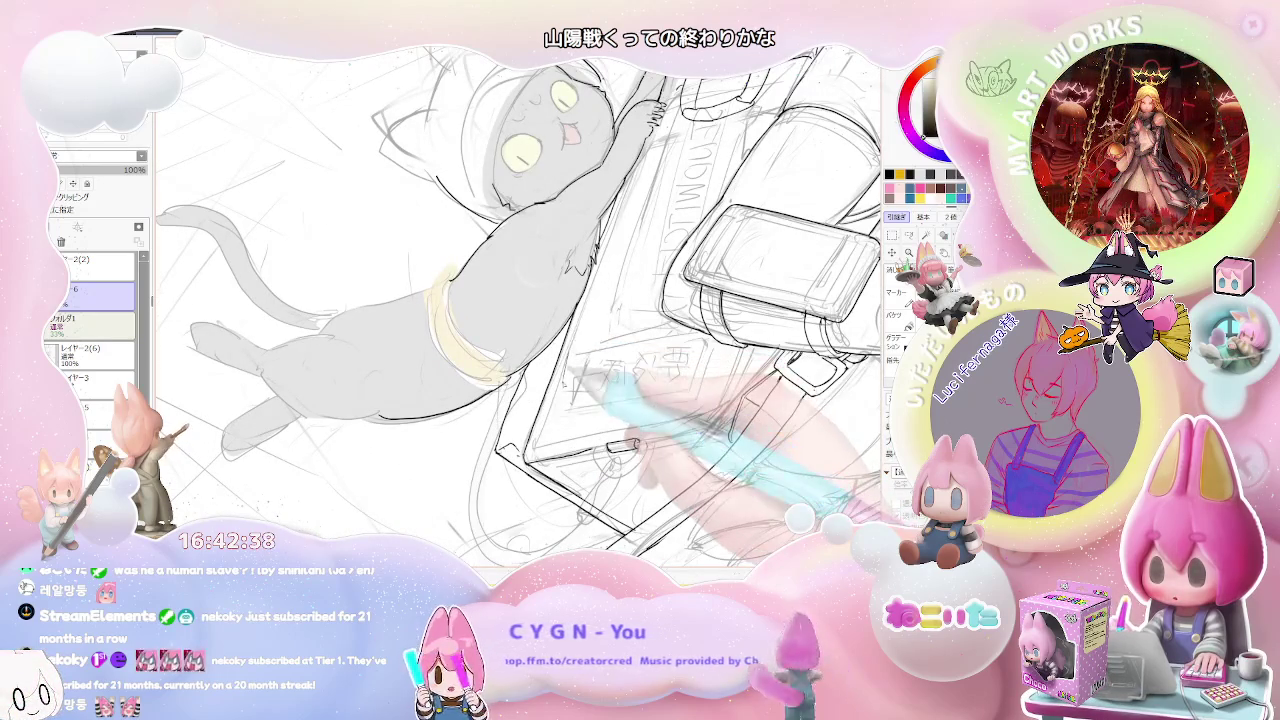
key(End)
key(End)
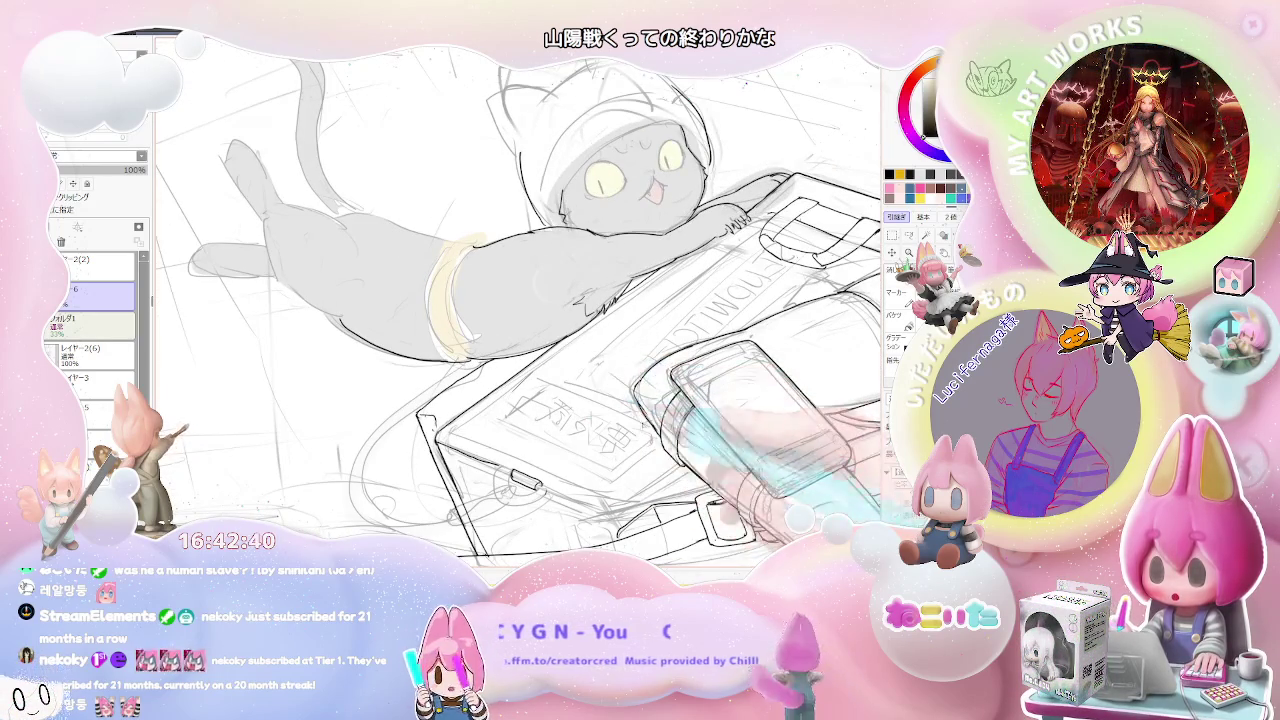
drag(725, 462, 578, 367)
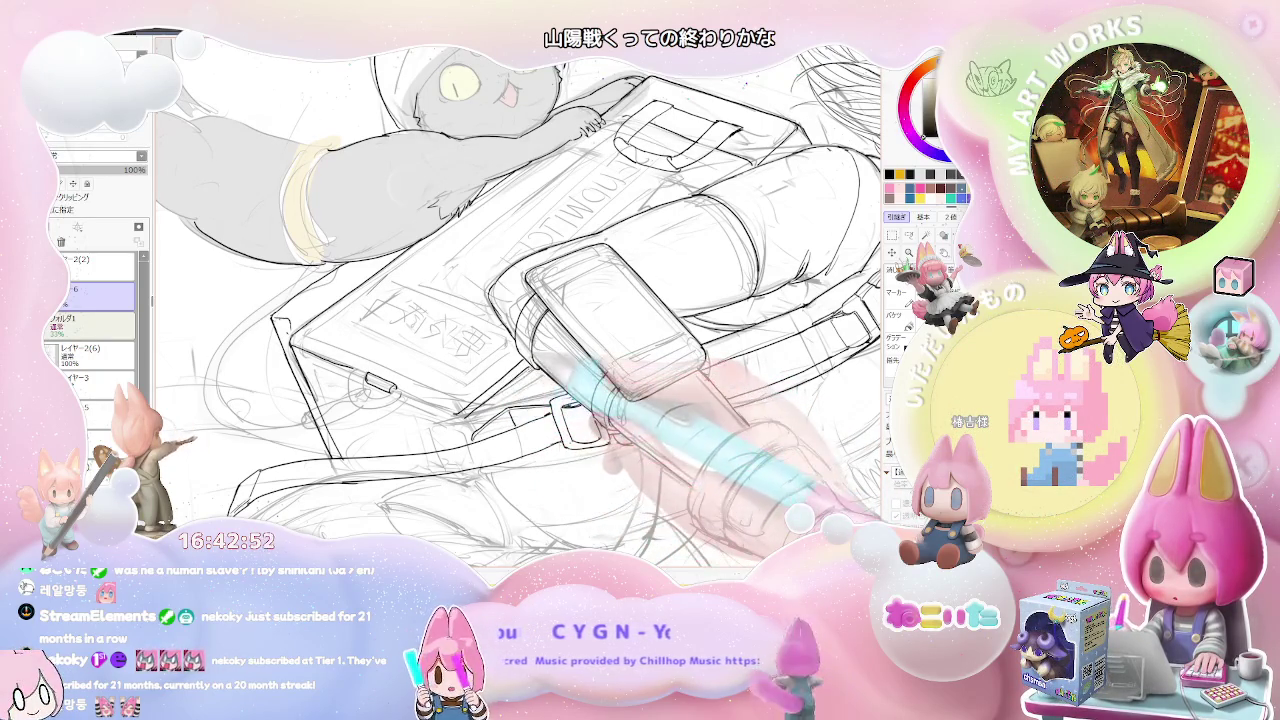
scroll(520, 300, up, 2)
scroll(520, 300, up, 2)
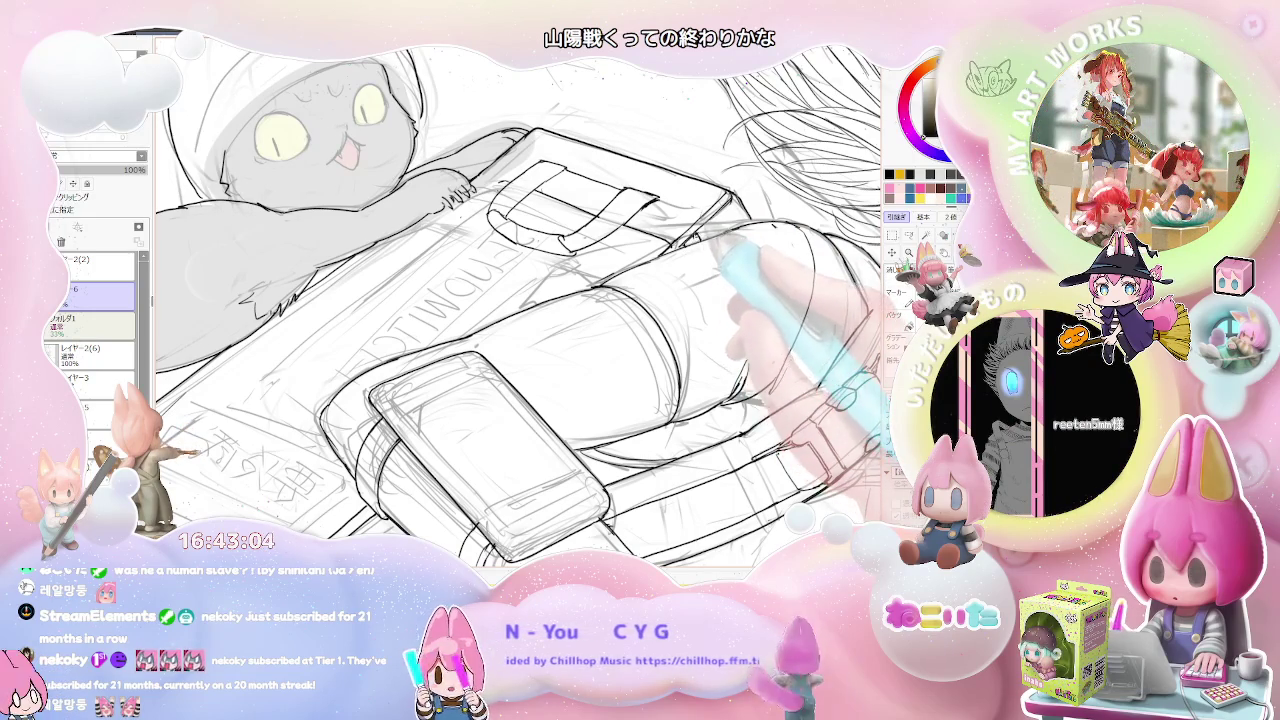
- Zoom in on the cat's paw and ink its claw tips gripping the bag
key(Delete)
key(Delete)
key(Delete)
key(ctrl+plus)
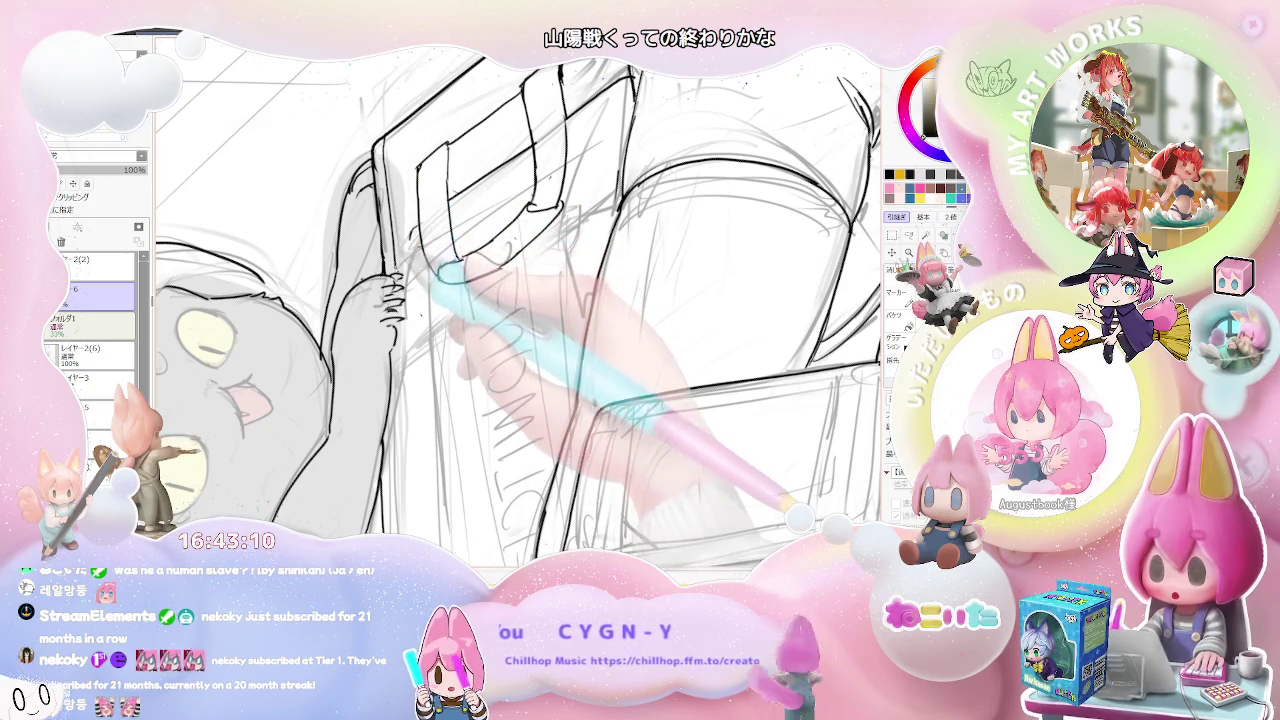
key(ctrl+plus)
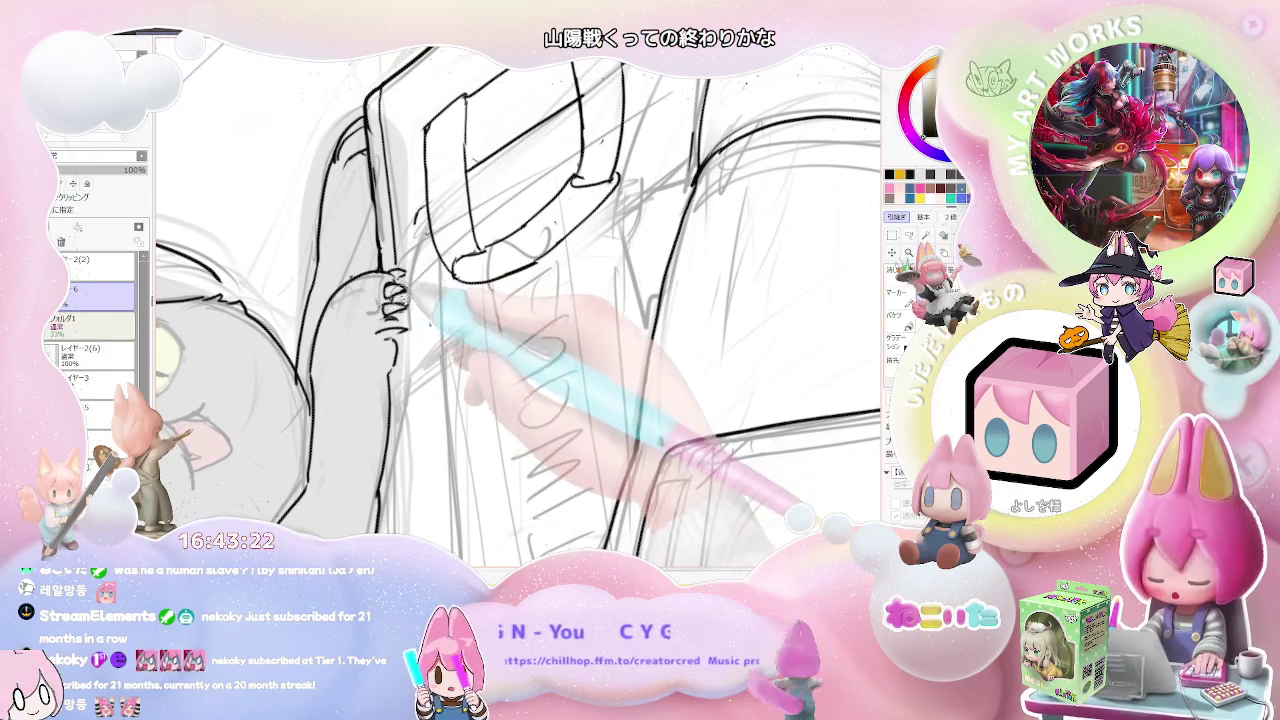
drag(398, 285, 400, 315)
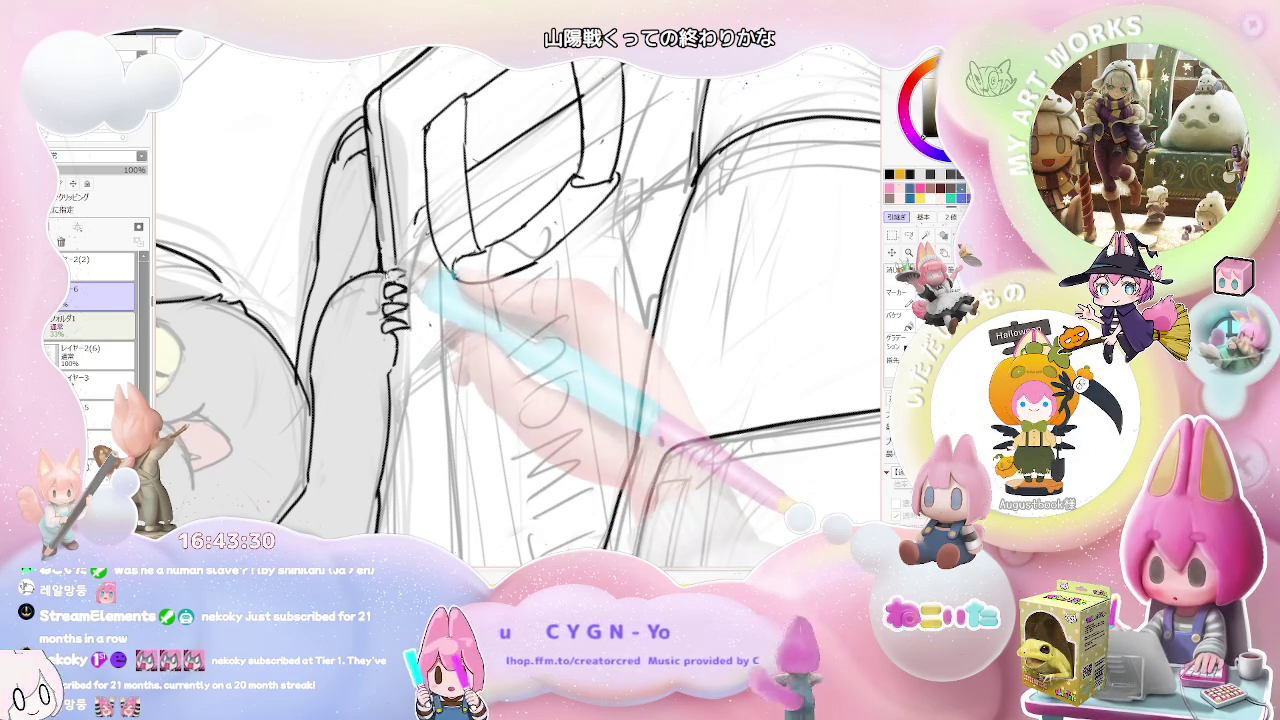
drag(400, 265, 445, 278)
- Ink the handle and parallel stripe lines across the backpack's top
key(Delete)
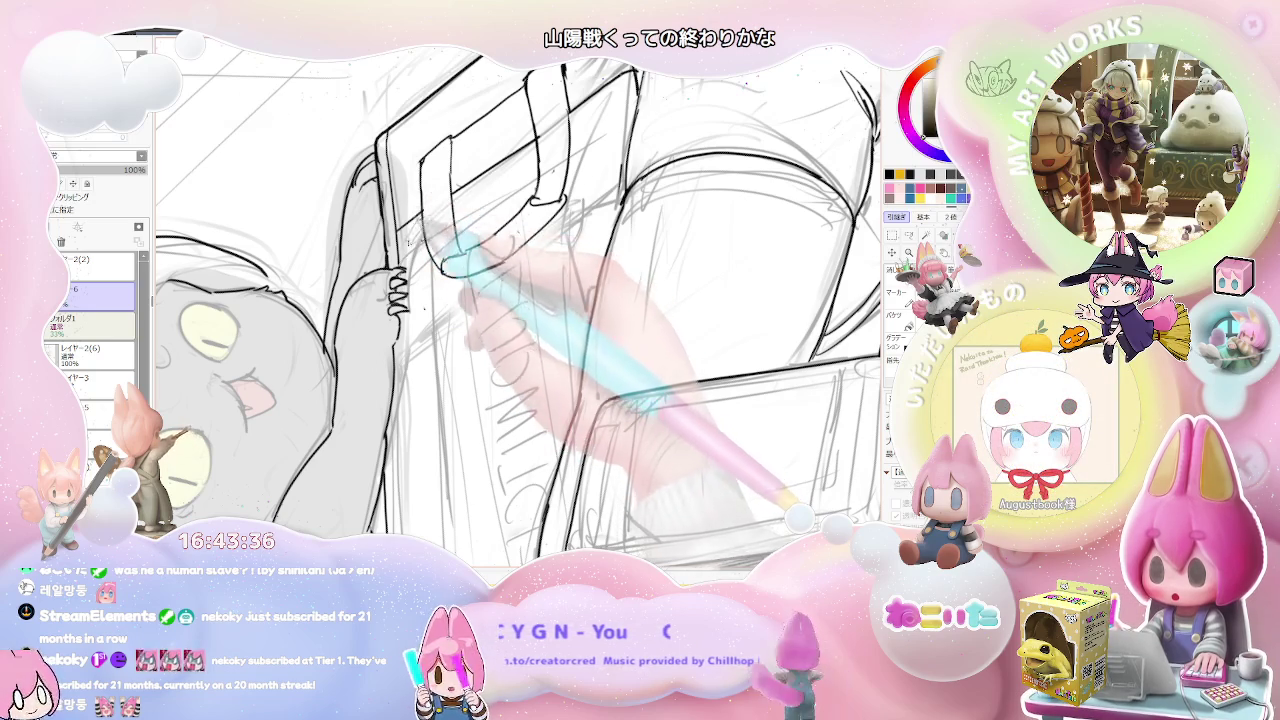
drag(470, 240, 472, 255)
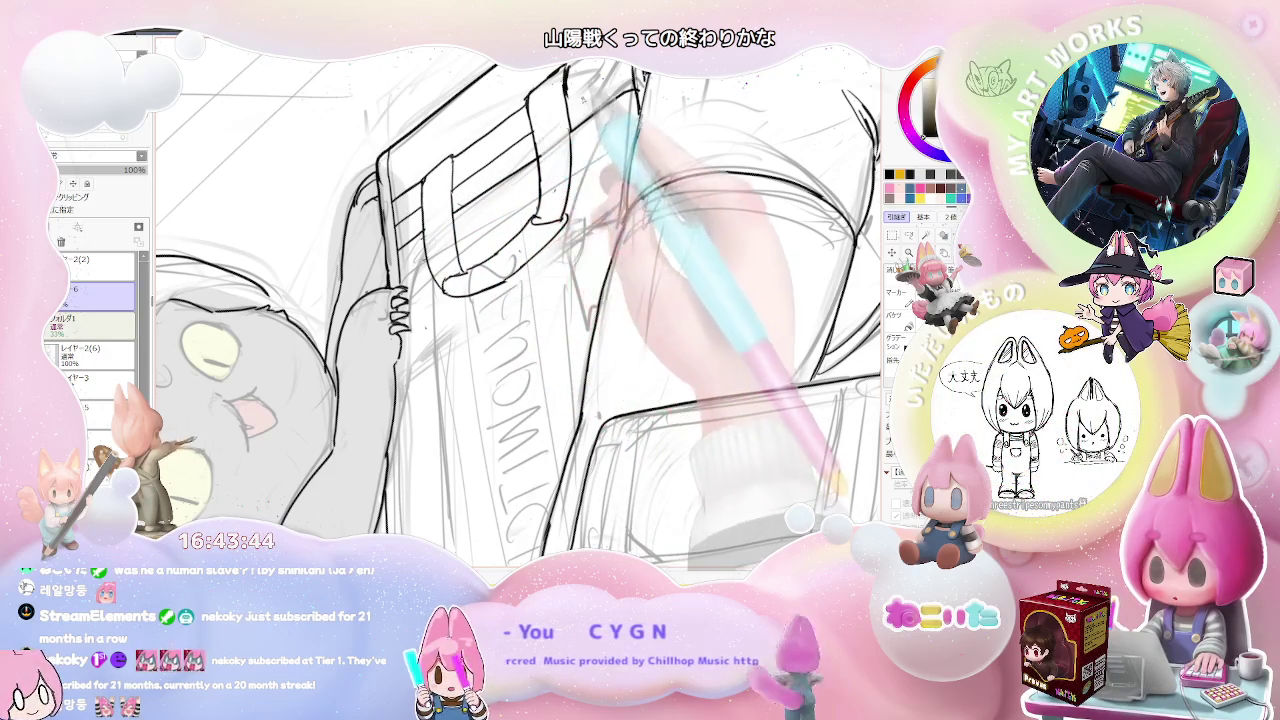
key(ctrl+minus)
key(ctrl+minus)
key(ctrl+minus)
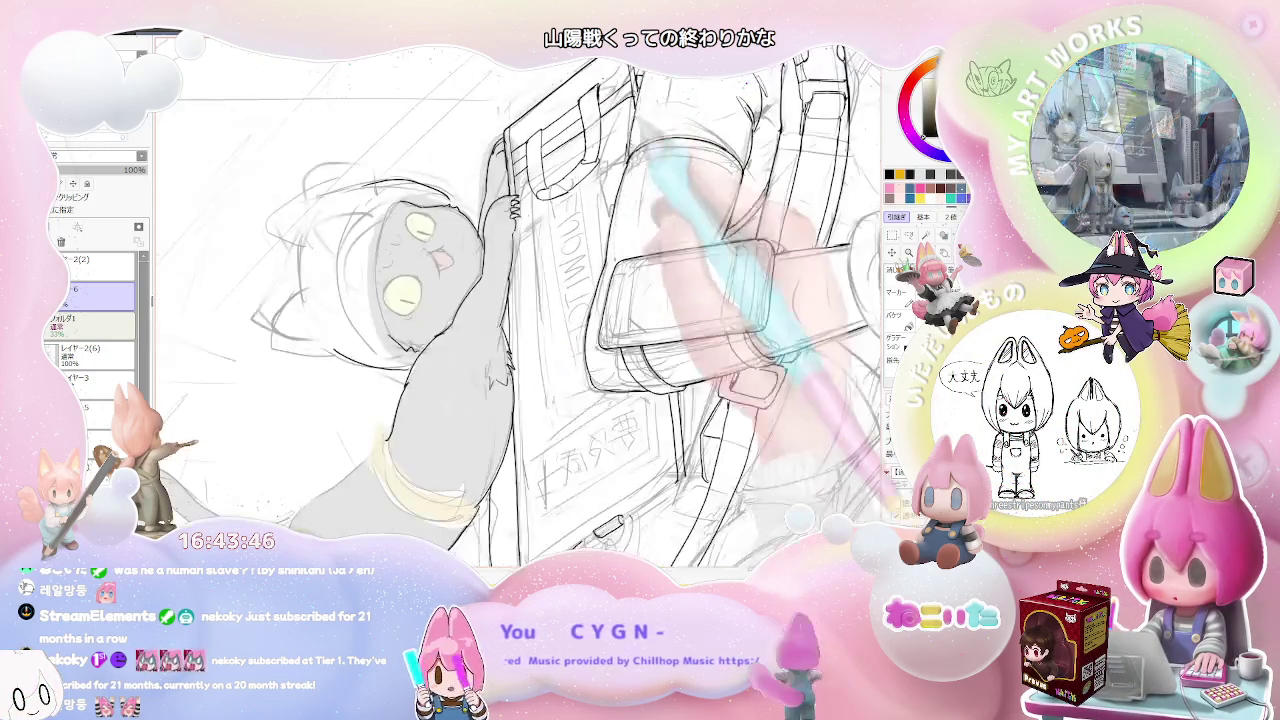
- Level the bag in view and ink its lower edge beneath the cat and the clasp below the label
key(ctrl+plus)
key(ctrl+plus)
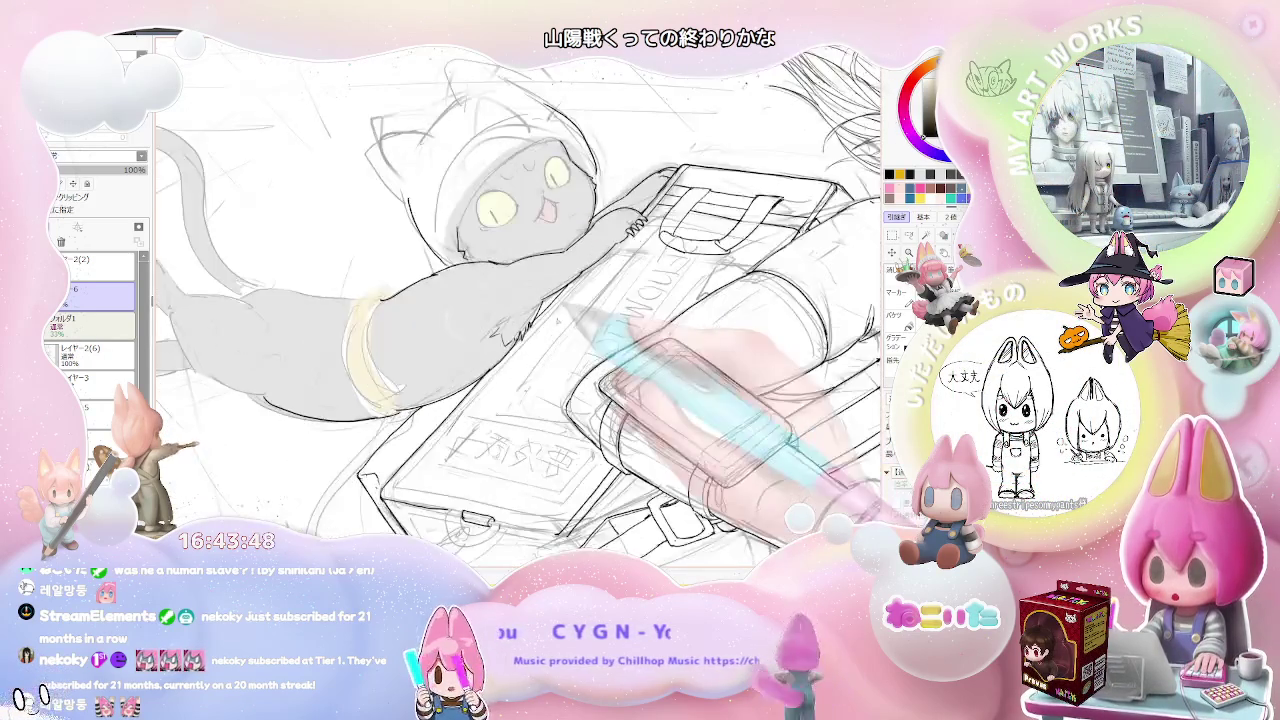
key(ctrl+plus)
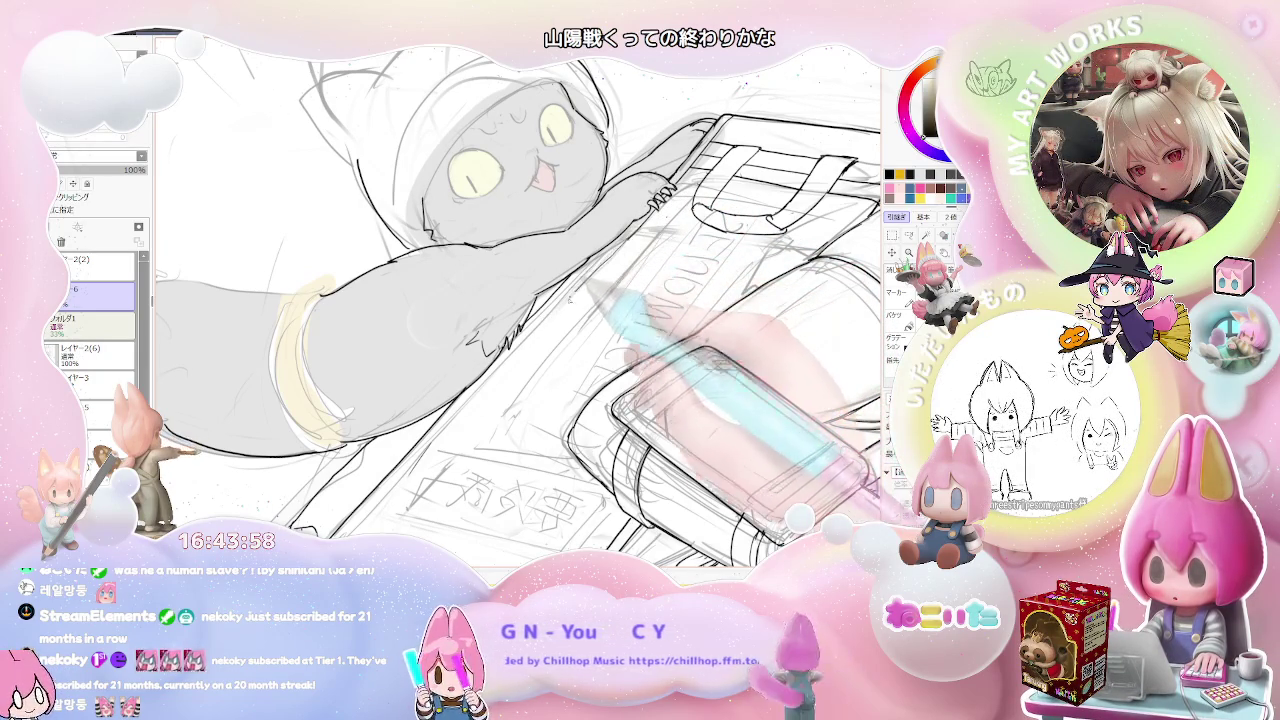
key(End)
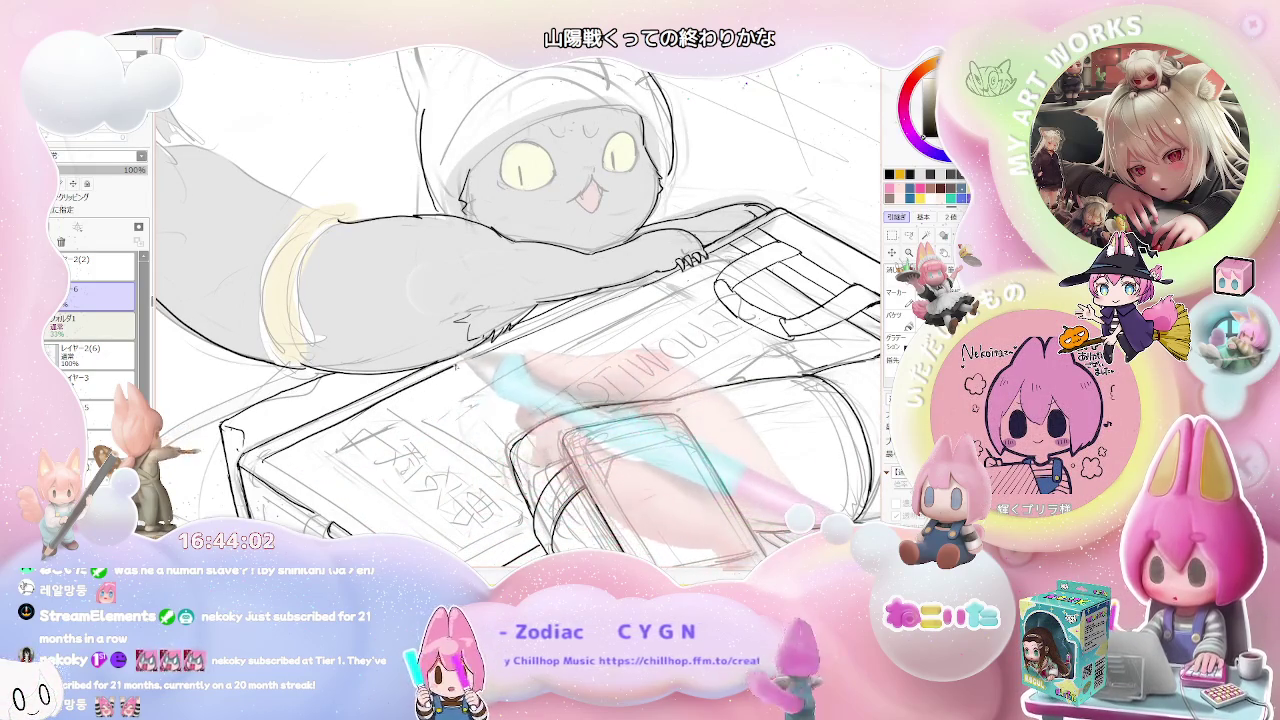
scroll(512, 347, up, 2)
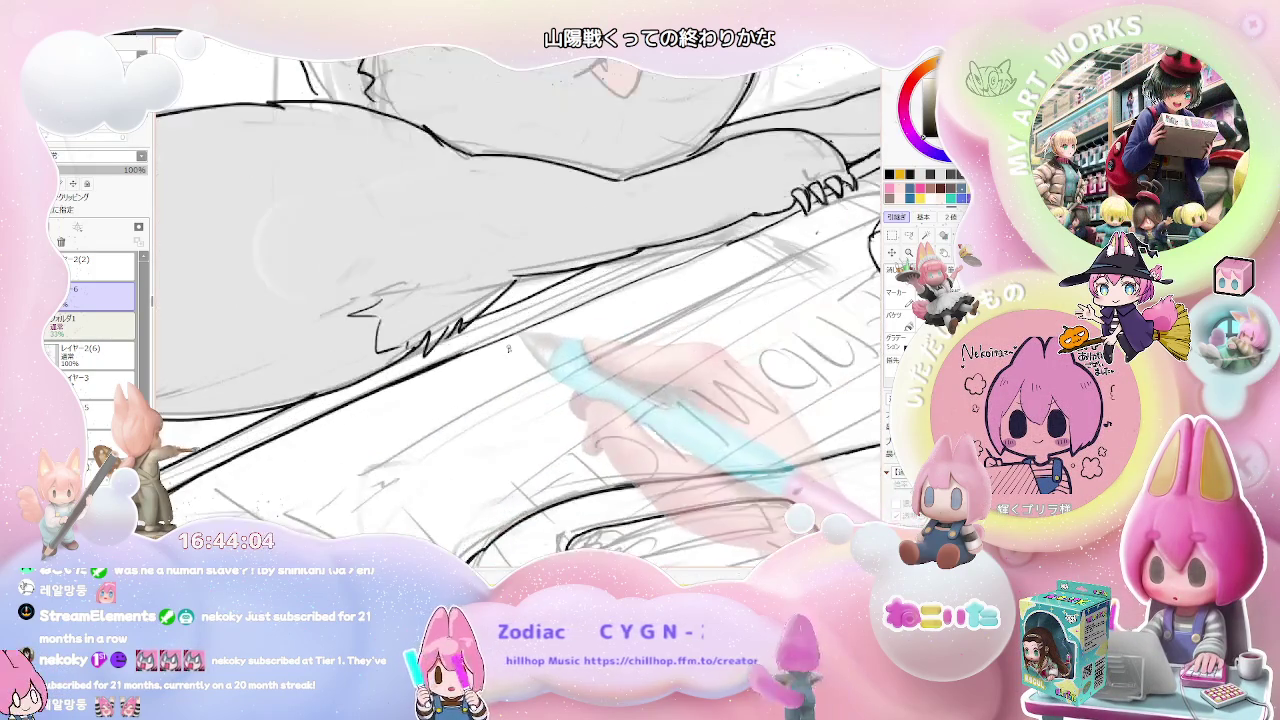
scroll(512, 347, down, 1)
scroll(510, 343, down, 1)
scroll(512, 347, down, 2)
scroll(512, 347, down, 1)
scroll(512, 347, up, 3)
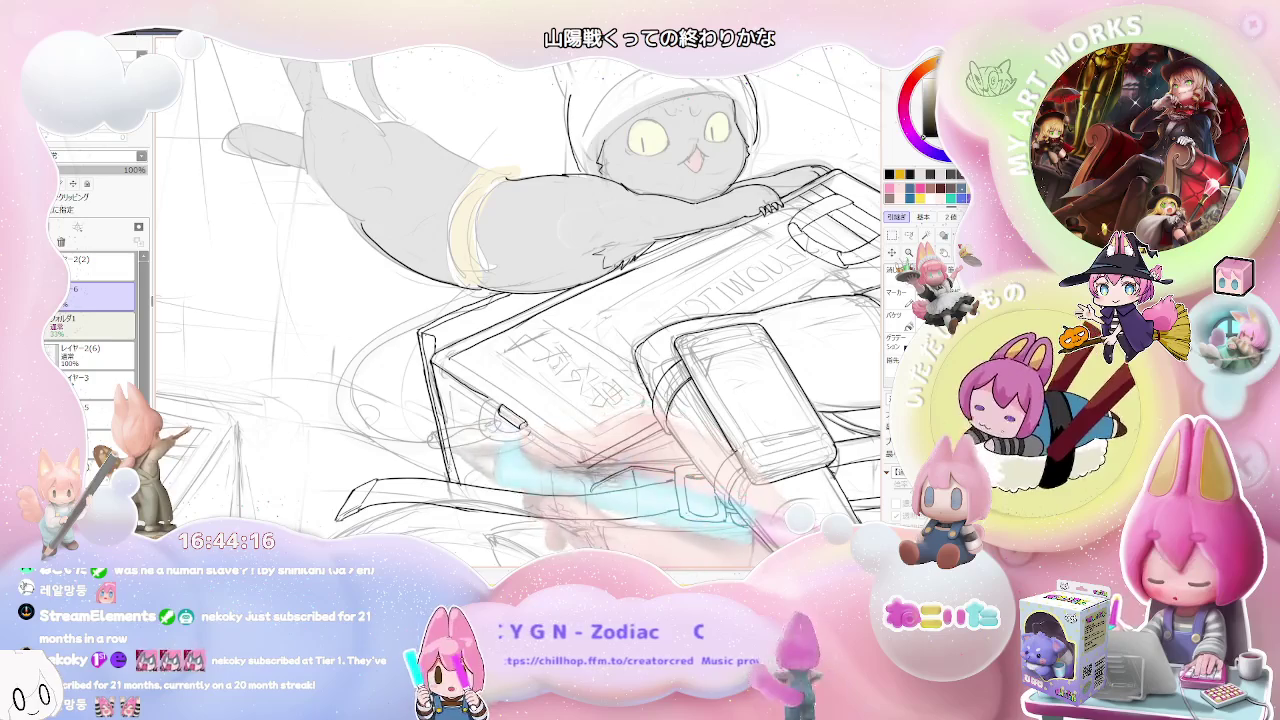
key(ctrl+minus)
key(ctrl+minus)
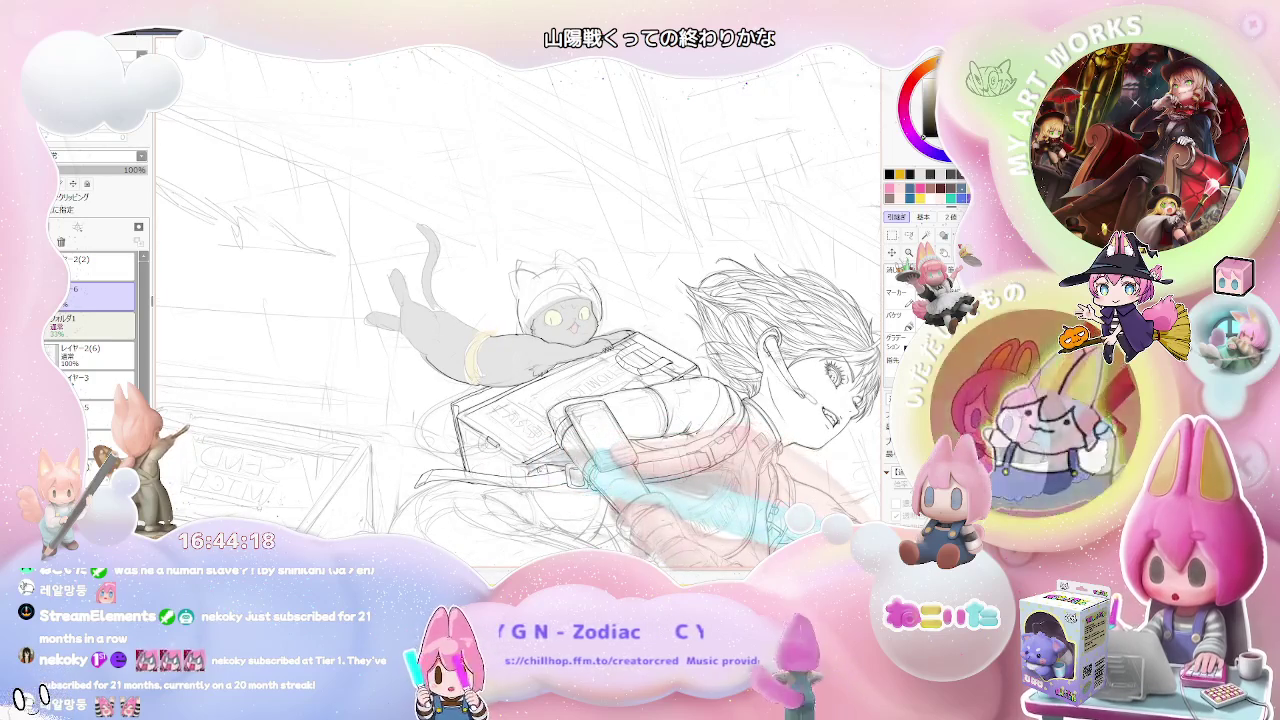
key(Delete)
key(Delete)
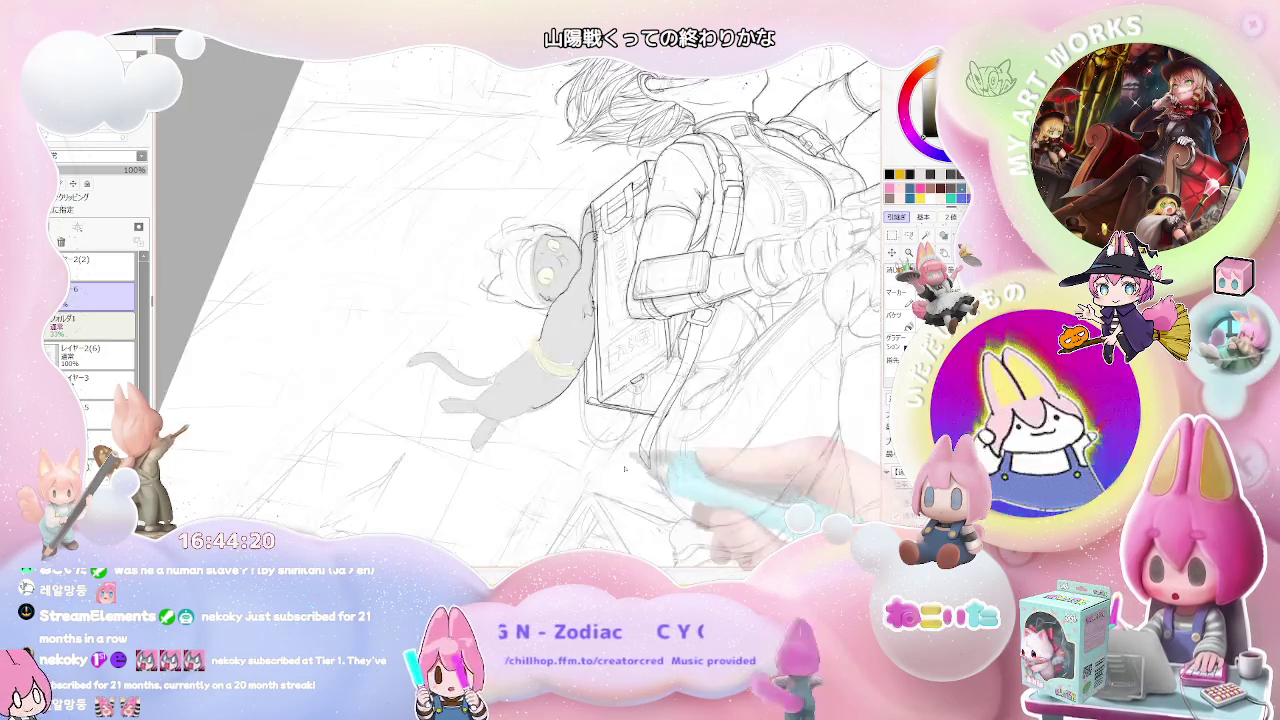
key(ctrl+plus)
key(ctrl+plus)
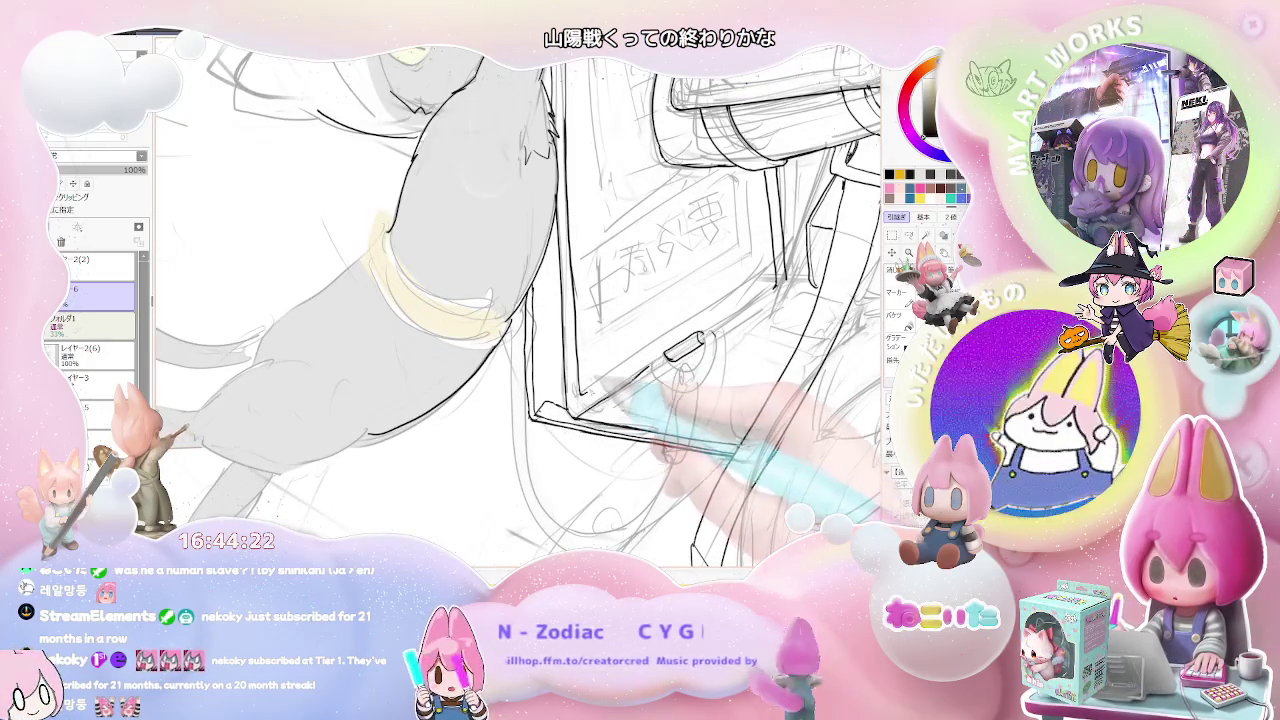
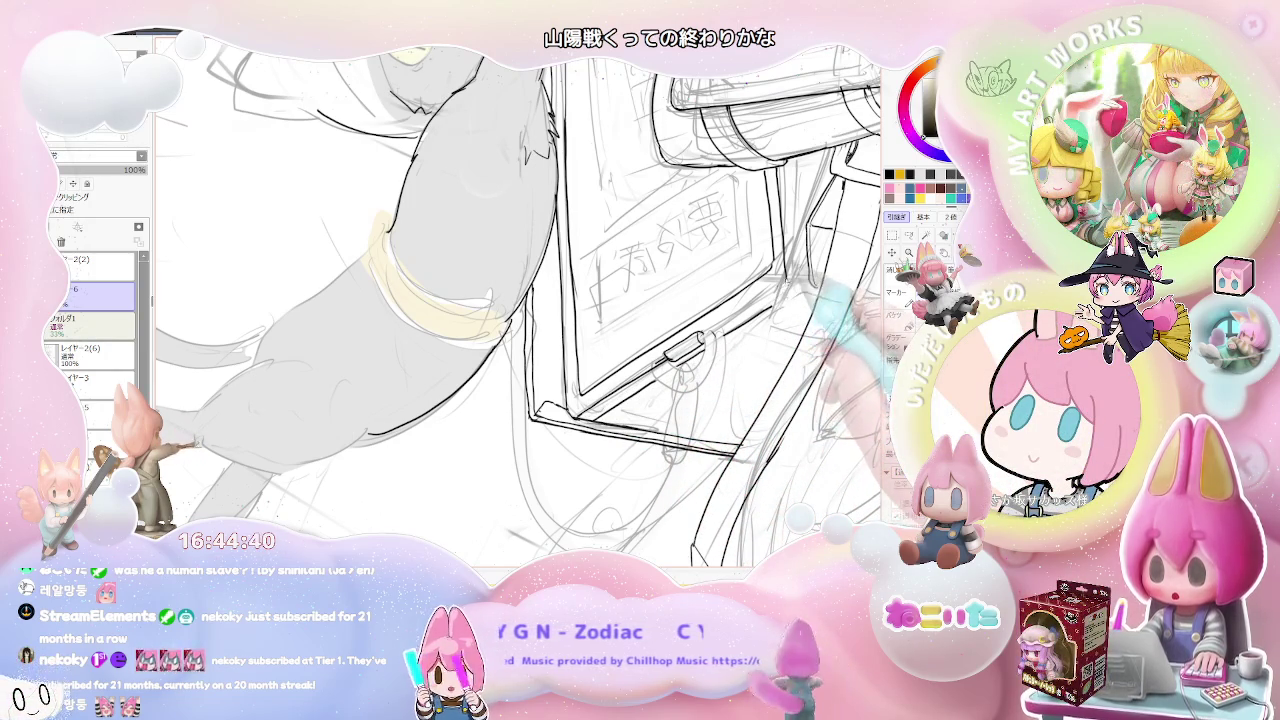
- Ink the clean black lines around the backpack strap buckle
drag(600, 300, 510, 330)
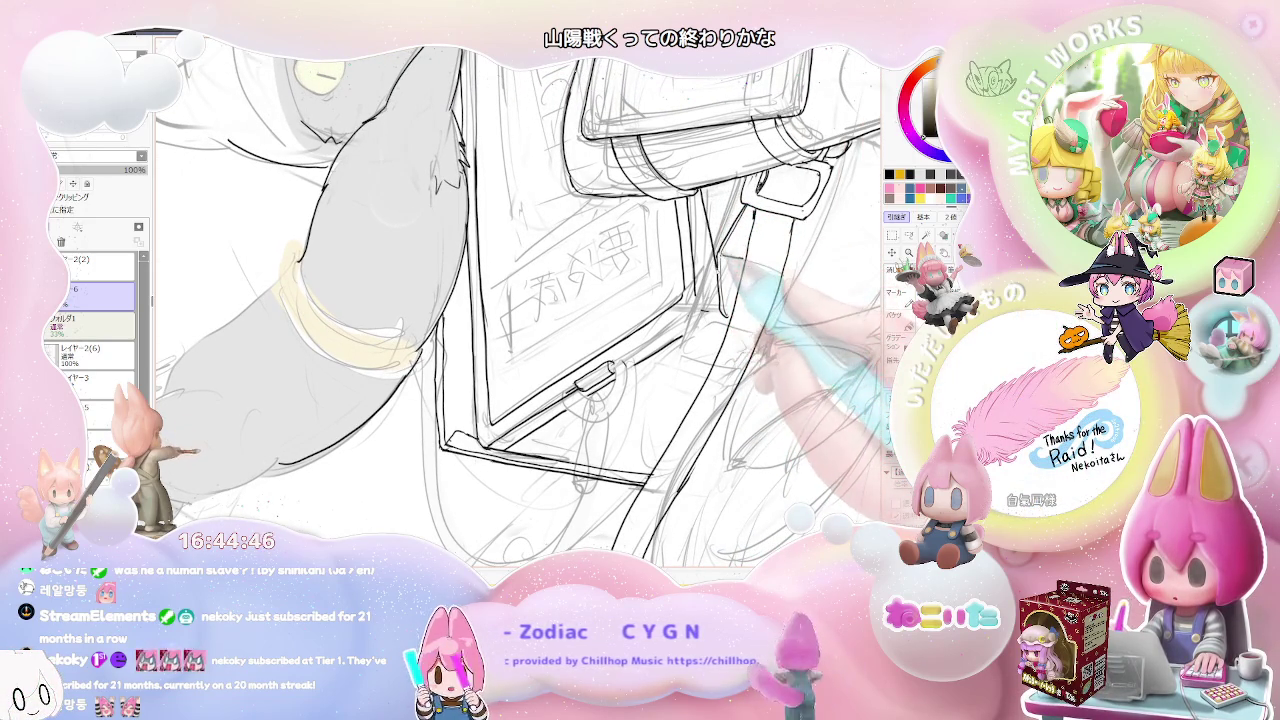
key(End)
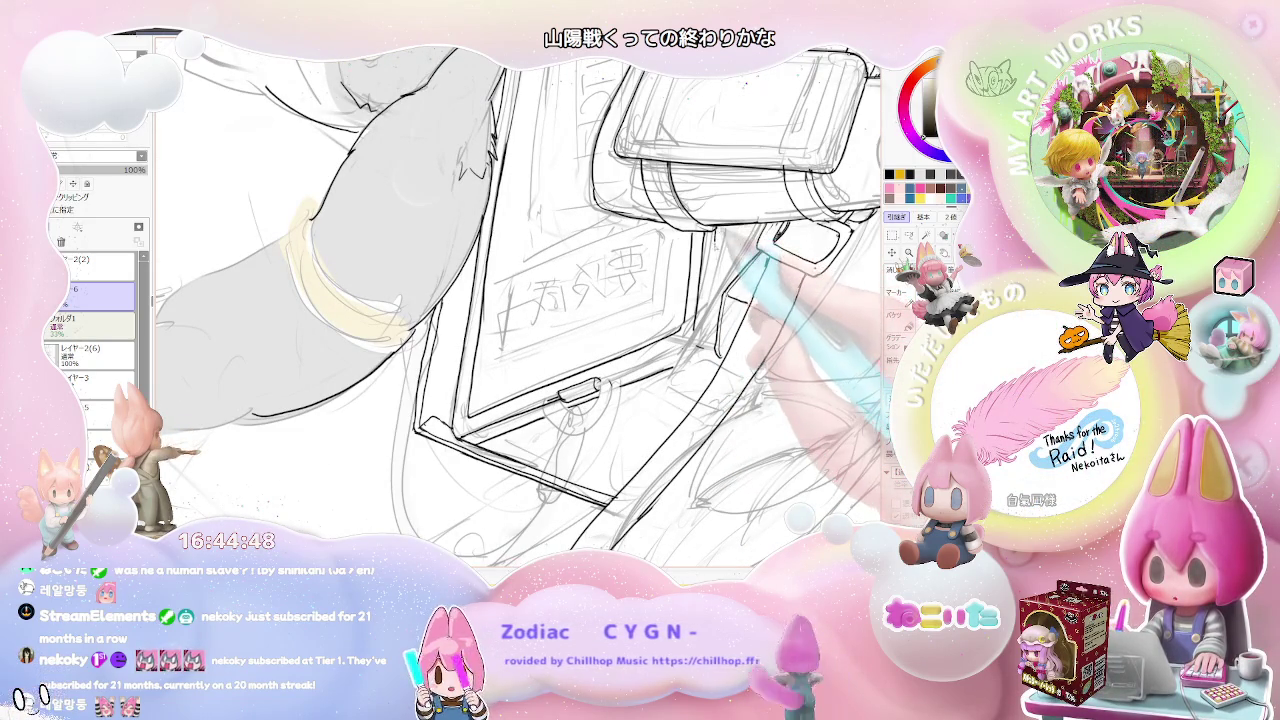
drag(762, 245, 835, 268)
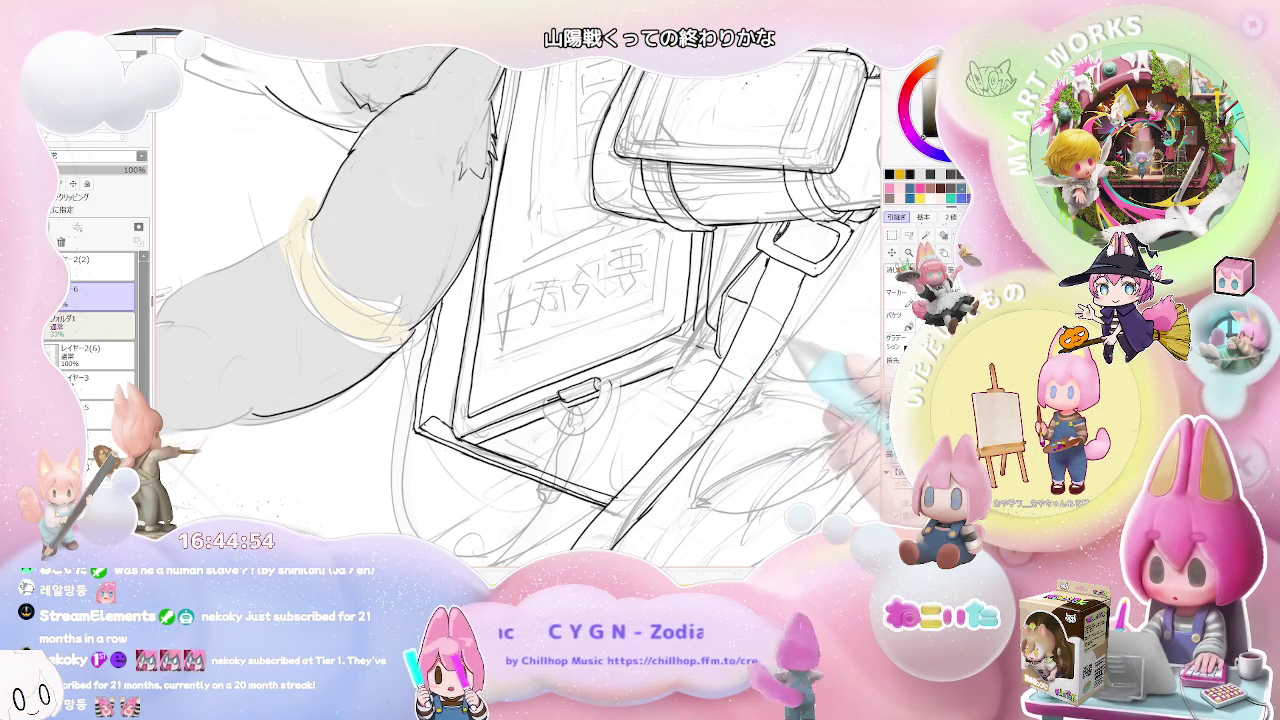
key(Delete)
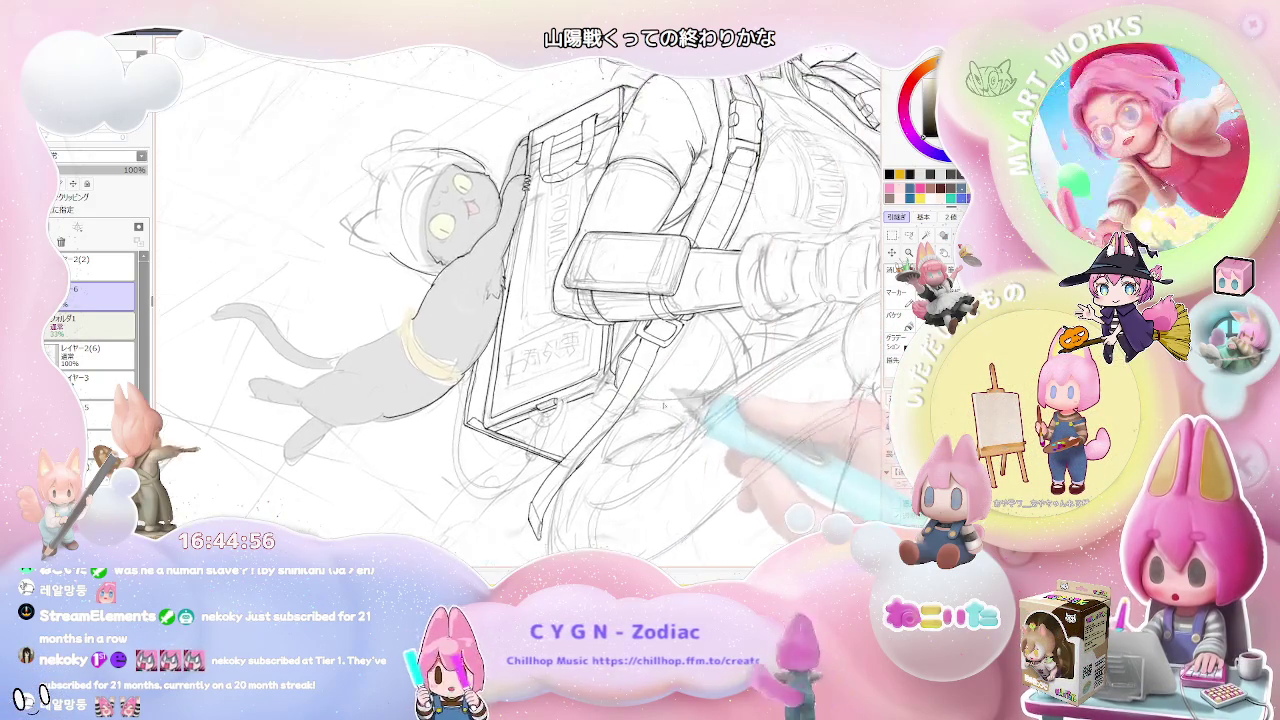
key(ctrl+plus)
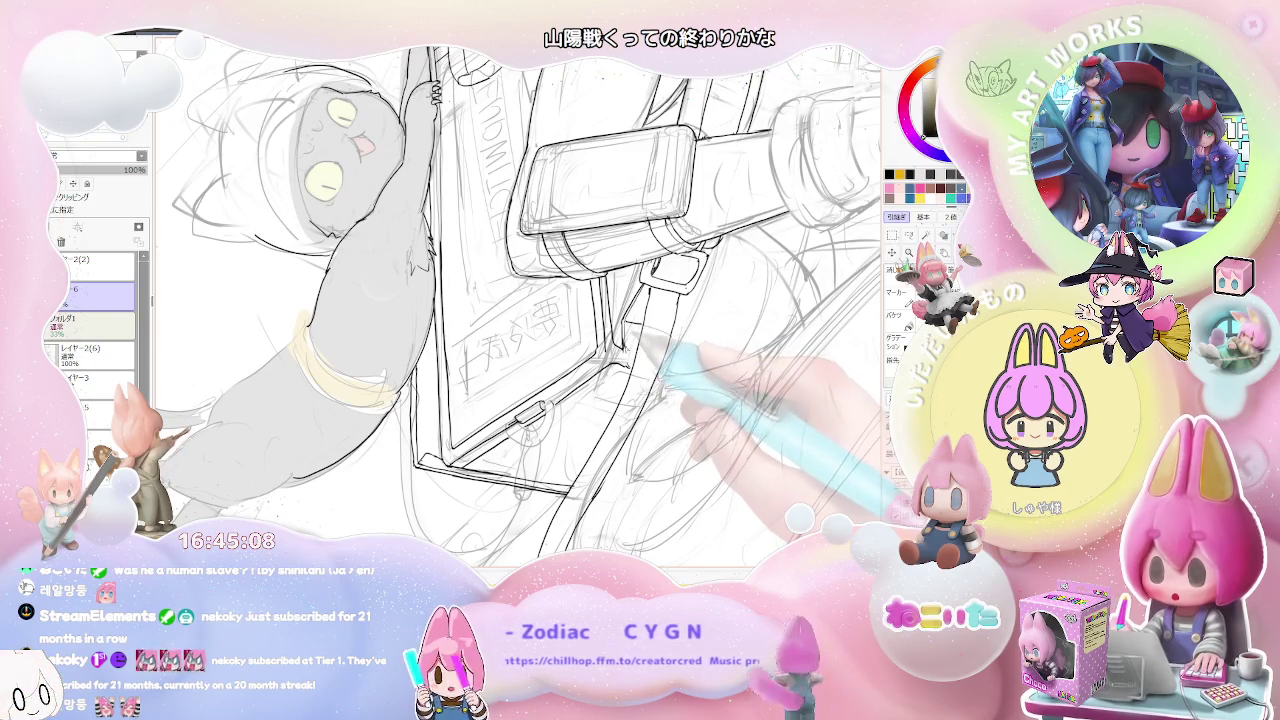
key(minus)
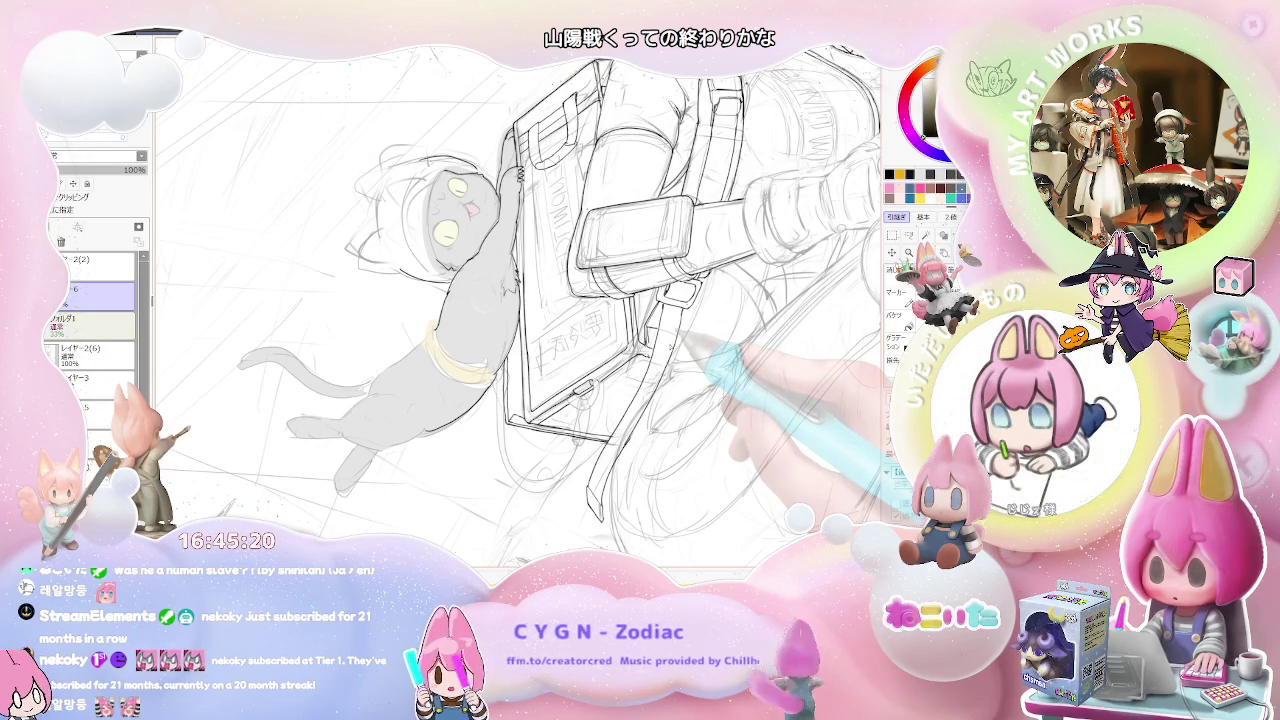
scroll(650, 310, up, 2)
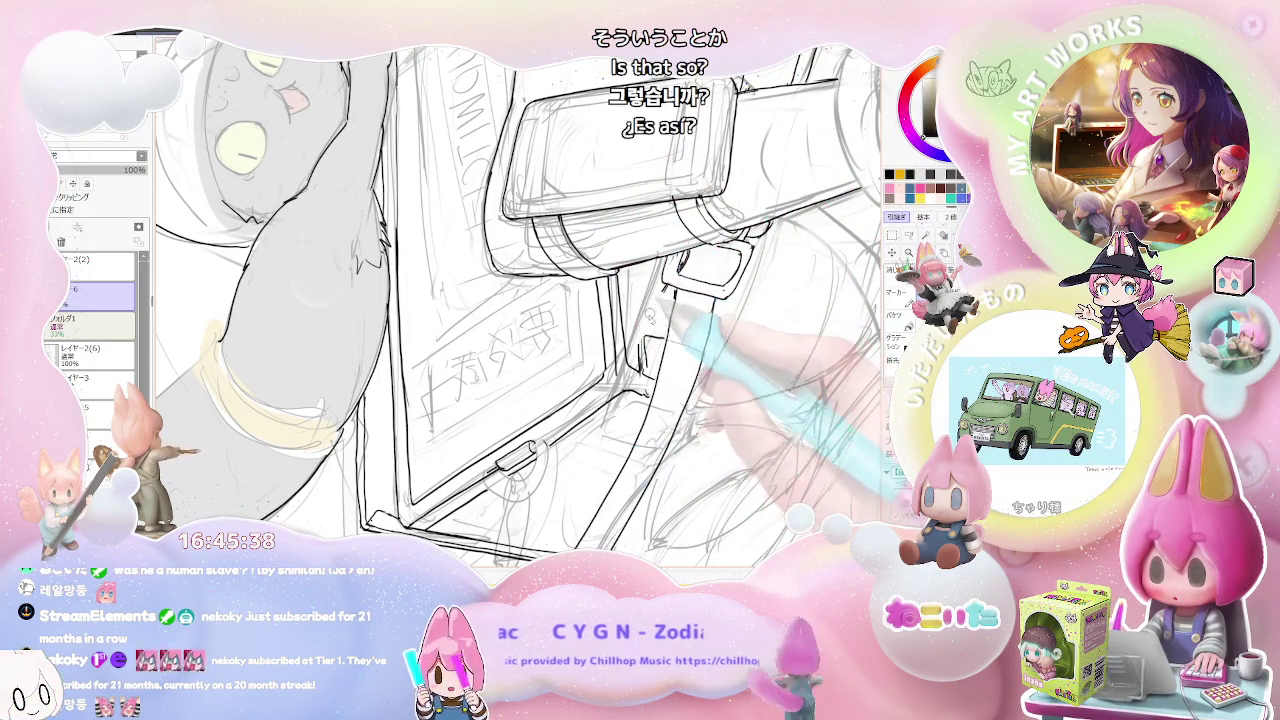
- Zoom out to check the cat and bag, then rotate the figure horizontal
key(minus)
key(Delete)
key(plus)
key(End)
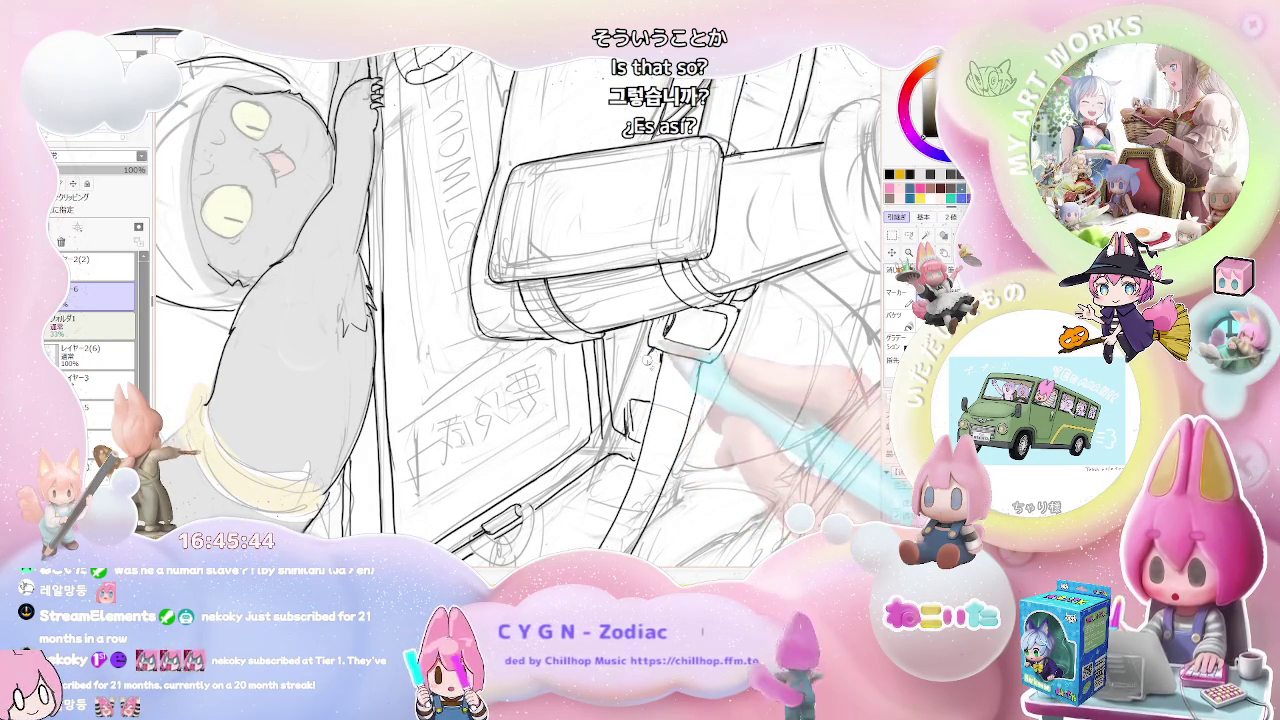
key(minus)
key(minus)
key(End)
key(End)
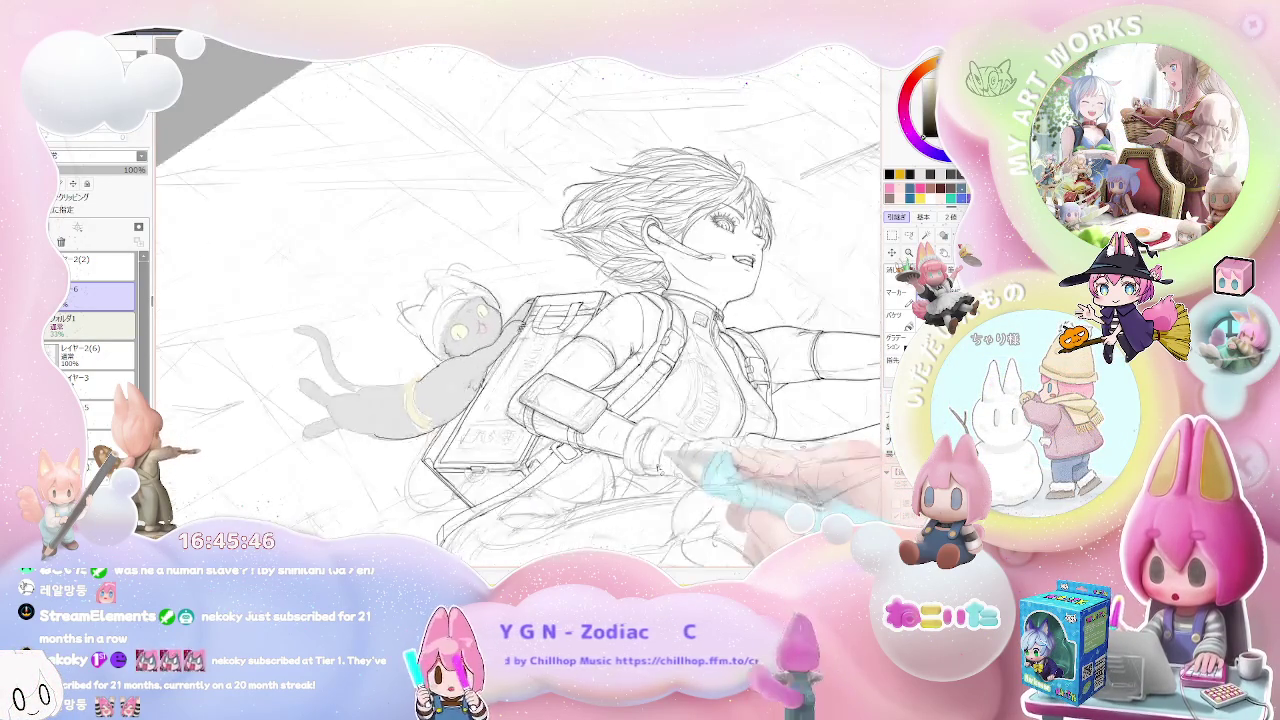
key(End)
- Ink a line along the backpack strap next to the buckle
key(Delete)
key(Delete)
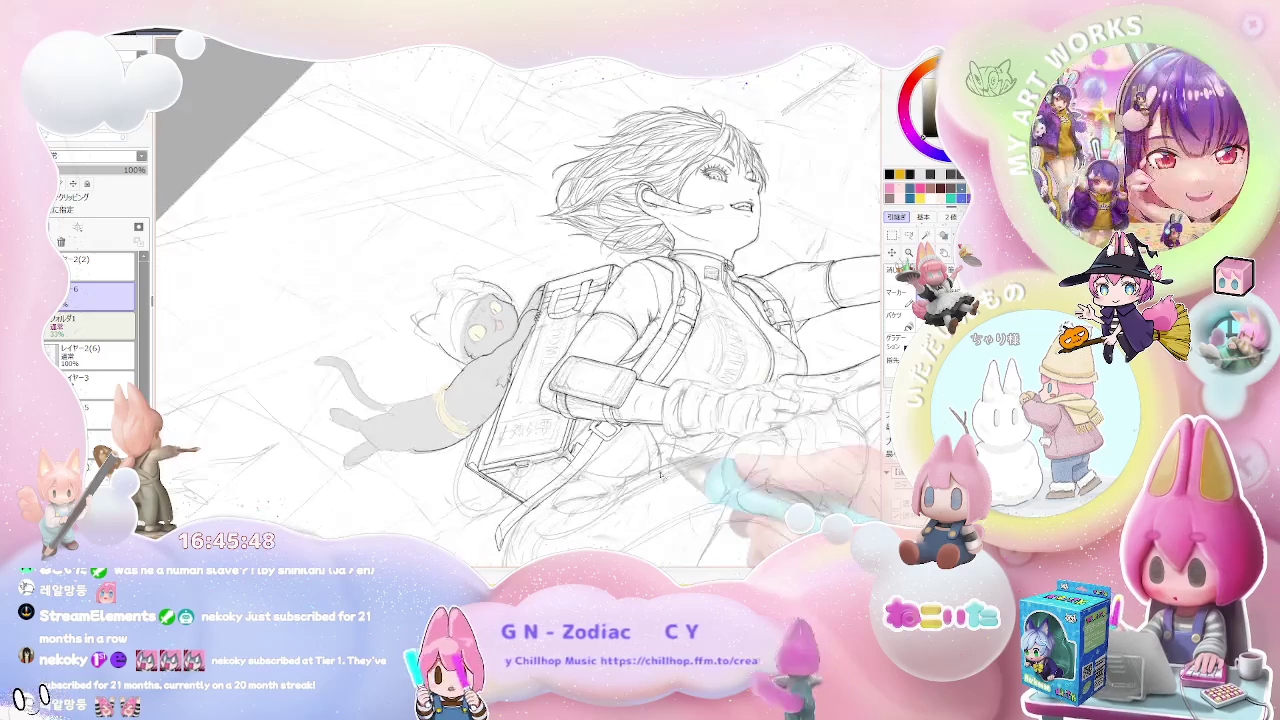
key(plus)
key(plus)
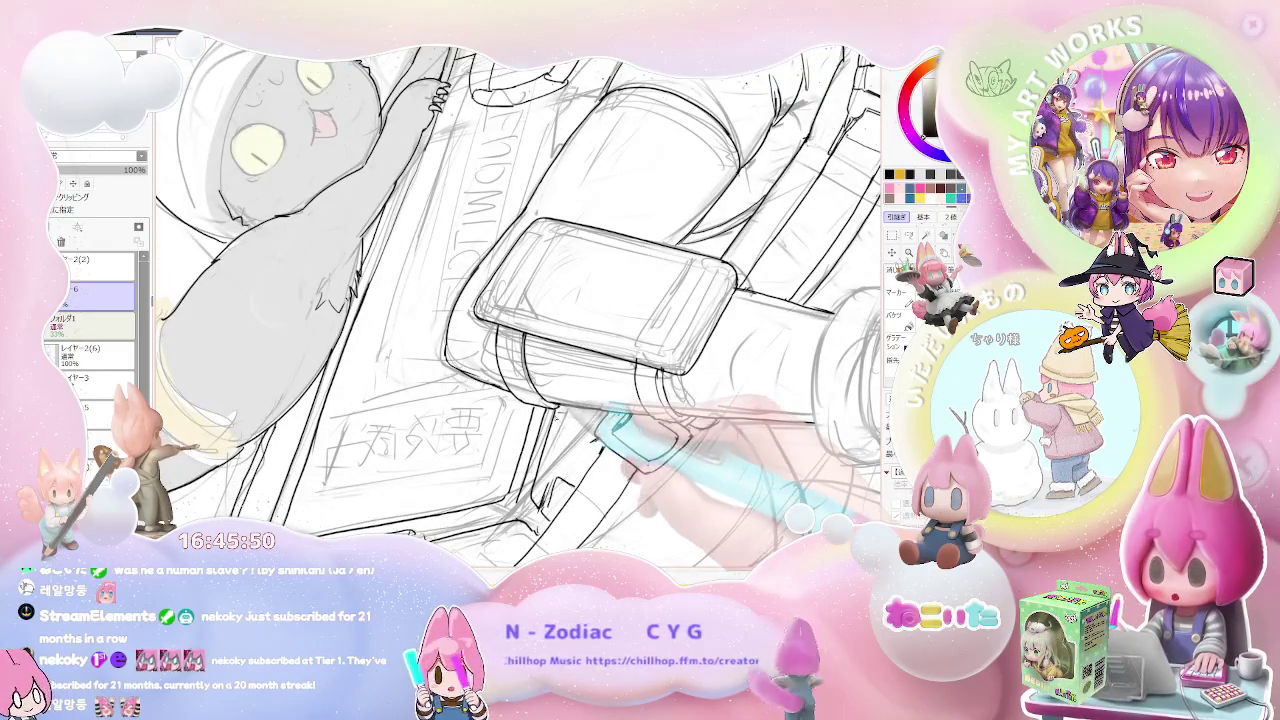
drag(605, 428, 690, 425)
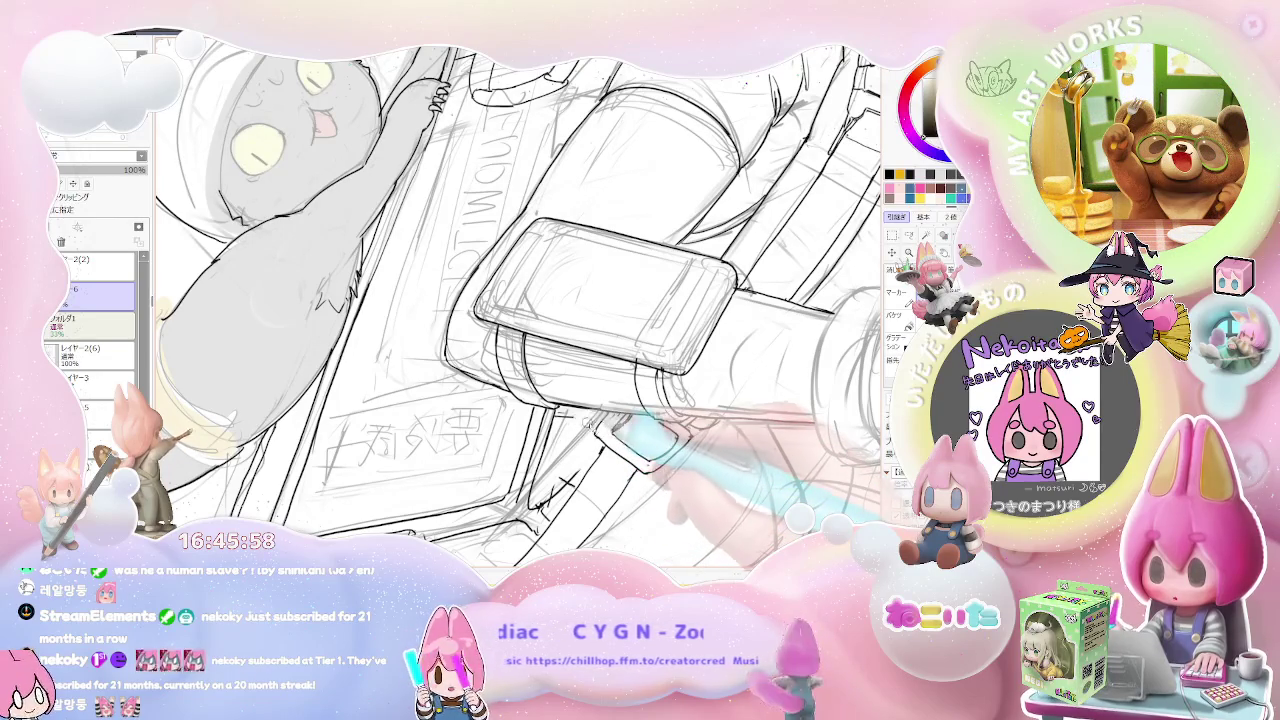
key(Delete)
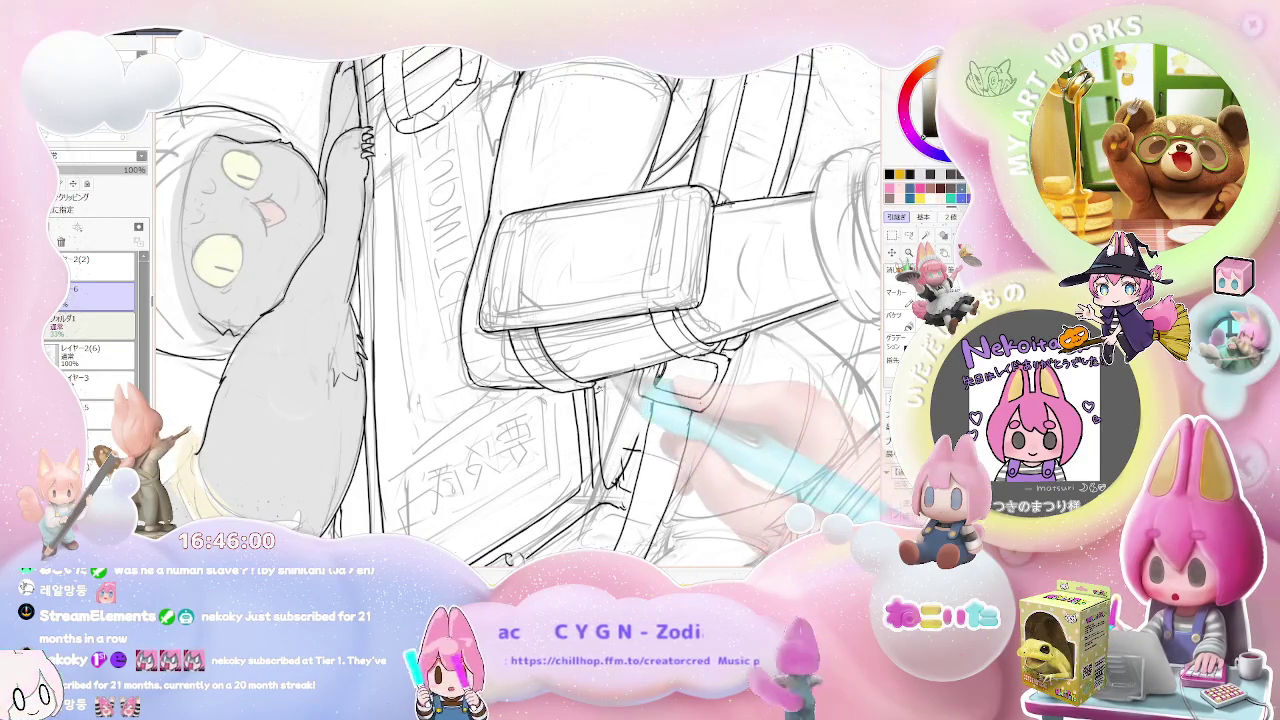
key(Delete)
key(ctrl+minus)
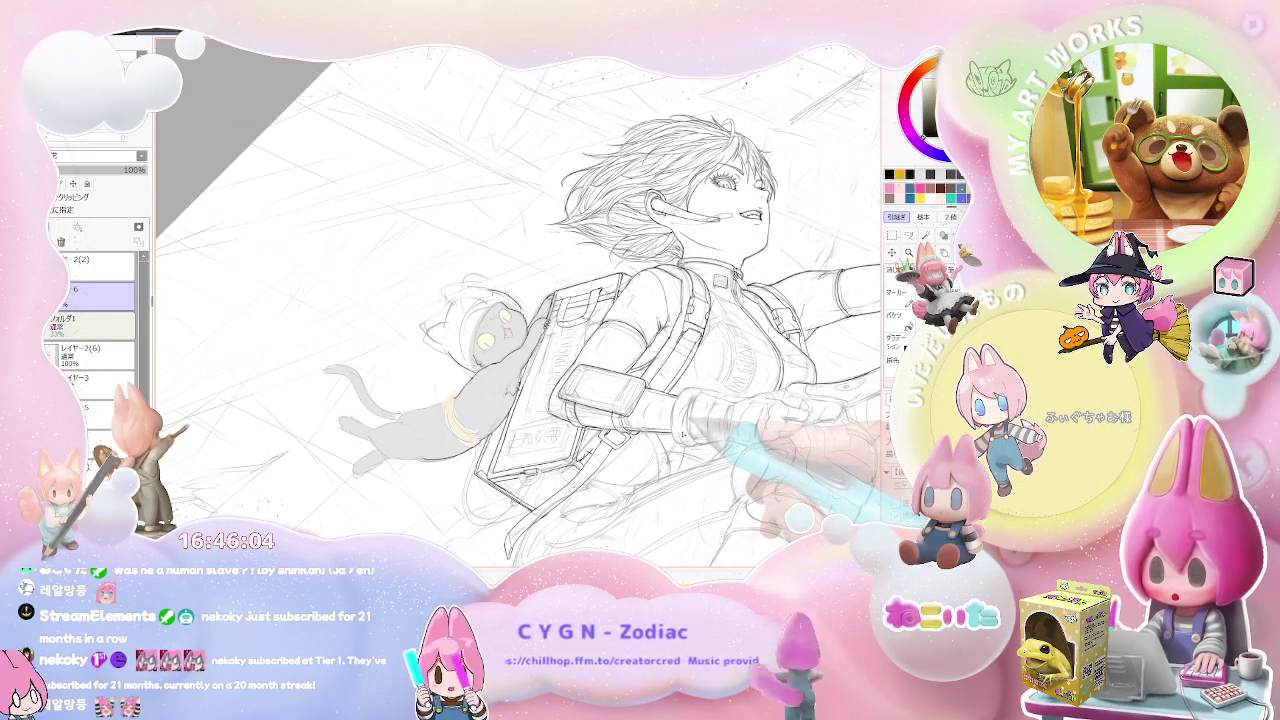
- Zoom and rotate the view to check the backpack, cat and whole girl
key(ctrl+plus)
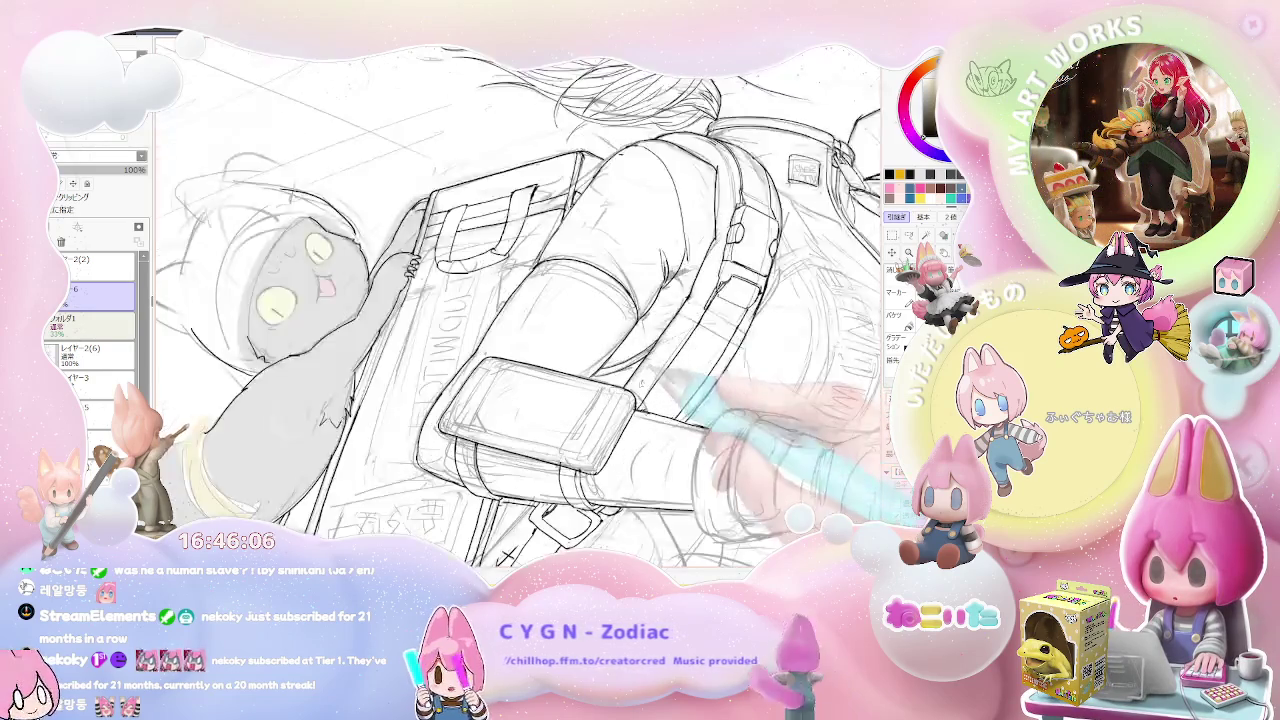
key(ctrl+plus)
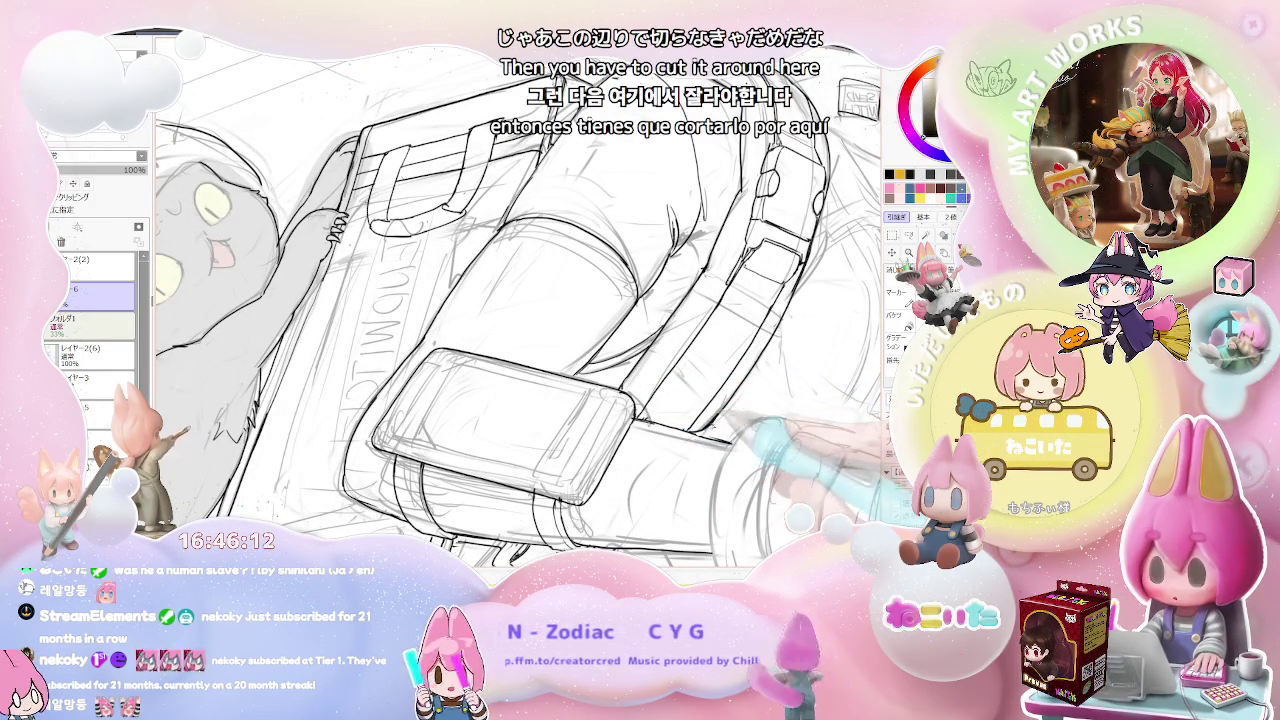
key(Delete)
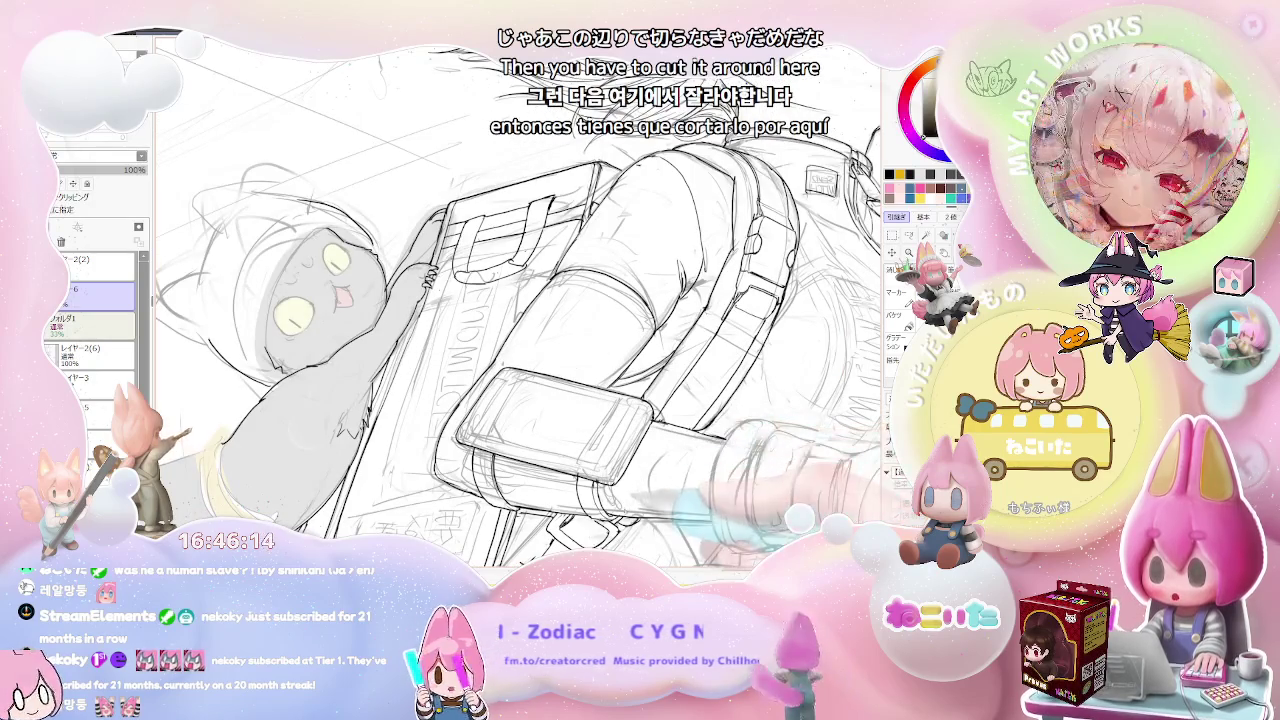
key(Delete)
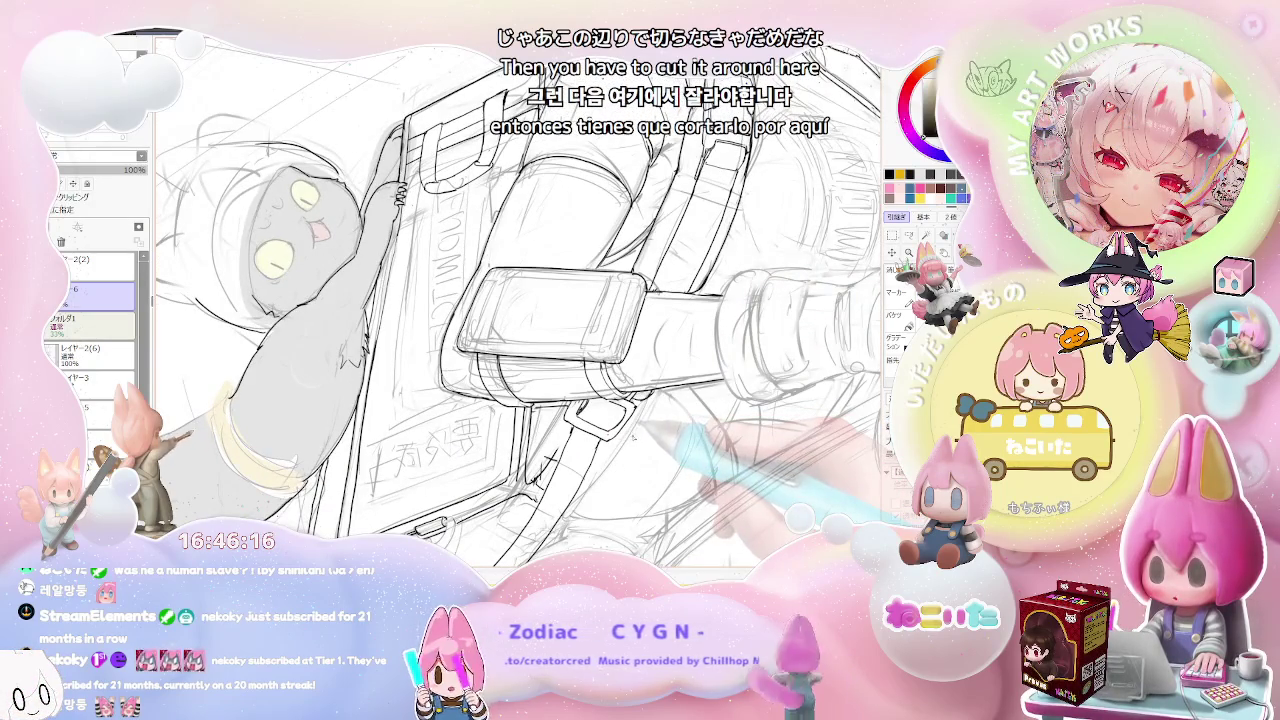
key(Delete)
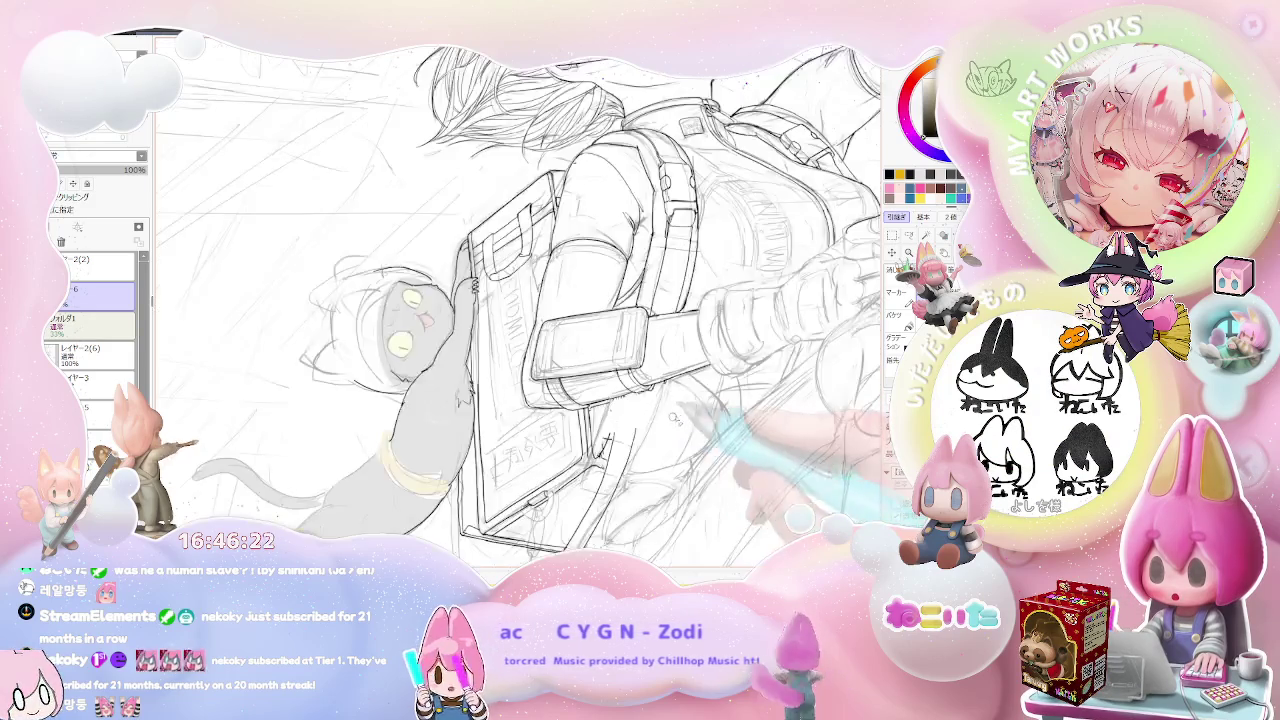
key(End)
key(End)
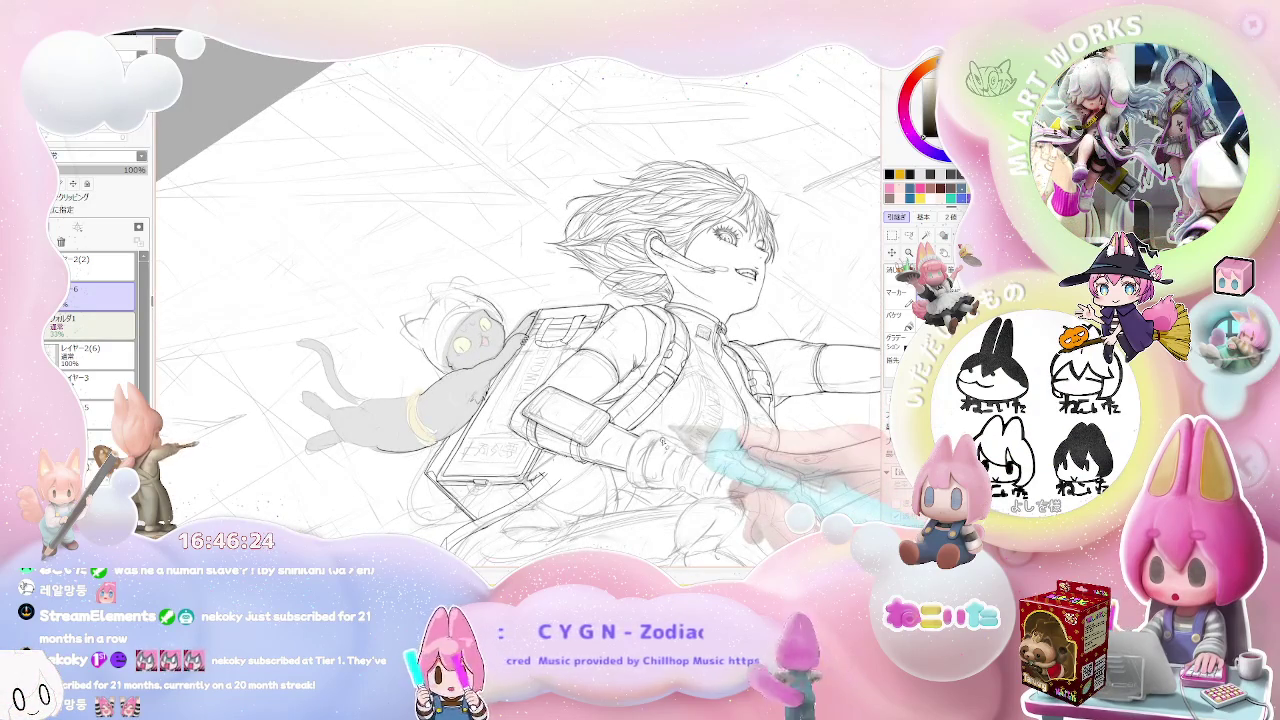
key(End)
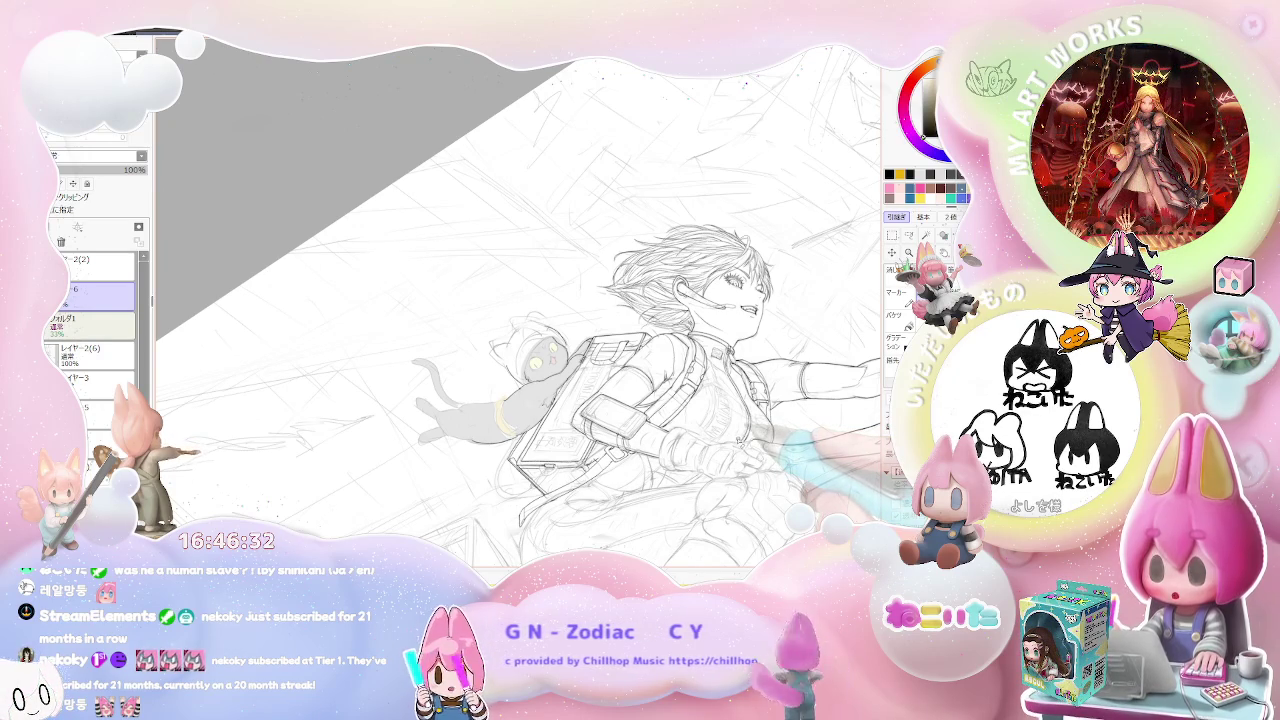
- Add small ink strokes near the backpack buckle
scroll(580, 400, up, 3)
scroll(580, 400, up, 3)
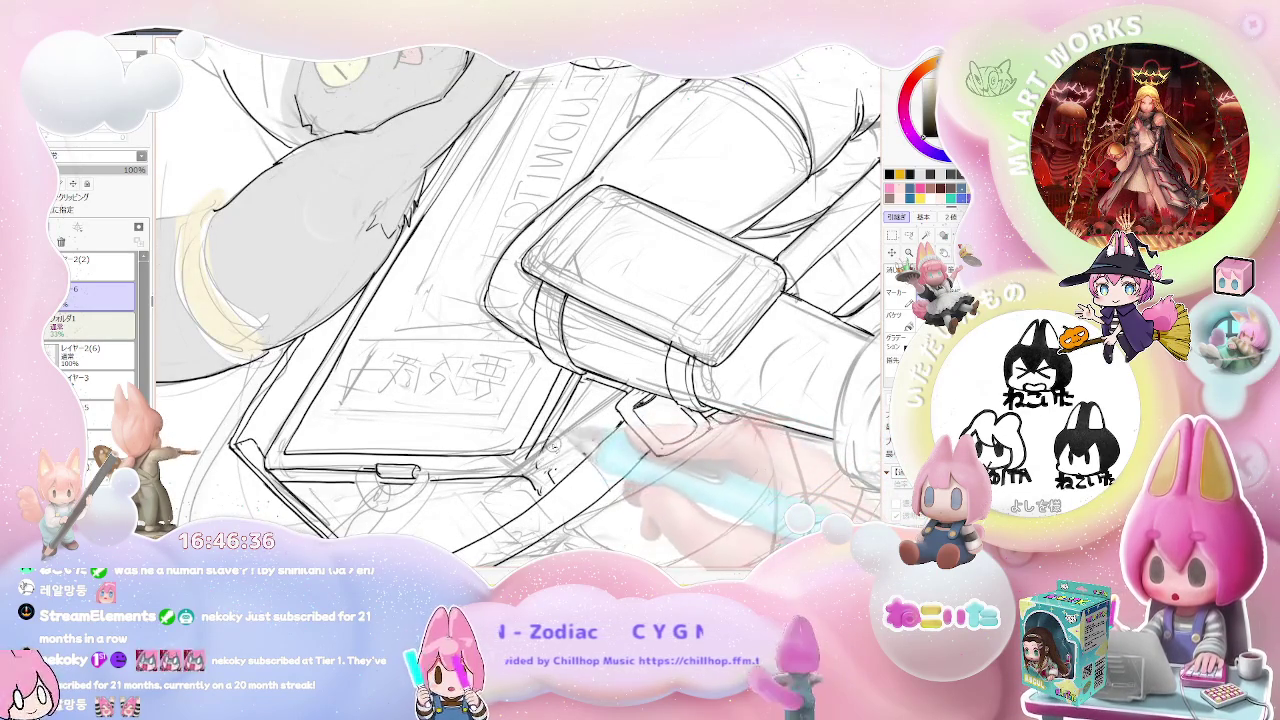
scroll(552, 457, down, 3)
scroll(552, 457, down, 2)
scroll(644, 440, down, 1)
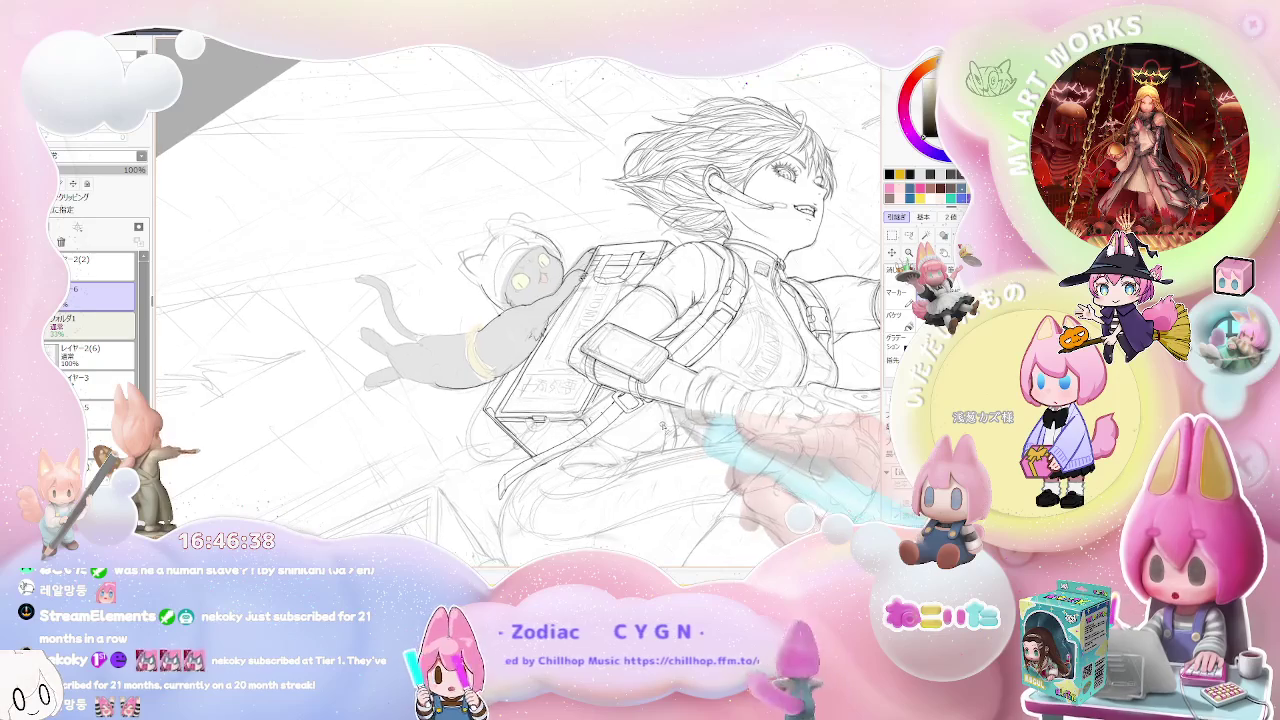
scroll(644, 440, down, 1)
scroll(640, 330, up, 1)
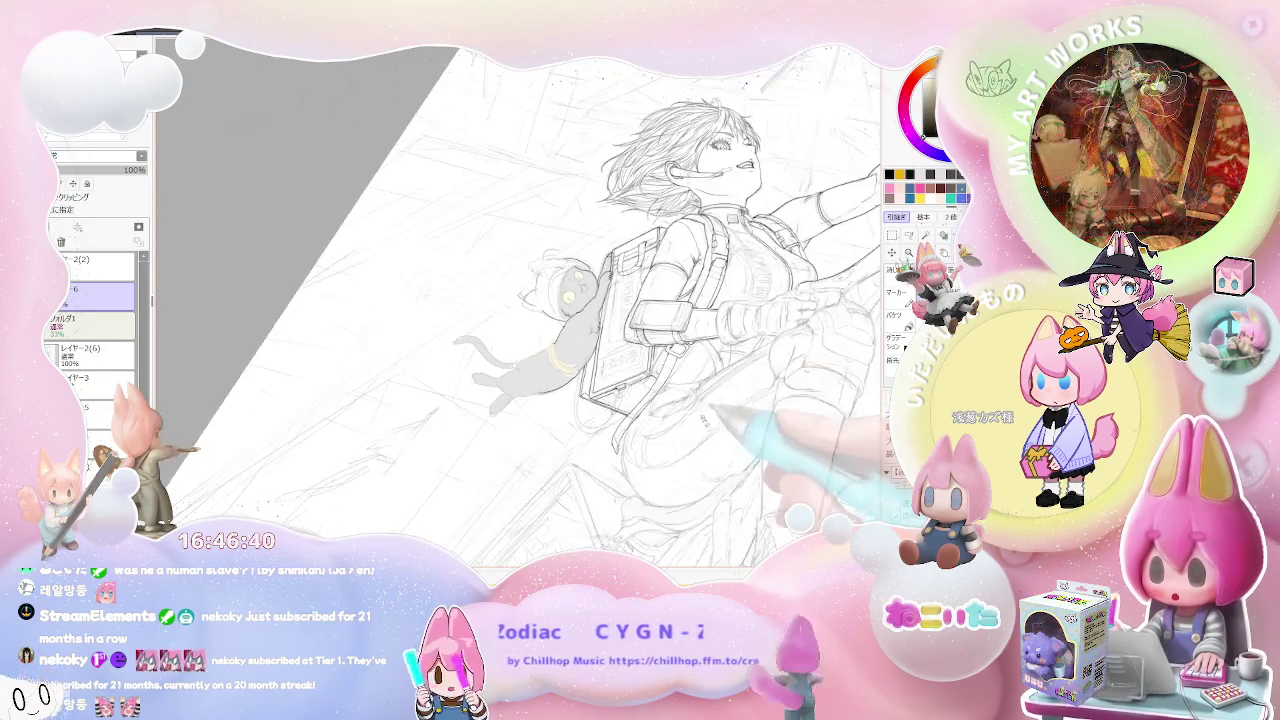
scroll(640, 330, up, 1)
scroll(640, 330, up, 3)
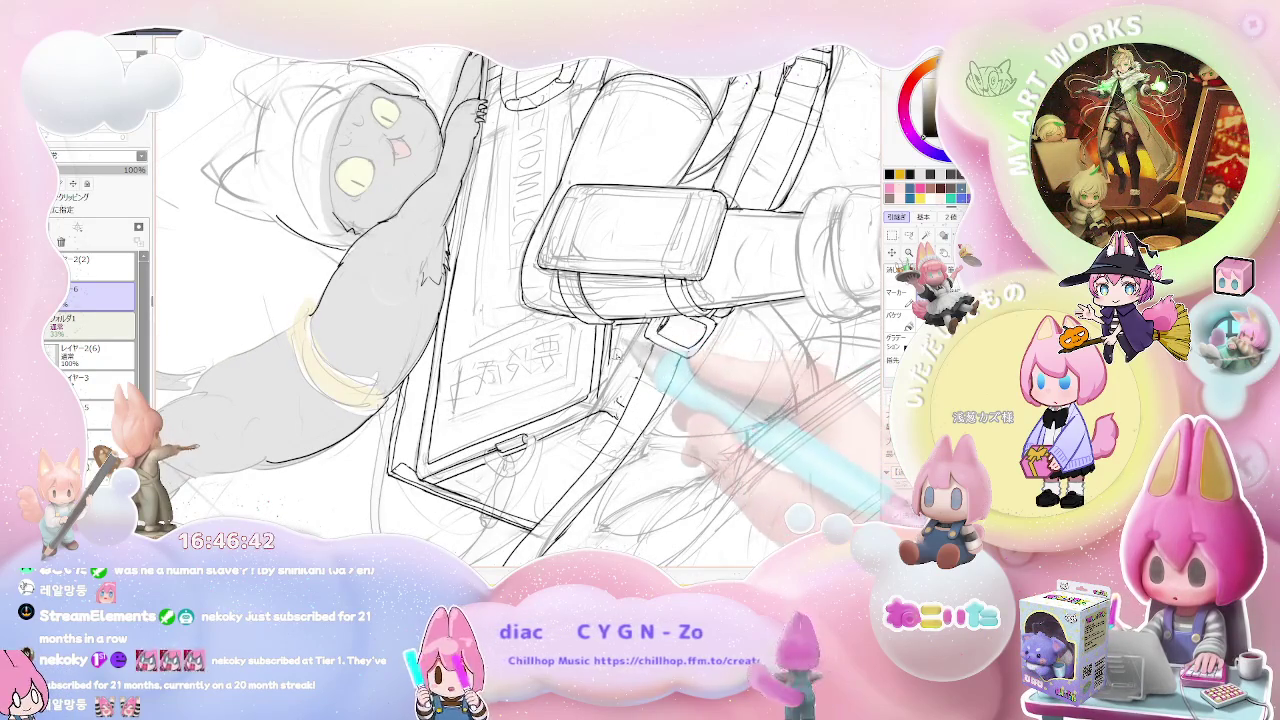
scroll(520, 300, down, 1)
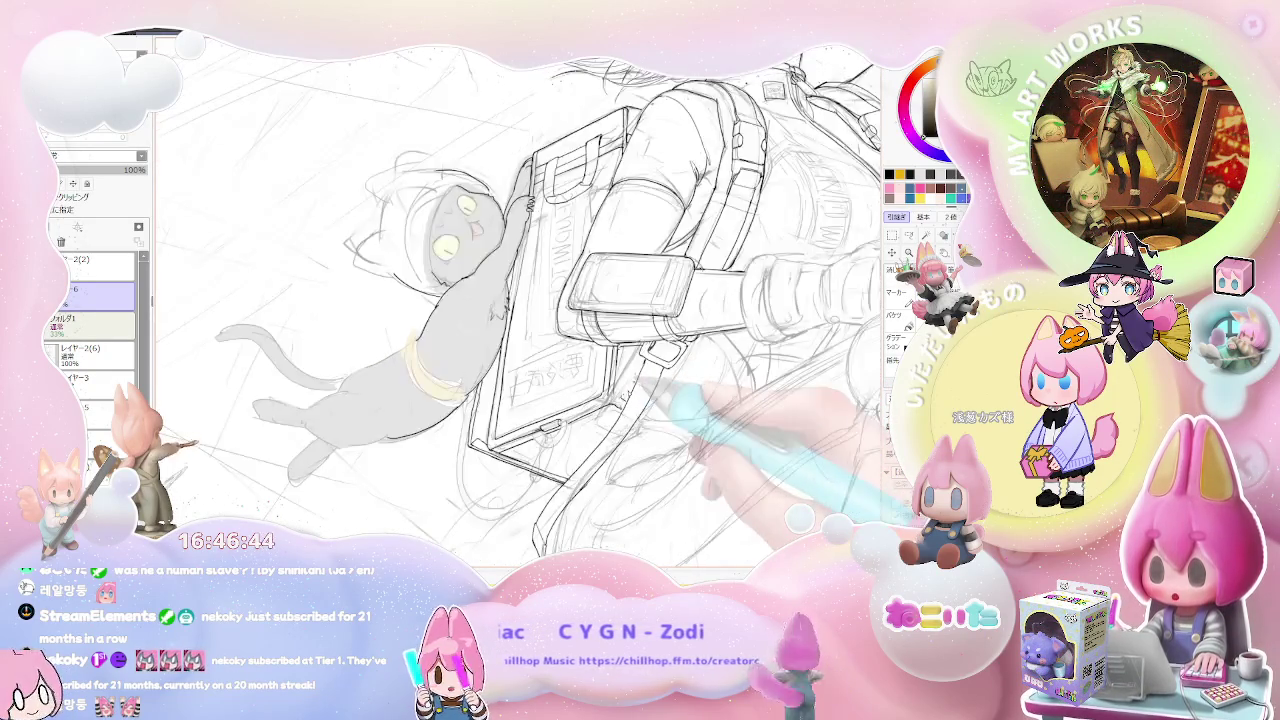
scroll(520, 300, down, 1)
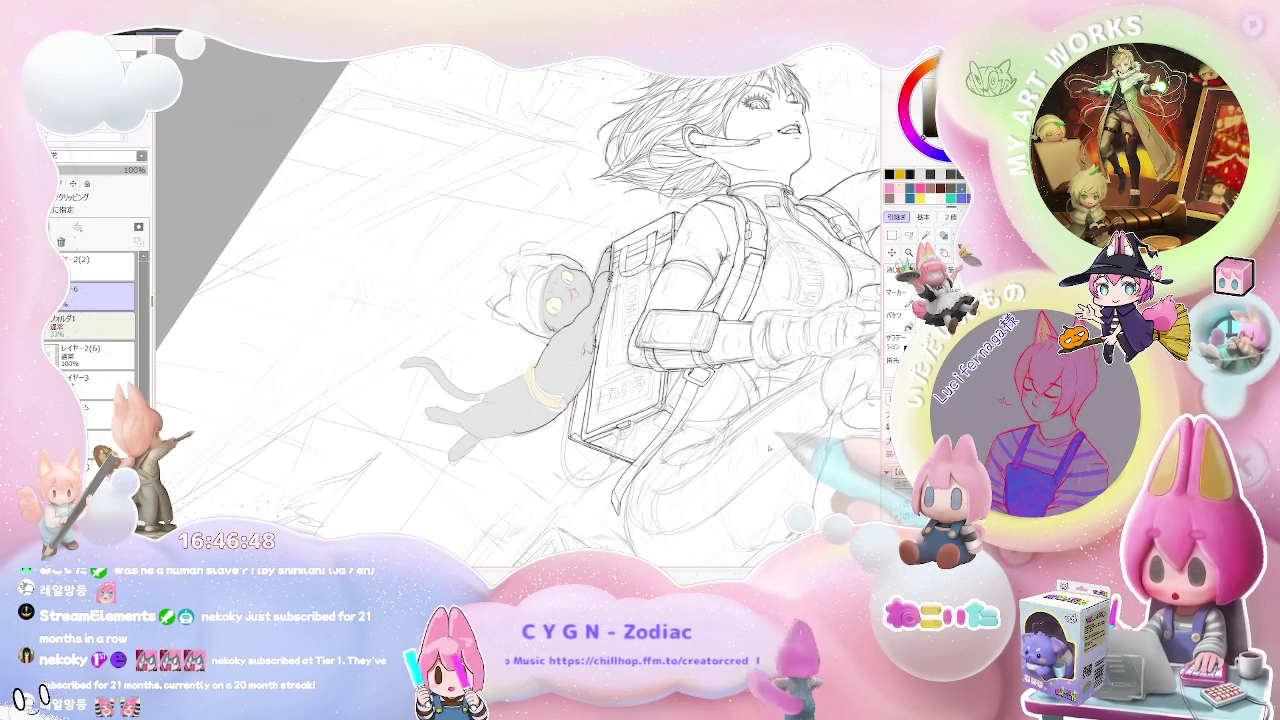
scroll(520, 300, up, 2)
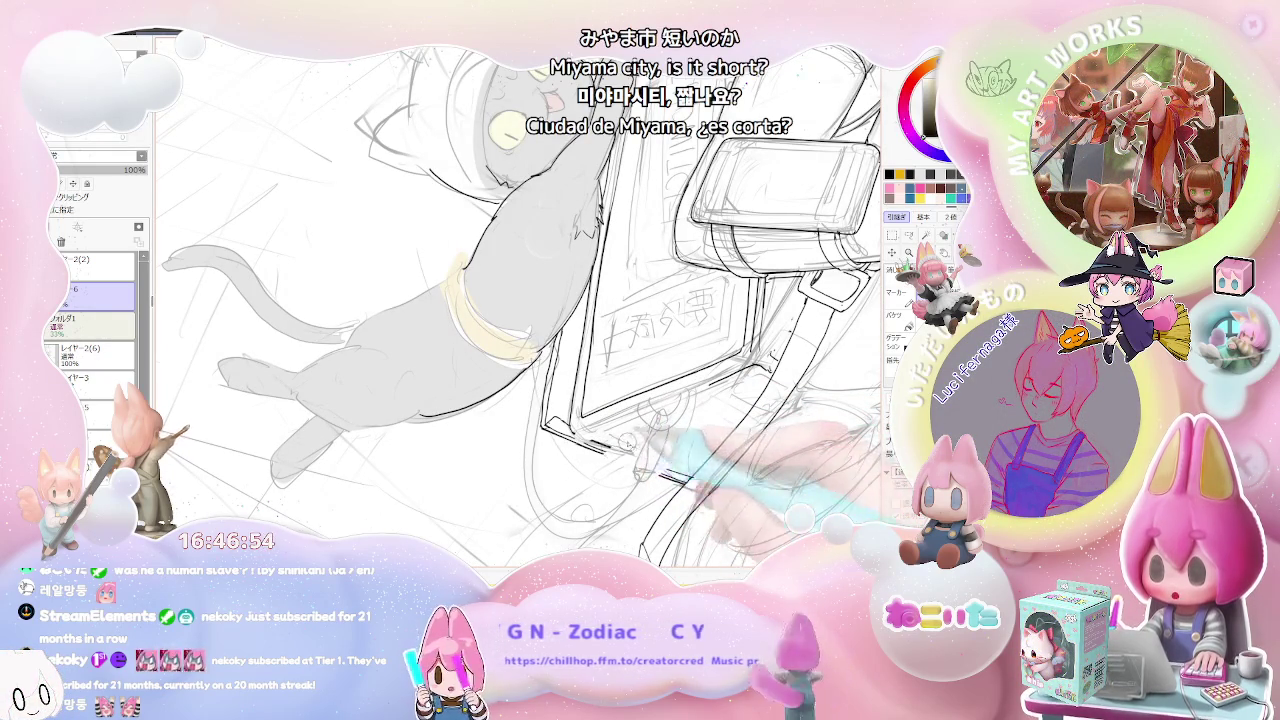
drag(630, 442, 665, 455)
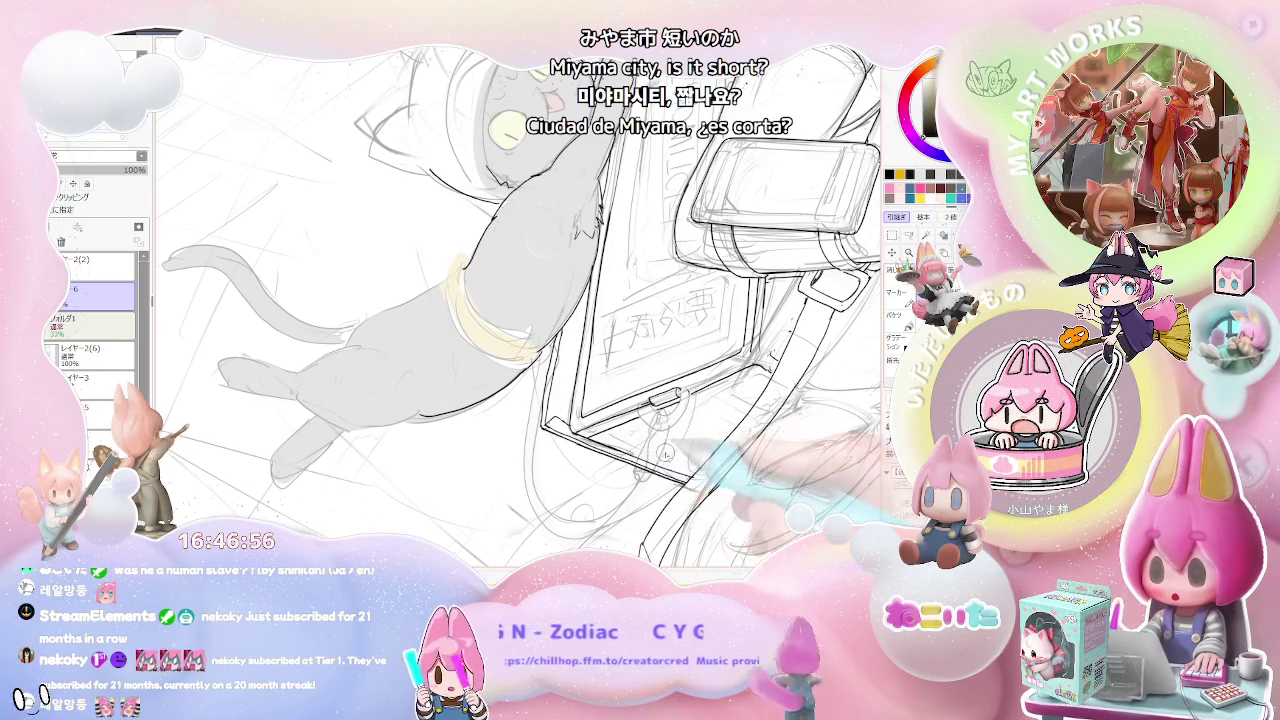
- Ink the bottom edge of the backpack box
key(End)
key(minus)
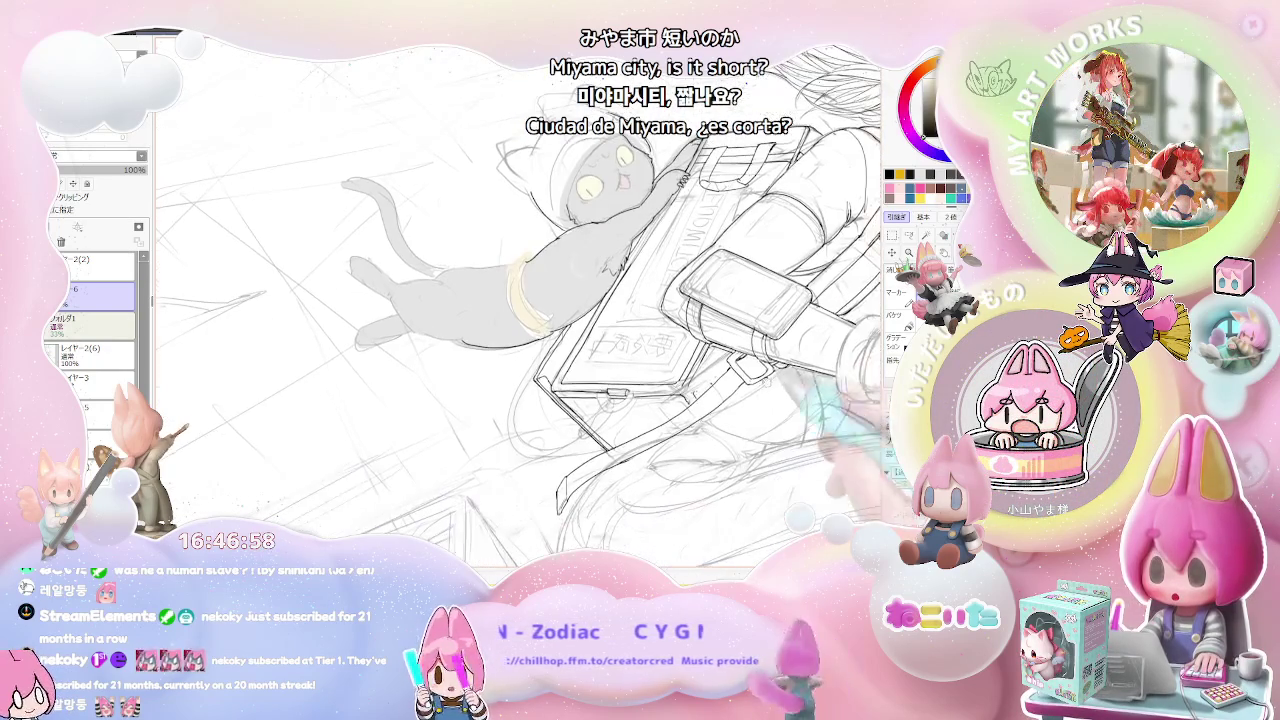
key(l)
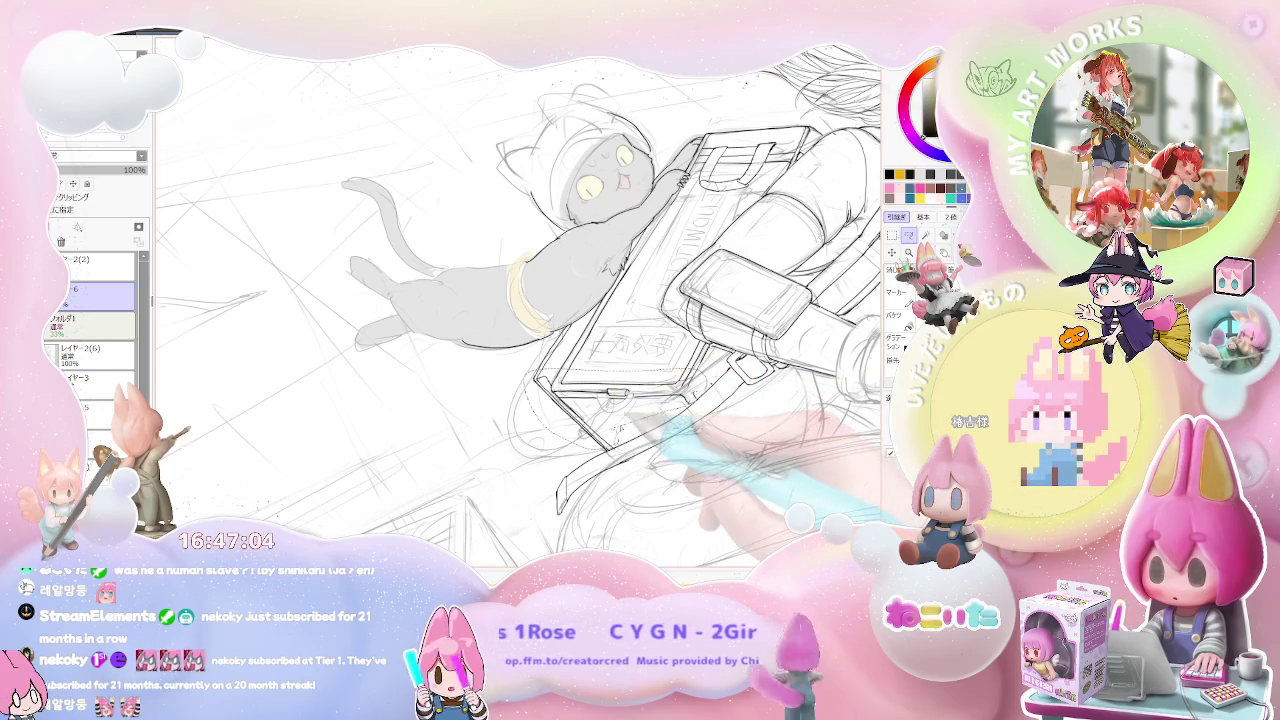
scroll(614, 430, up, 2)
drag(578, 414, 585, 417)
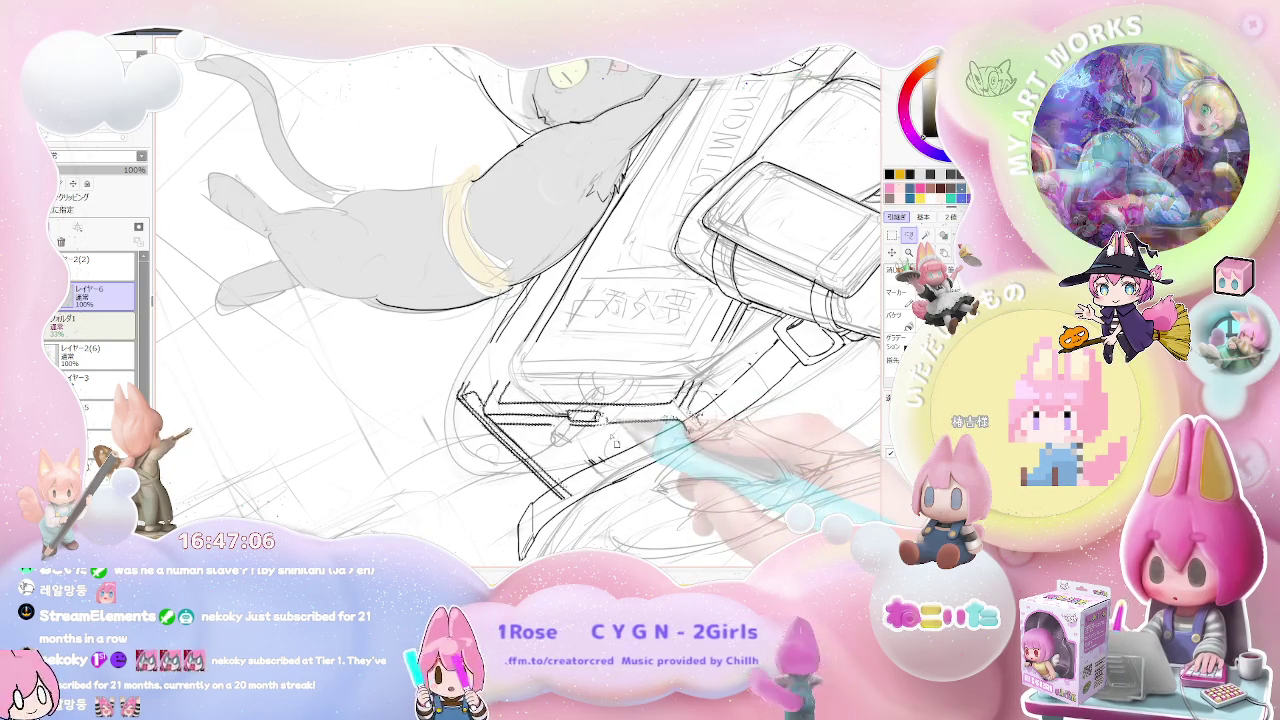
scroll(617, 442, down, 2)
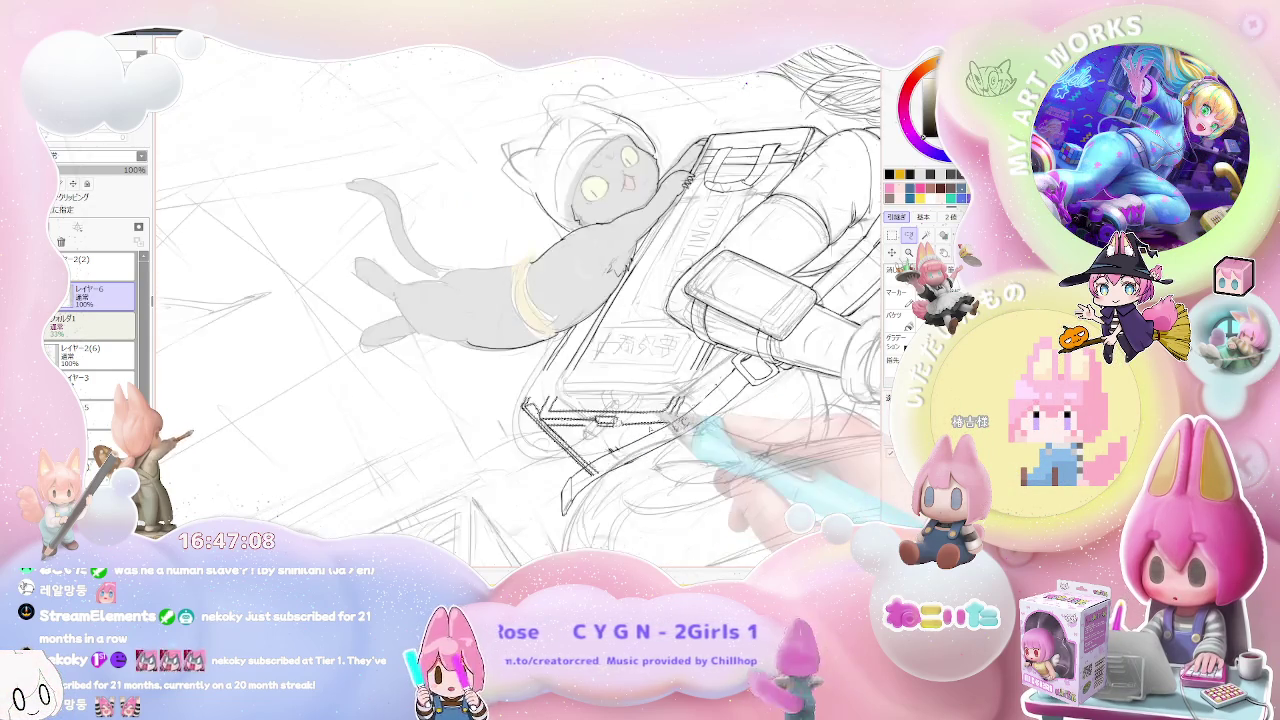
scroll(617, 442, down, 2)
drag(722, 476, 684, 464)
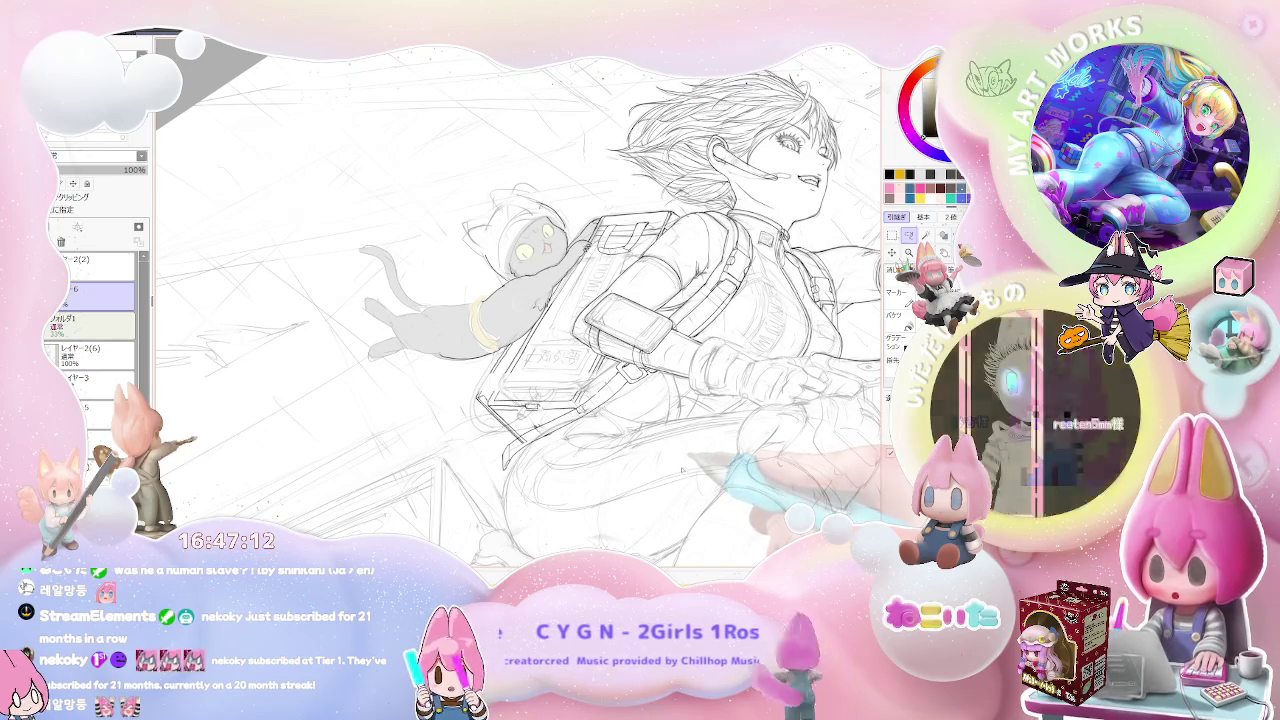
scroll(606, 374, up, 3)
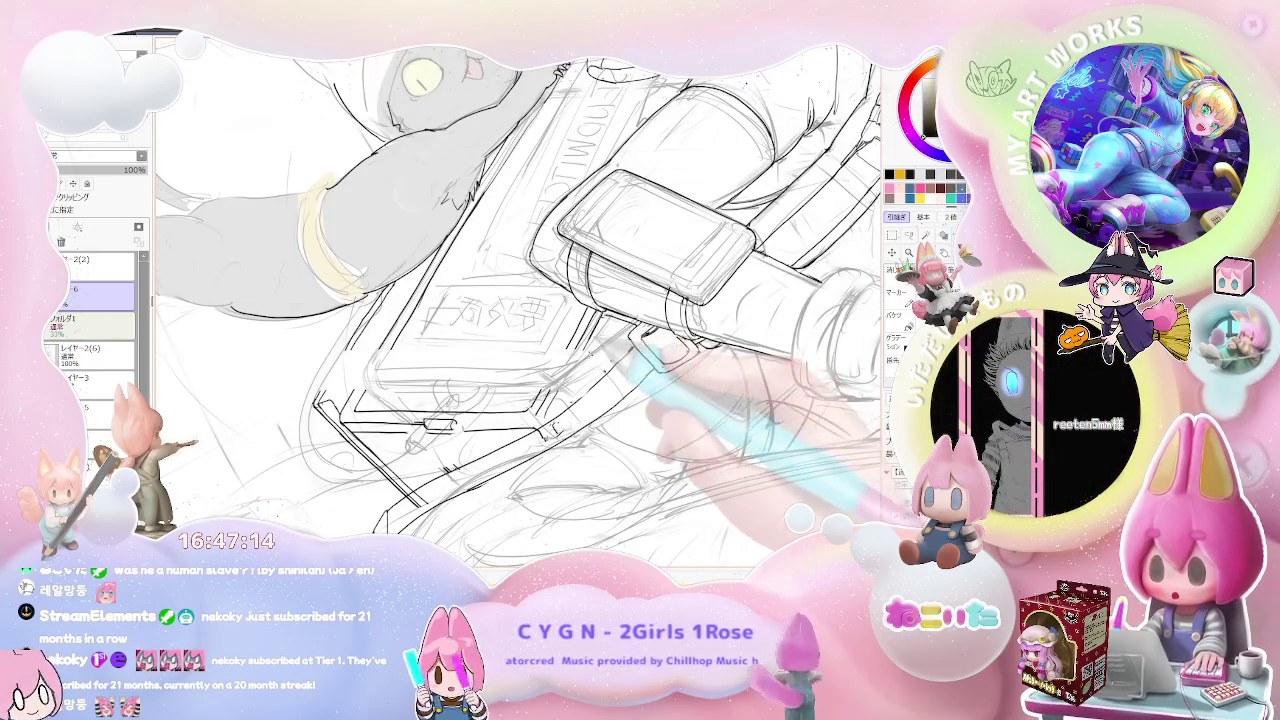
scroll(607, 348, up, 1)
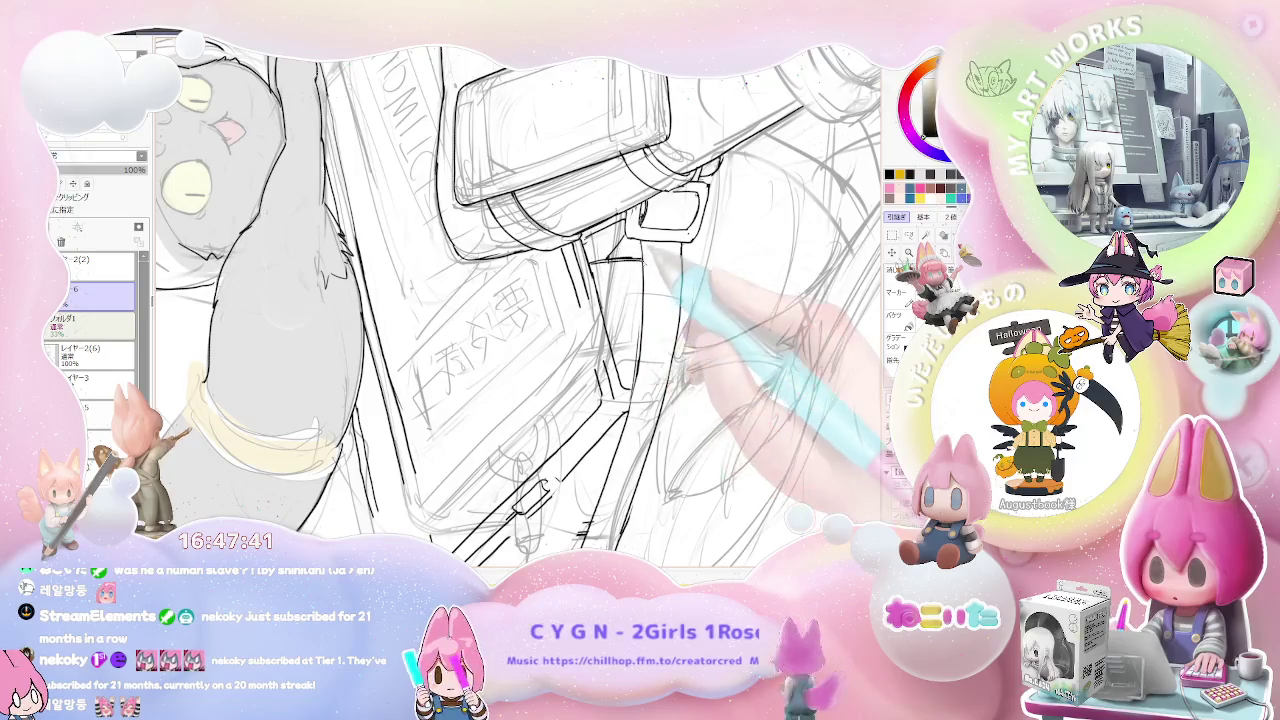
scroll(648, 262, down, 1)
- Ink a line along the diagonal strap edge beside the box
mouse_move(658, 312)
mouse_down()
mouse_move(626, 396)
mouse_move(640, 310)
mouse_up()
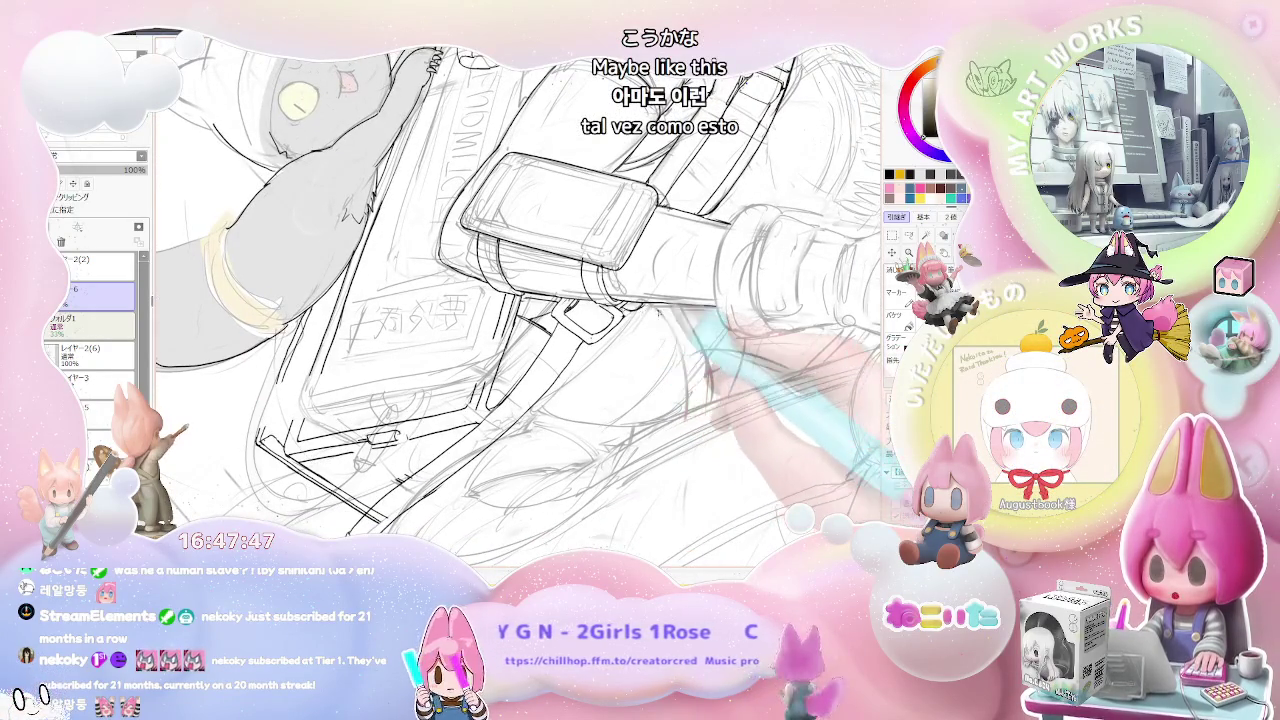
scroll(519, 306, down, 1)
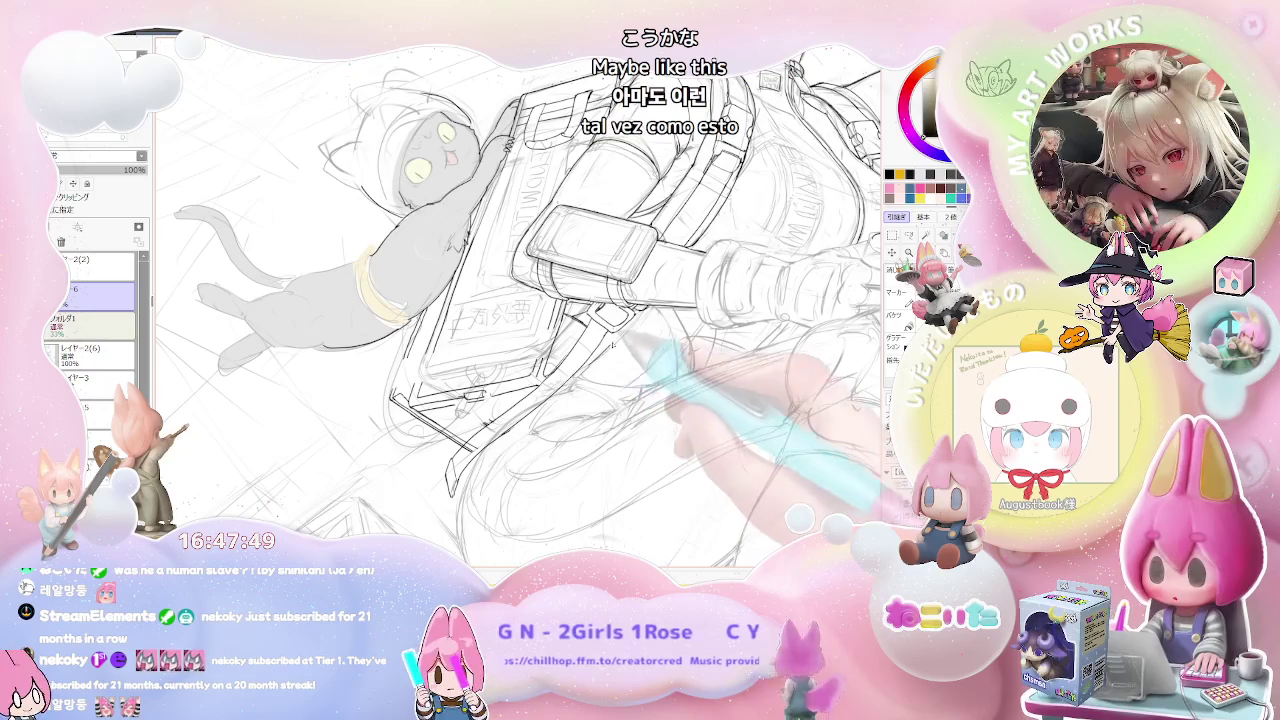
scroll(527, 310, down, 1)
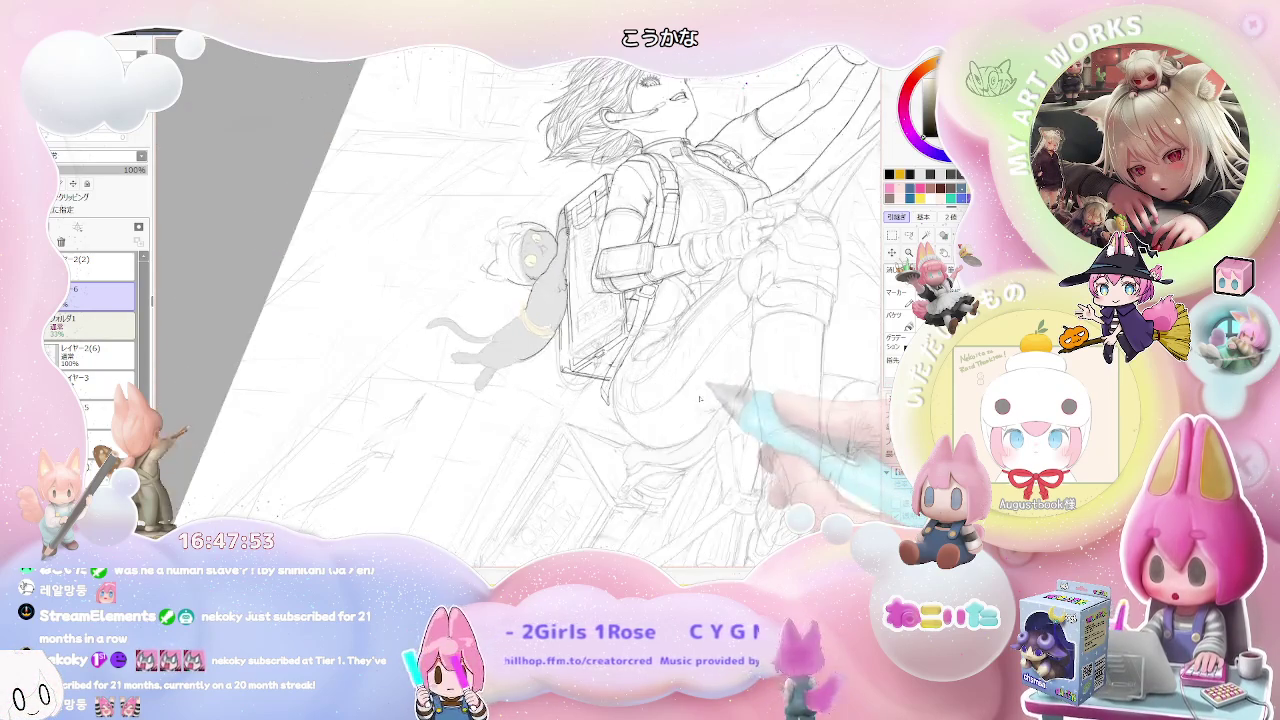
scroll(690, 340, up, 1)
scroll(660, 300, up, 1)
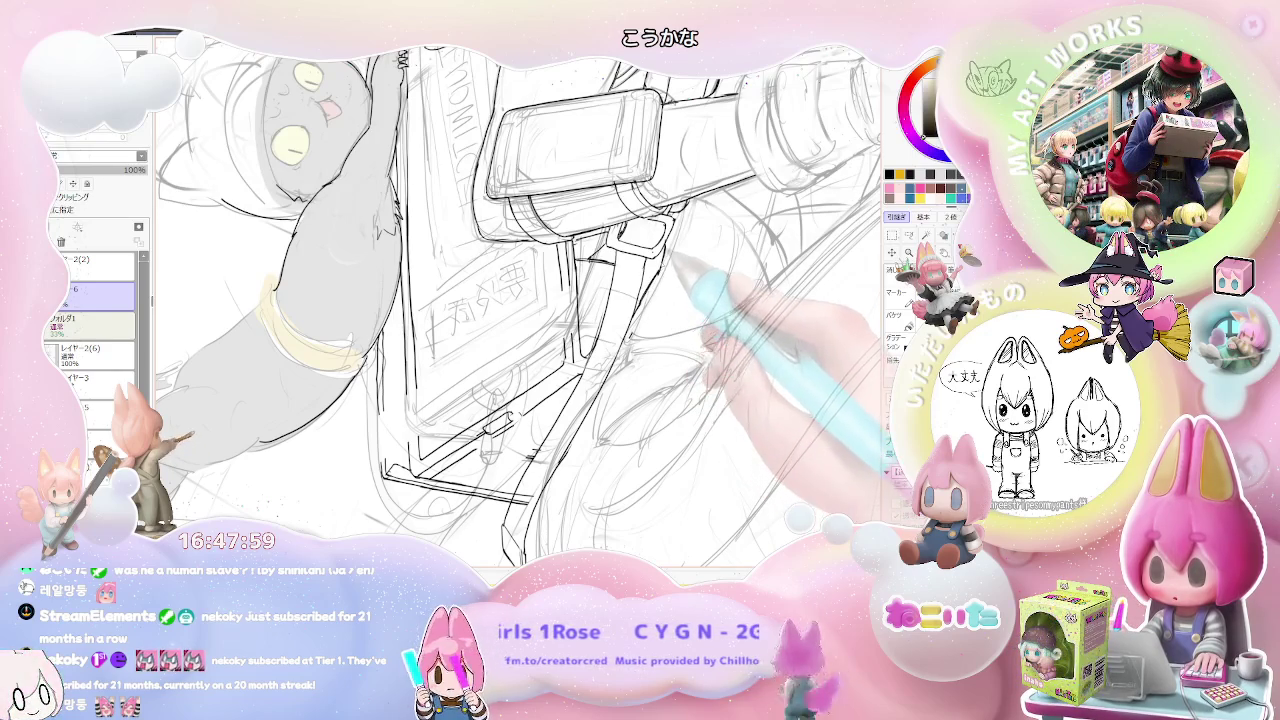
scroll(670, 290, down, 1)
scroll(650, 305, down, 1)
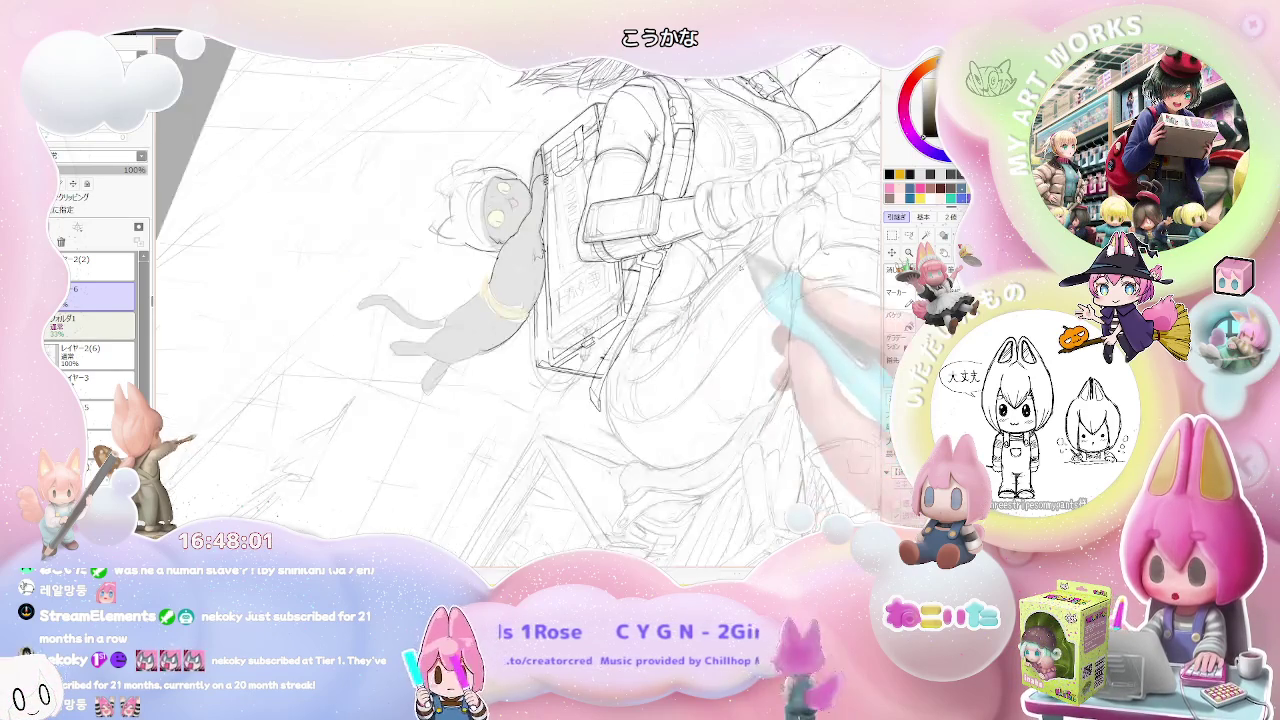
scroll(650, 305, down, 1)
scroll(650, 305, down, 1)
scroll(650, 305, down, 1)
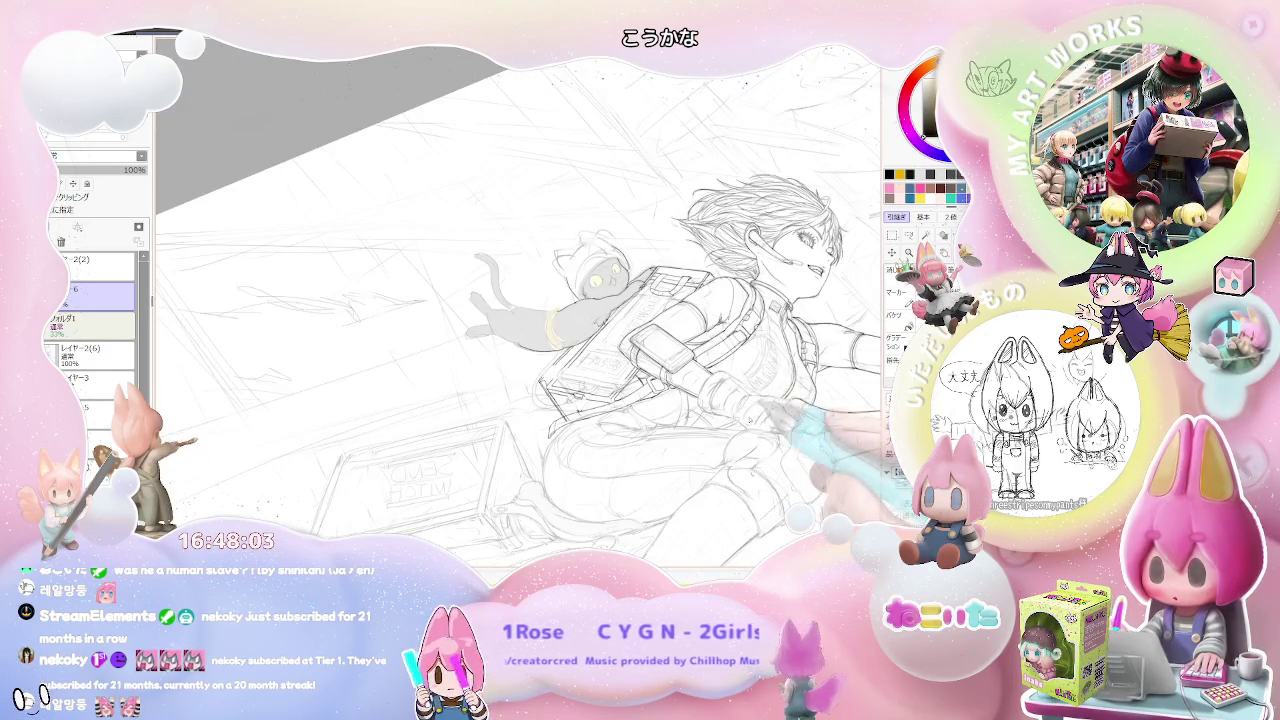
drag(760, 400, 650, 320)
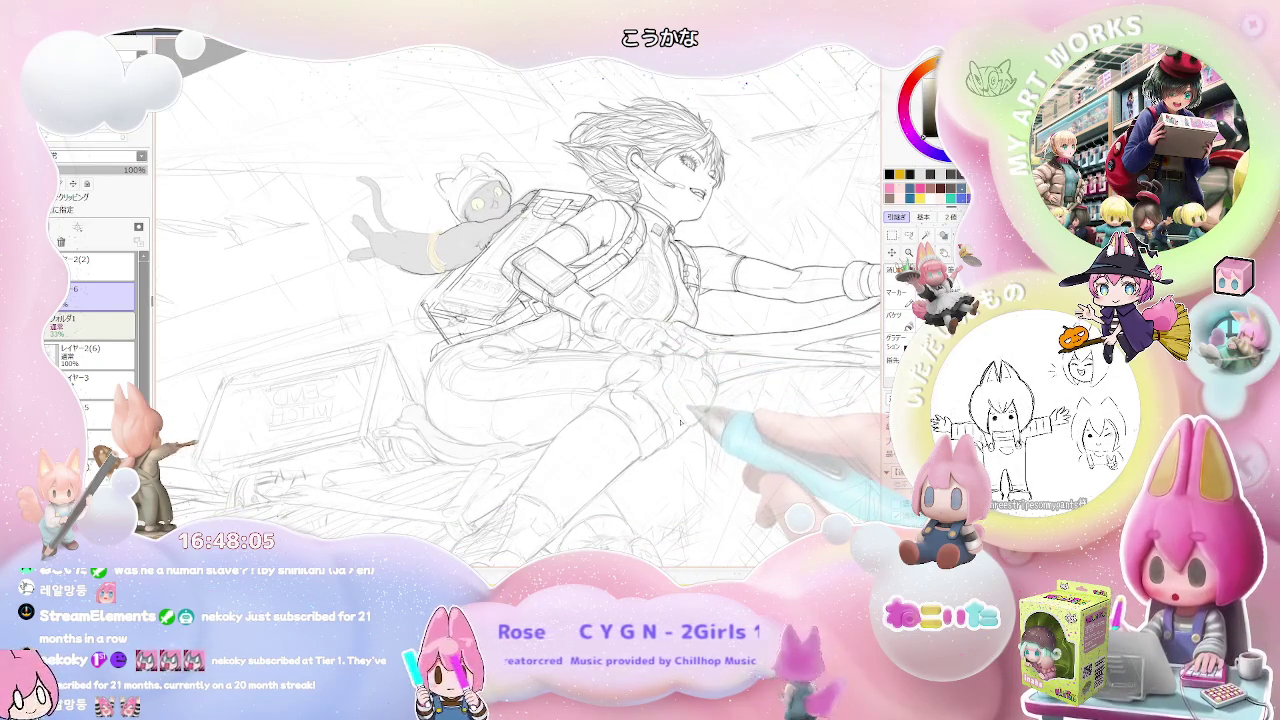
key(Delete)
key(Delete)
key(Delete)
key(Delete)
key(Delete)
key(Delete)
scroll(600, 330, up, 3)
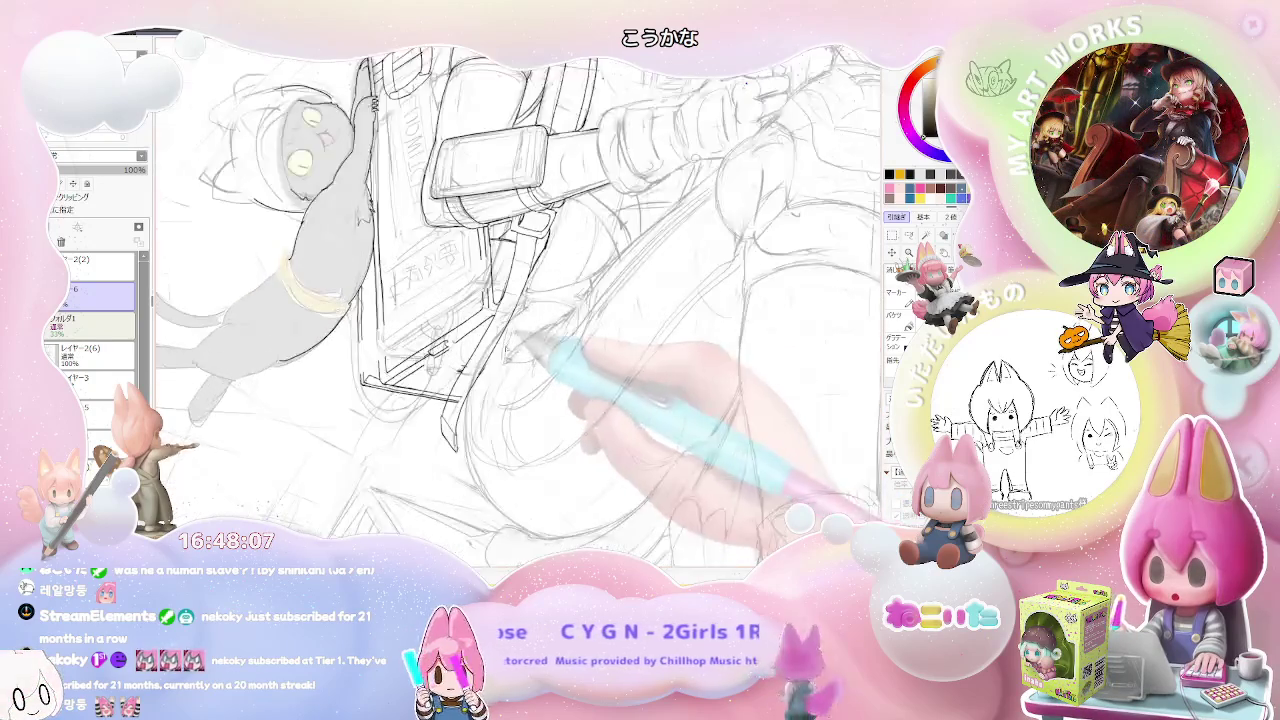
scroll(520, 300, up, 1)
scroll(520, 300, up, 1)
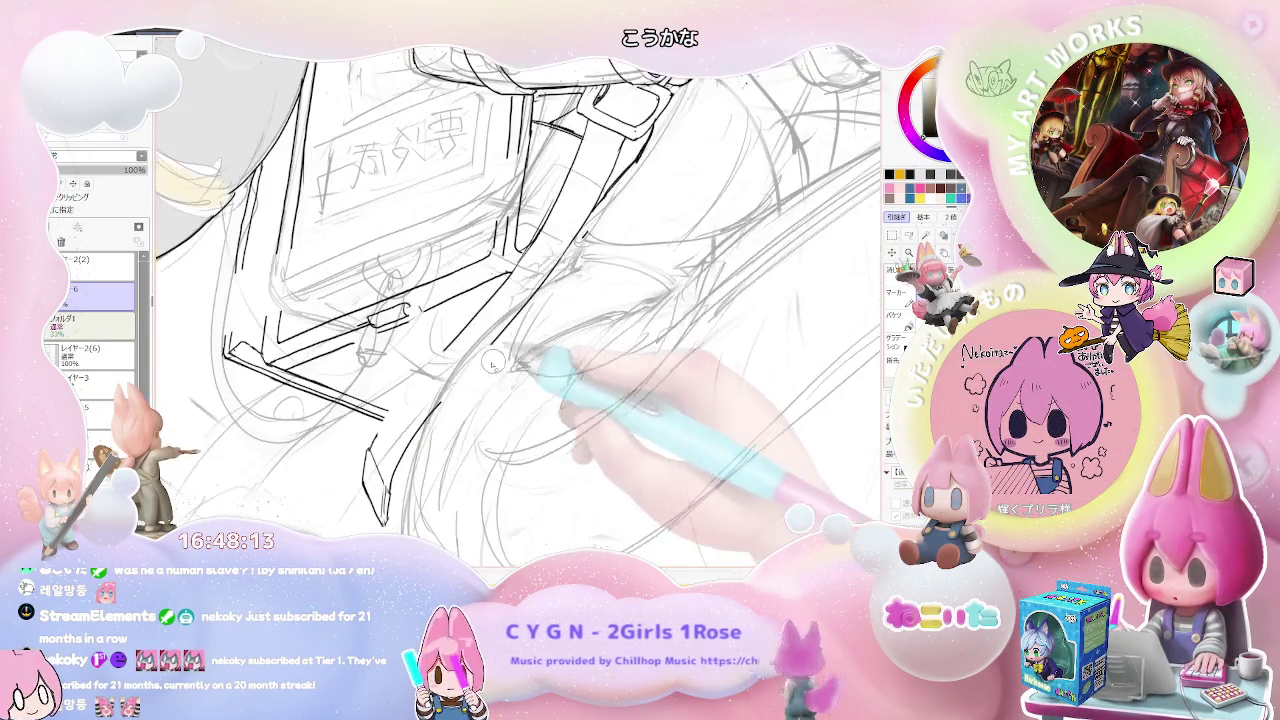
key(End)
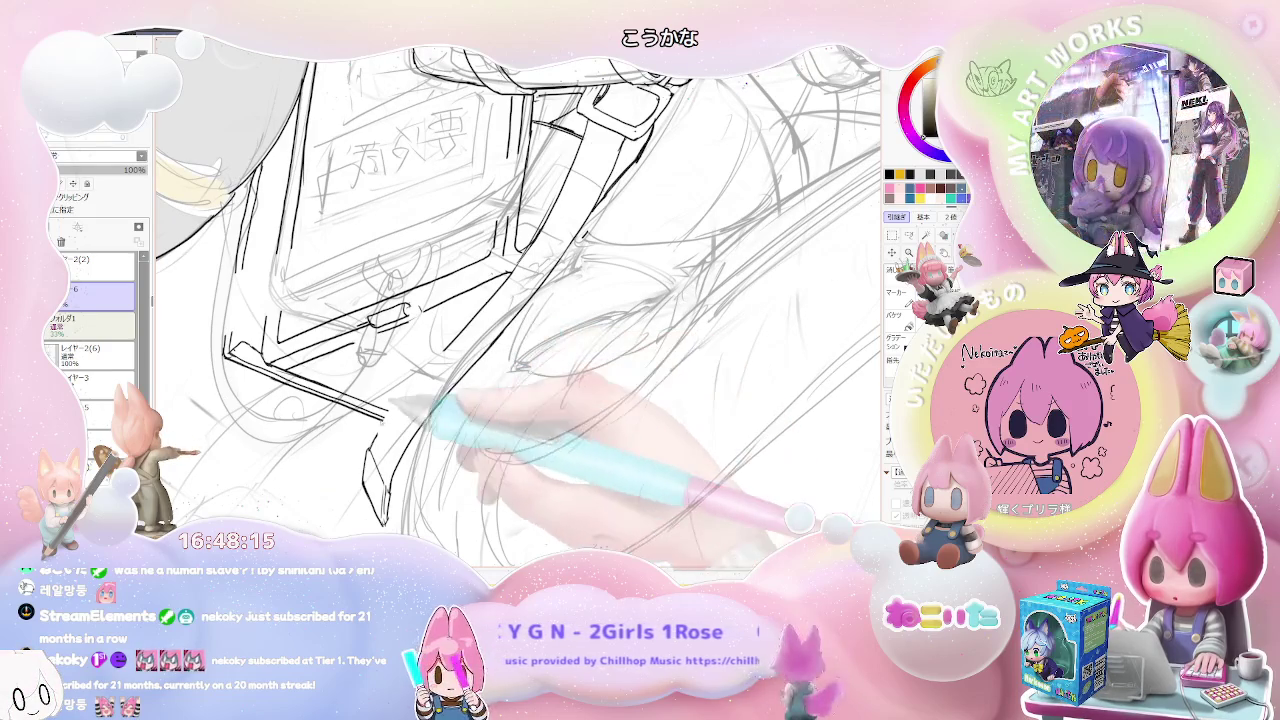
drag(370, 460, 472, 334)
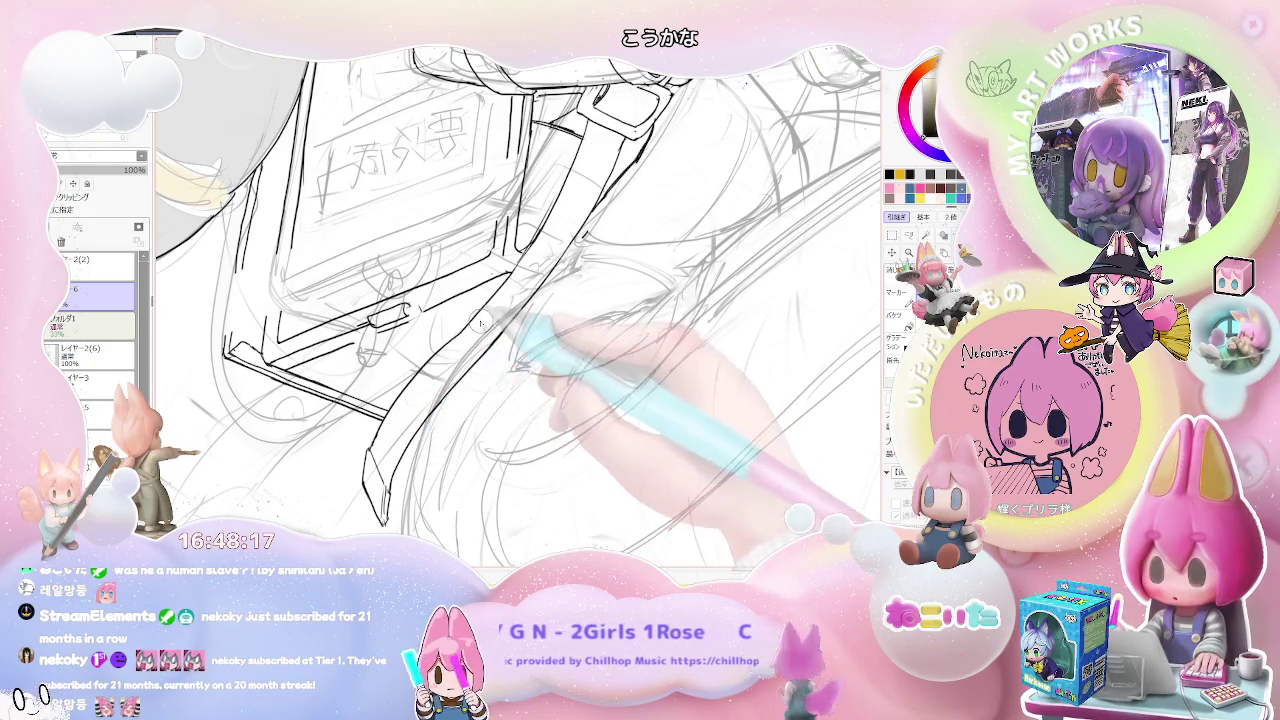
- Rotate and zoom out to check the figure, then zoom back onto the backpack
key(End)
key(End)
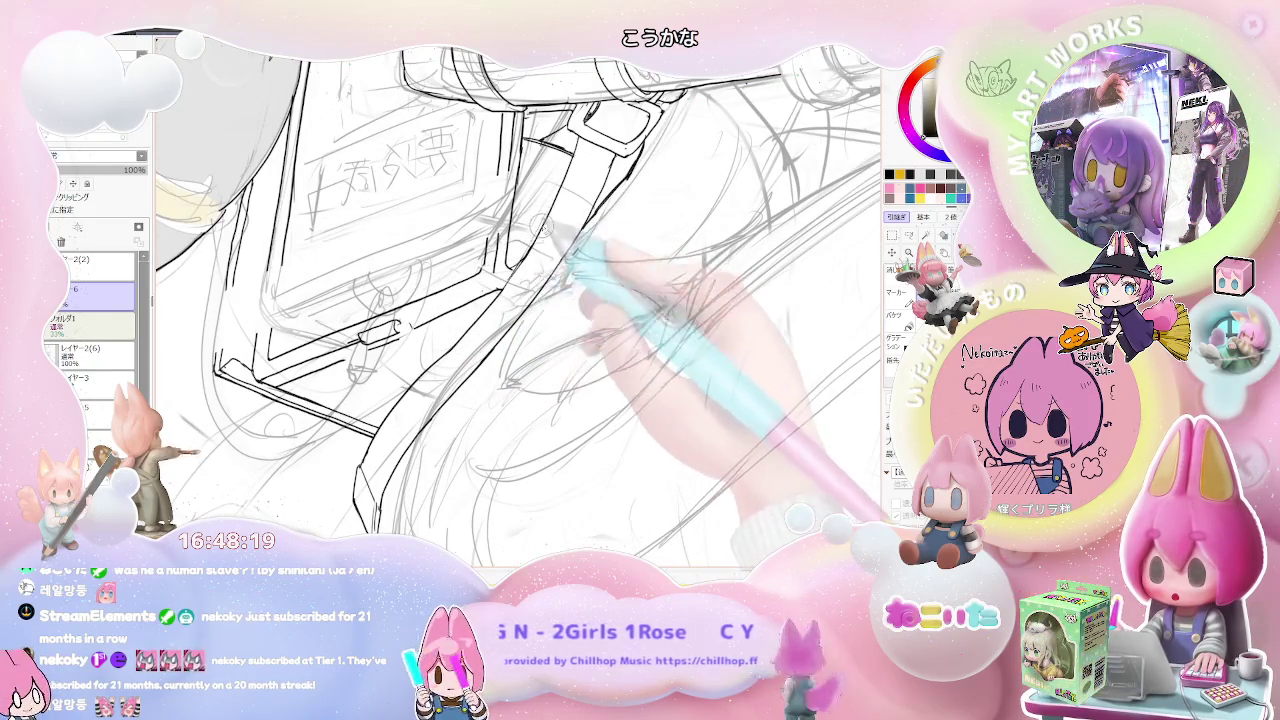
key(End)
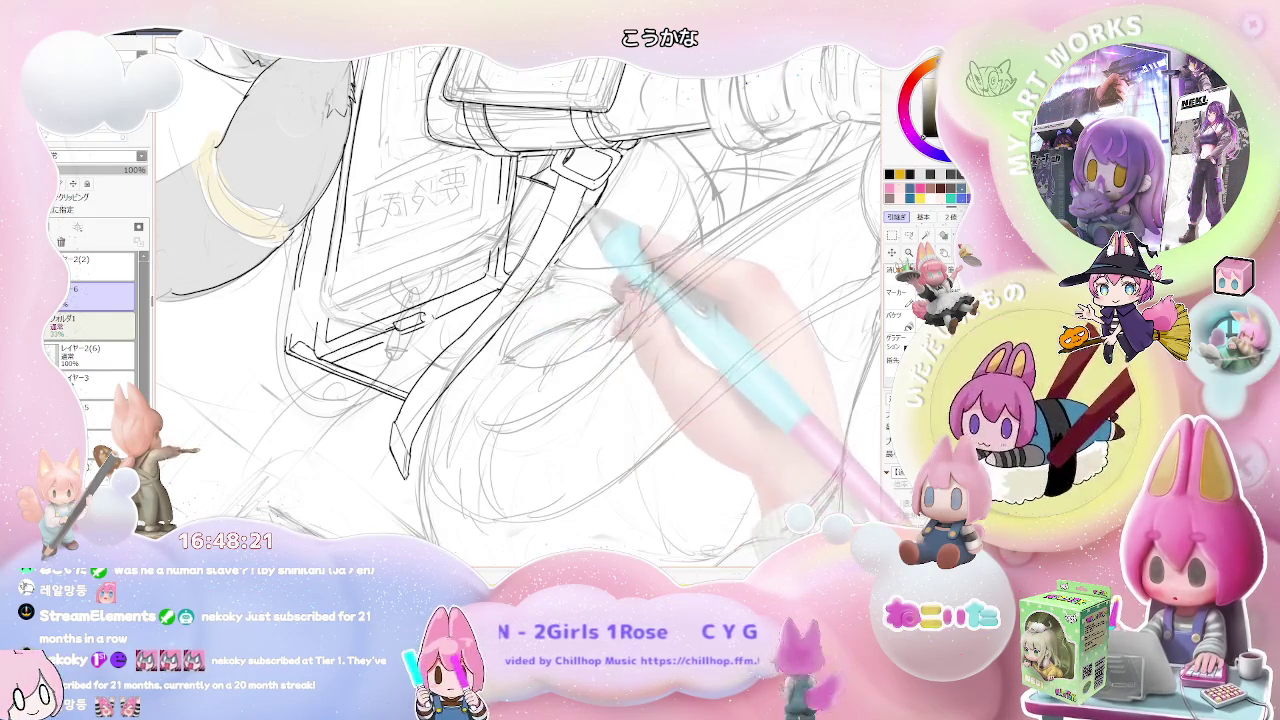
key(End)
key(End)
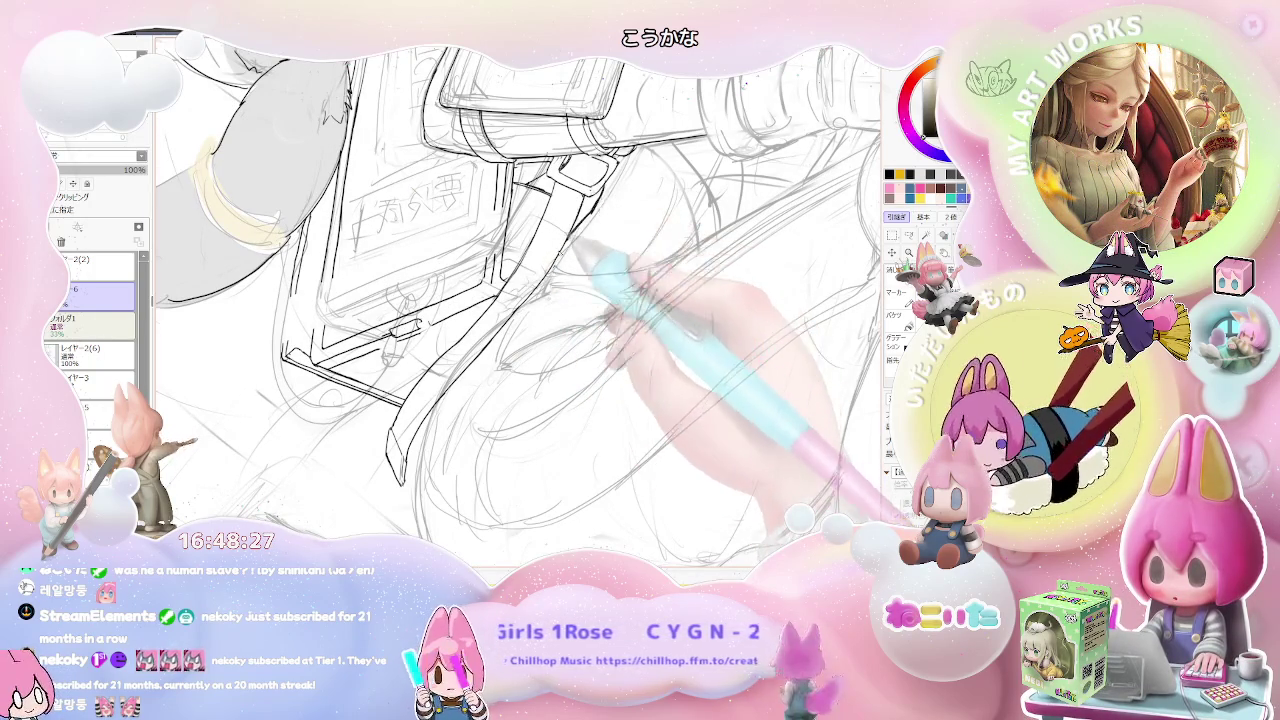
key(ctrl+minus)
key(Delete)
key(Delete)
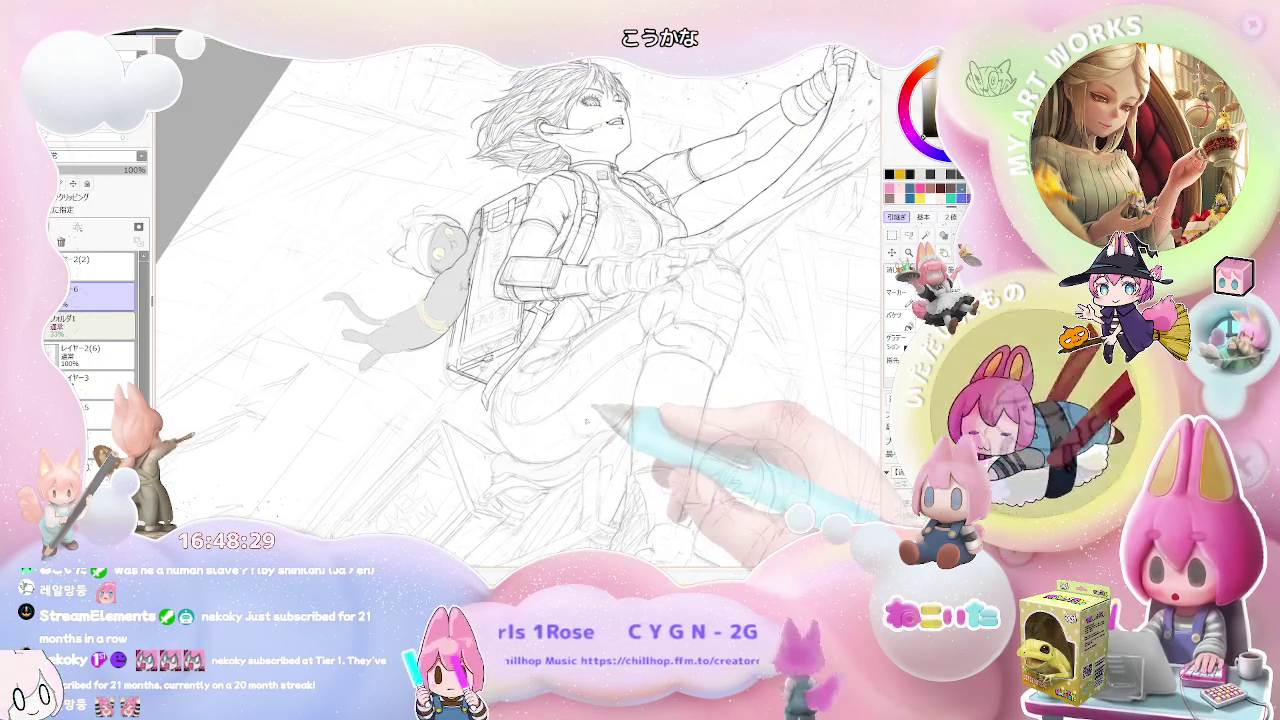
key(Delete)
key(Delete)
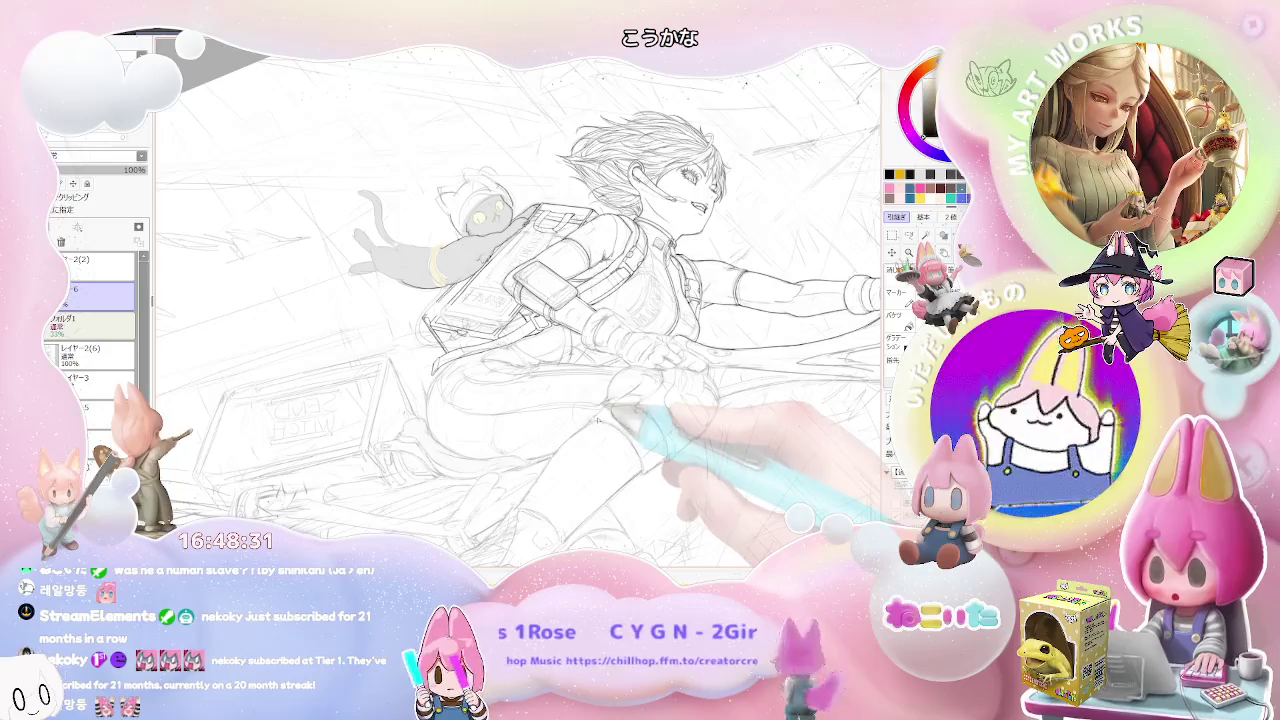
key(Delete)
key(ctrl+plus)
key(Delete)
key(Delete)
key(ctrl+plus)
key(ctrl+plus)
key(ctrl+plus)
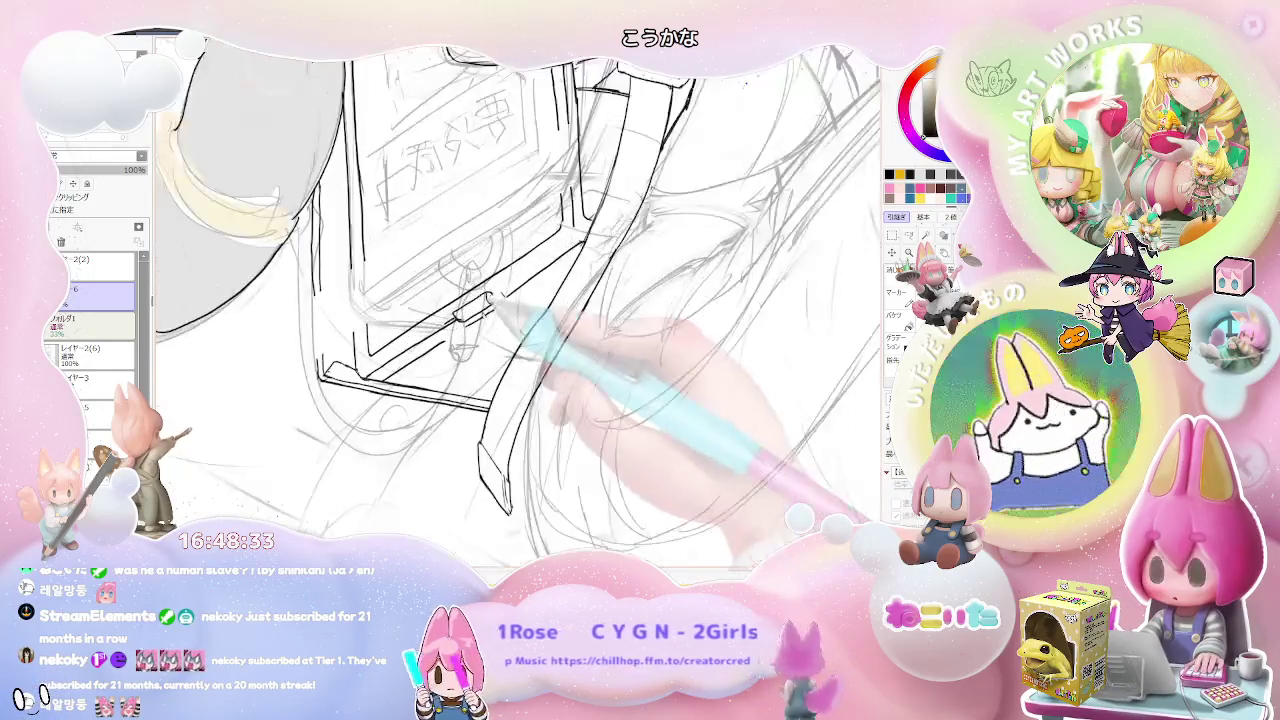
key(ctrl+plus)
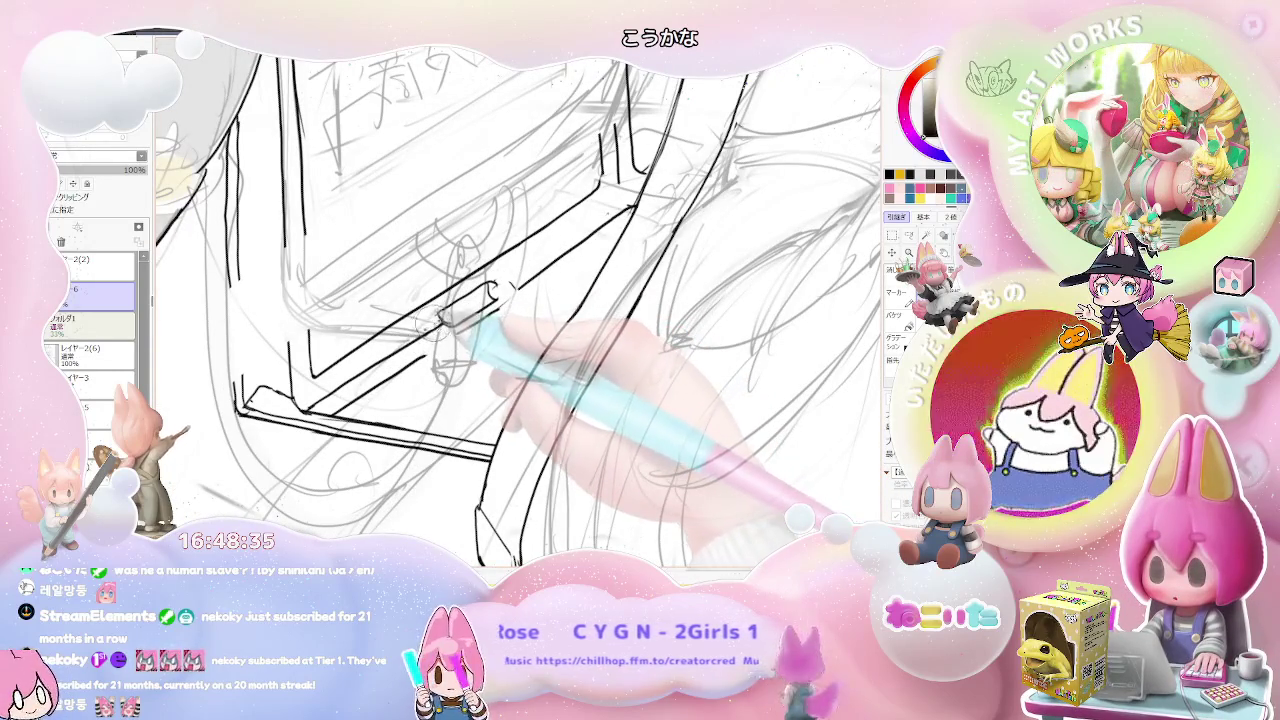
- Draw the chain links and oval ring hanging beneath the backpack box
drag(465, 250, 450, 370)
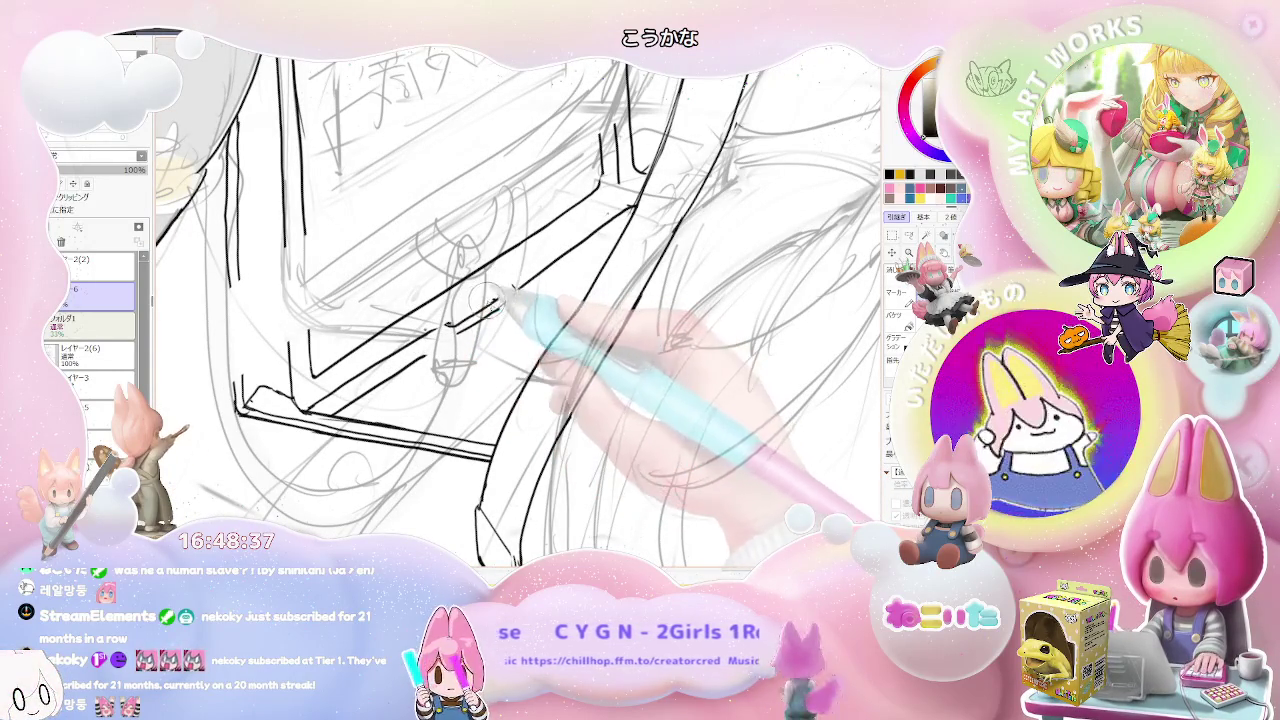
drag(500, 300, 450, 325)
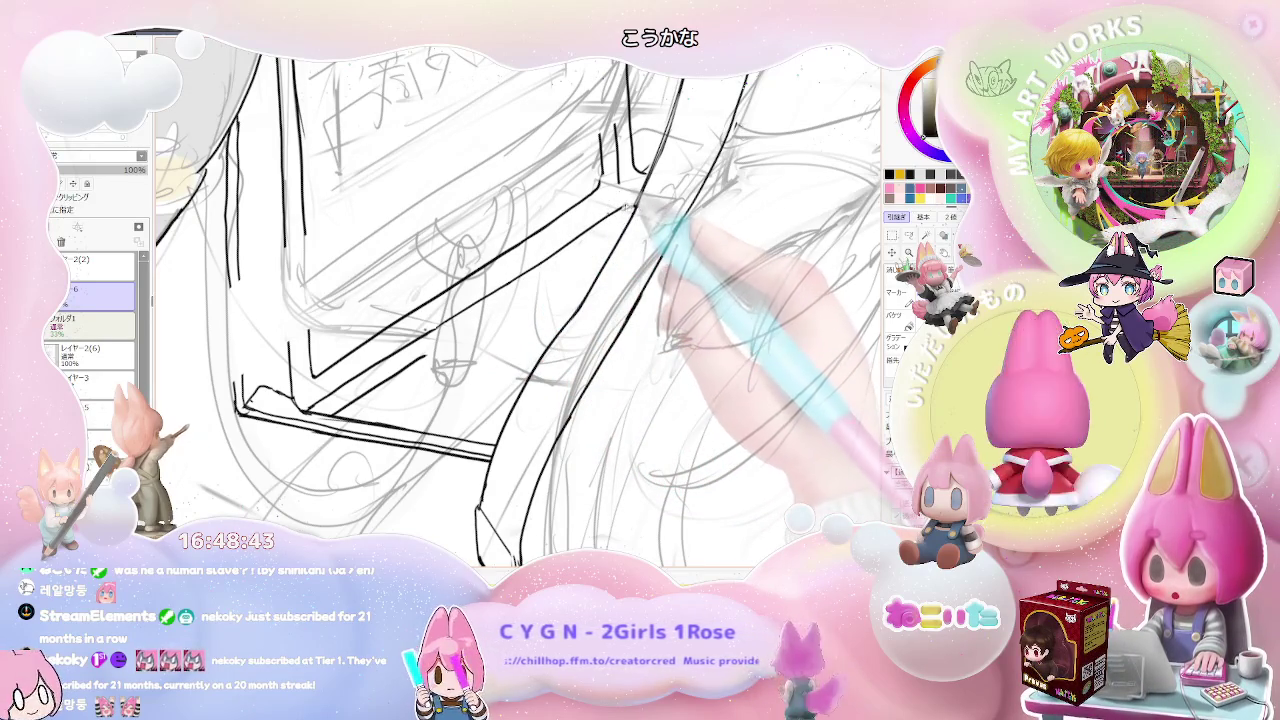
key(ctrl+minus)
key(ctrl+minus)
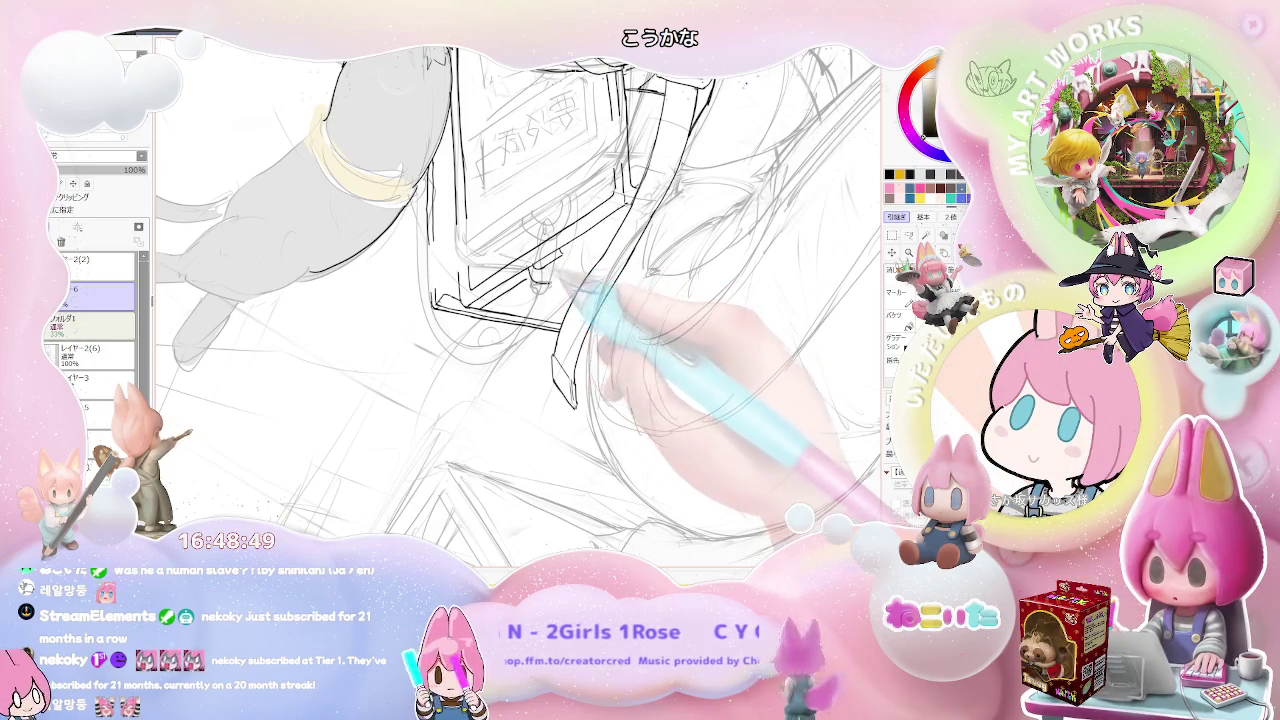
key(ctrl+plus)
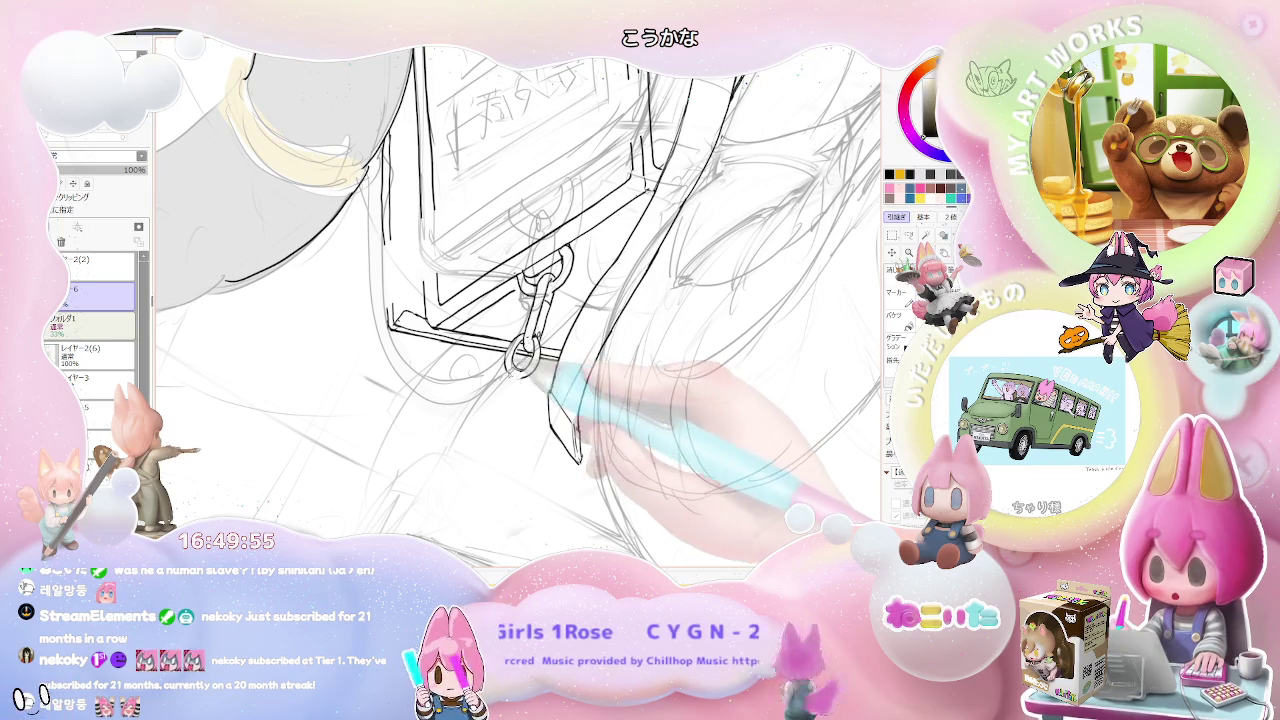
- Mirror and level the canvas view, then ink a line along the chain buckle
key(ctrl+minus)
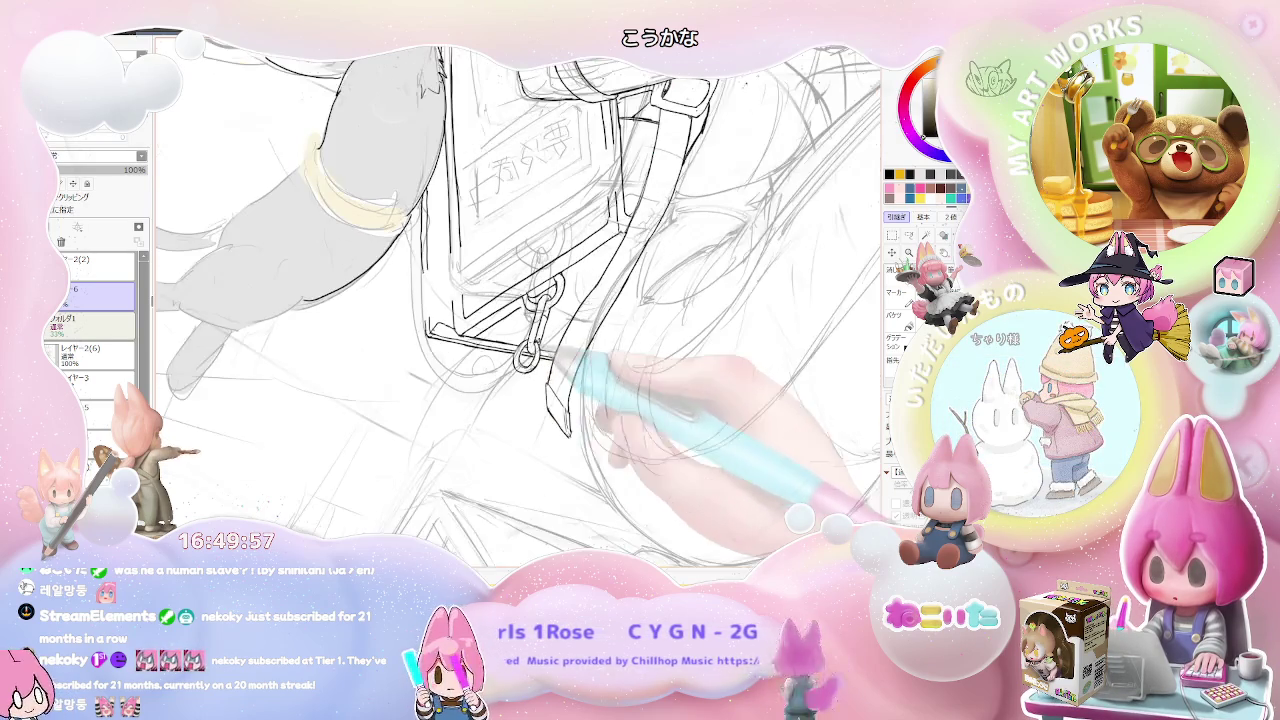
key(ctrl+minus)
key(h)
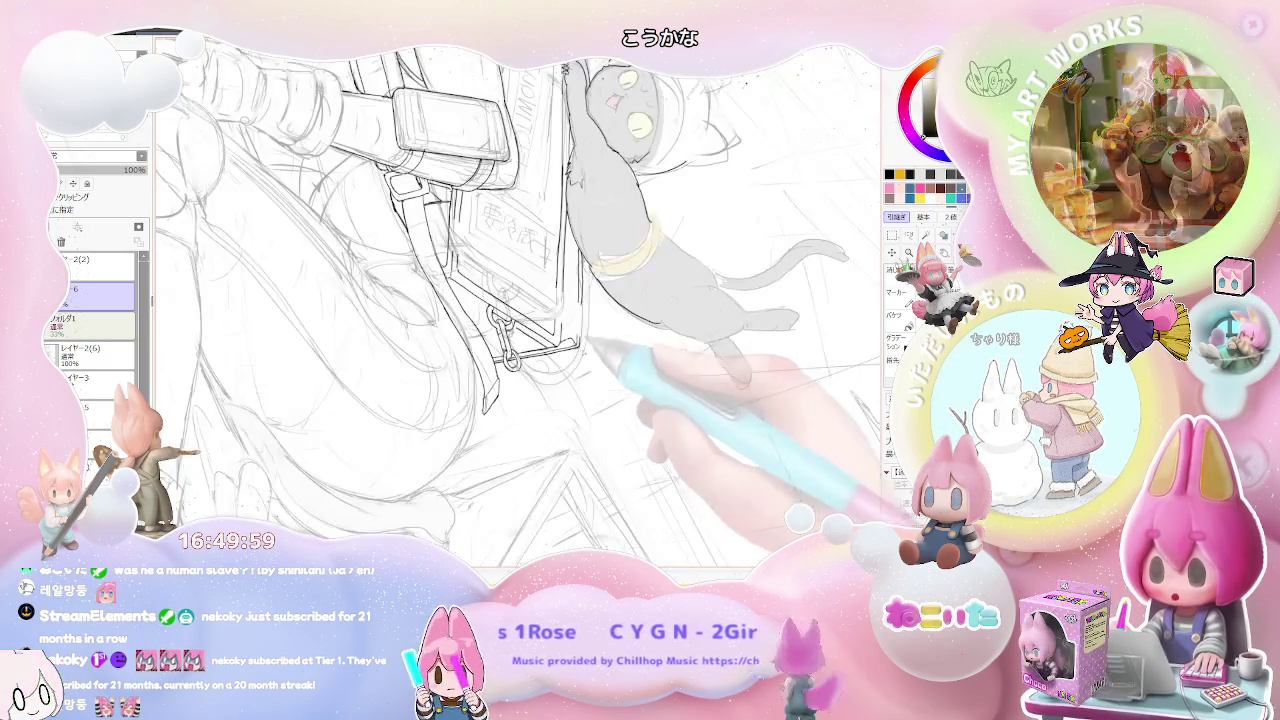
key(ctrl+plus)
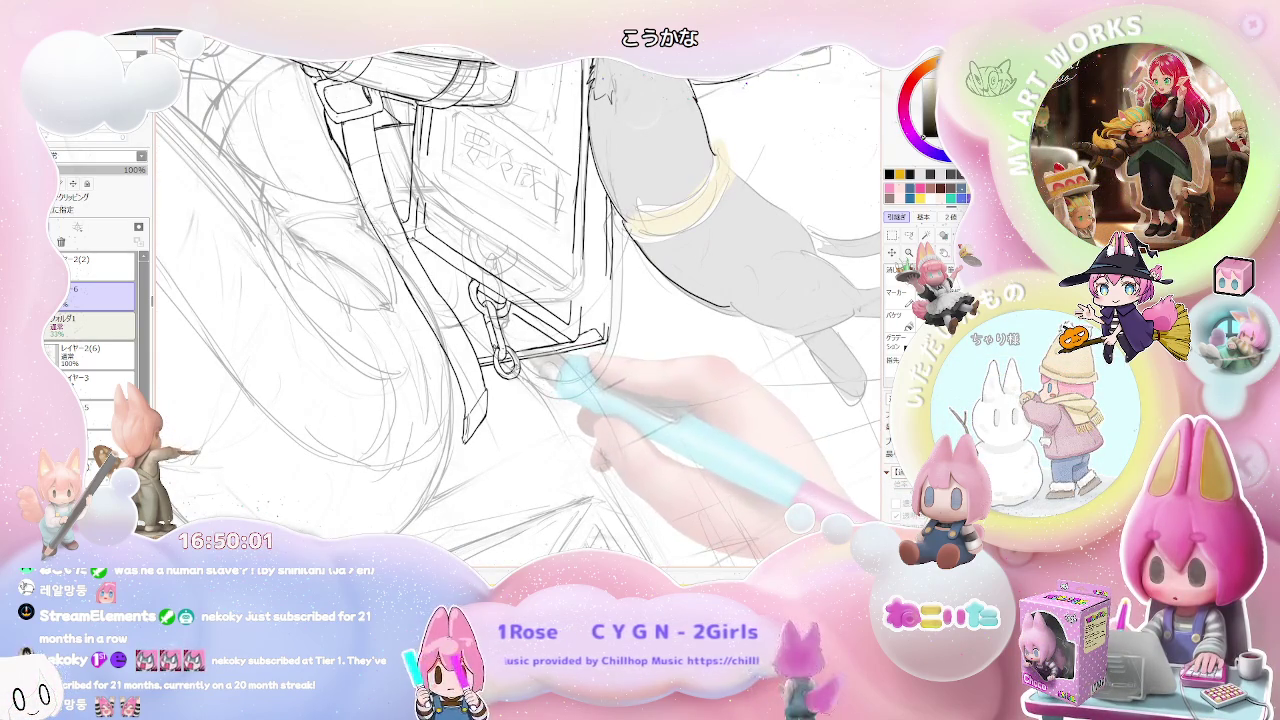
key(Delete)
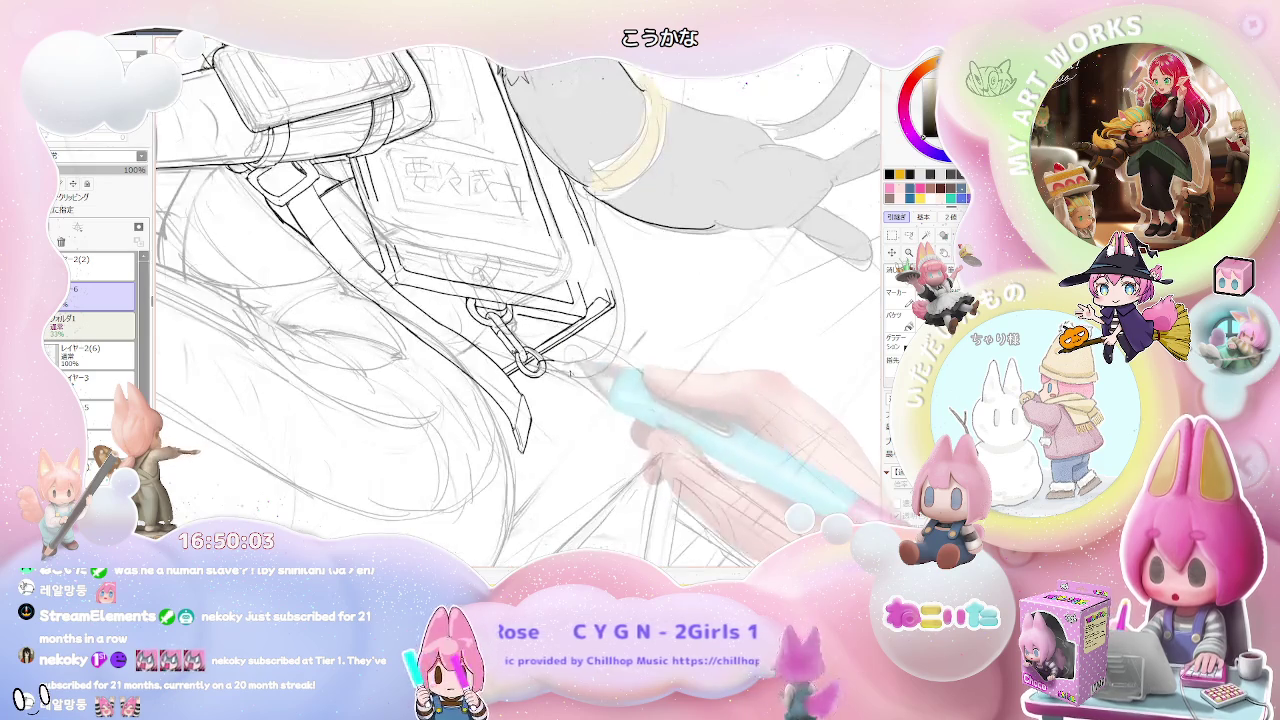
key(Delete)
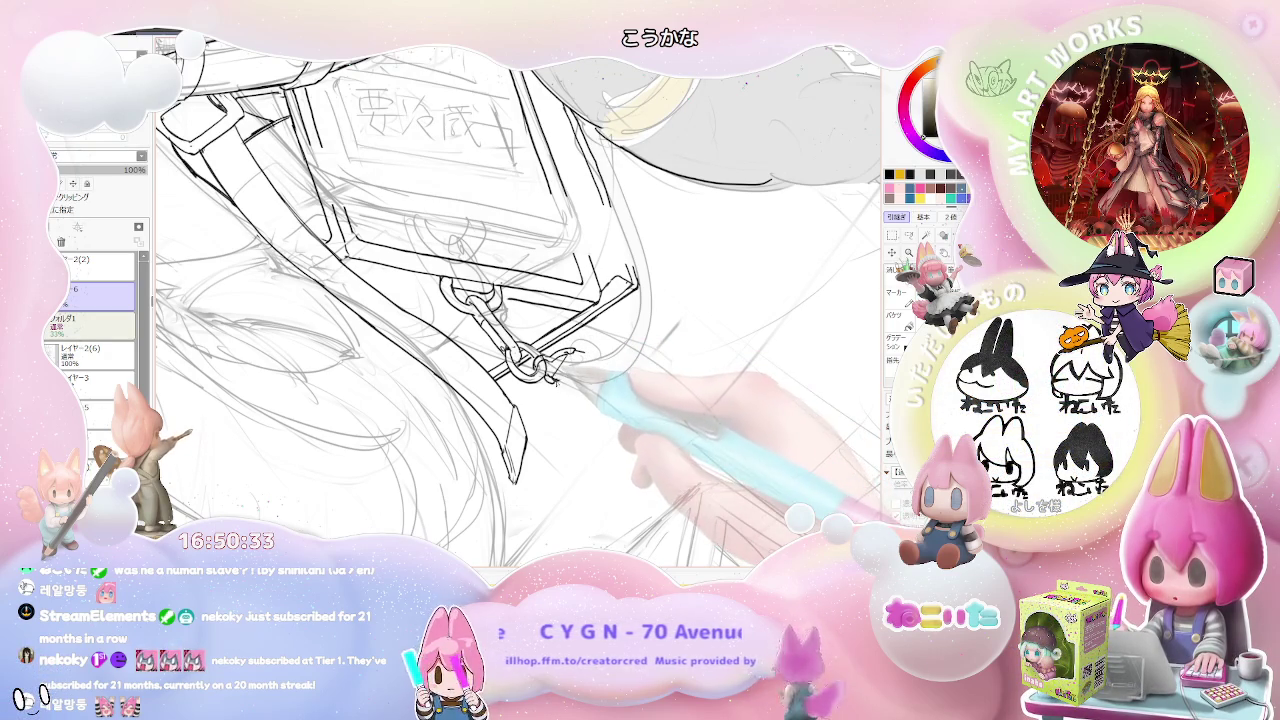
drag(585, 350, 655, 338)
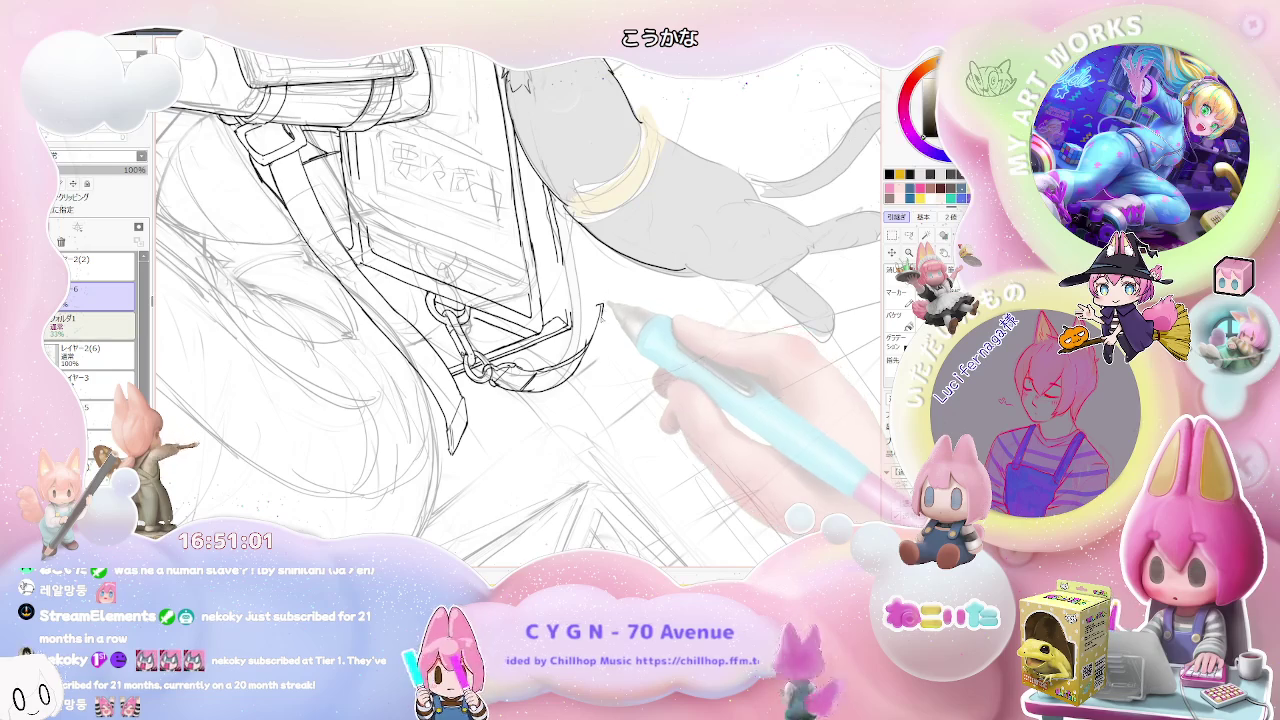
- Ink the long curve down the bag's lower-right edge
drag(600, 307, 545, 385)
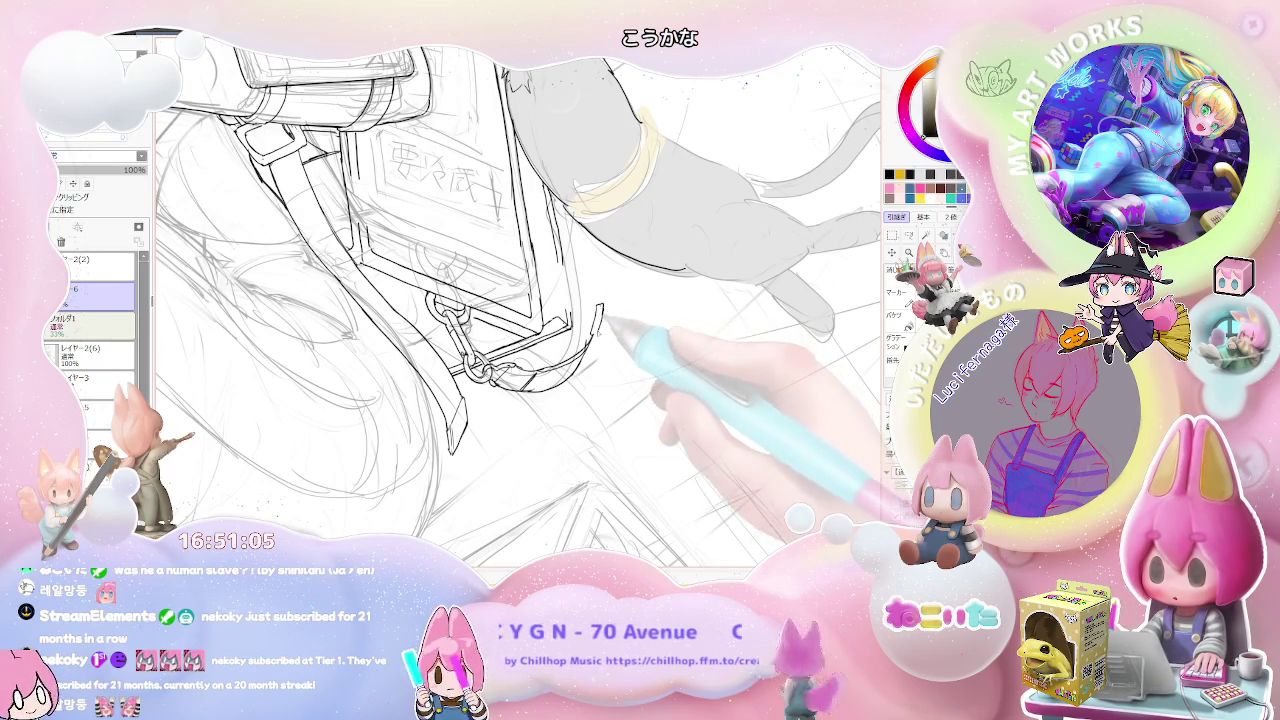
drag(598, 330, 525, 385)
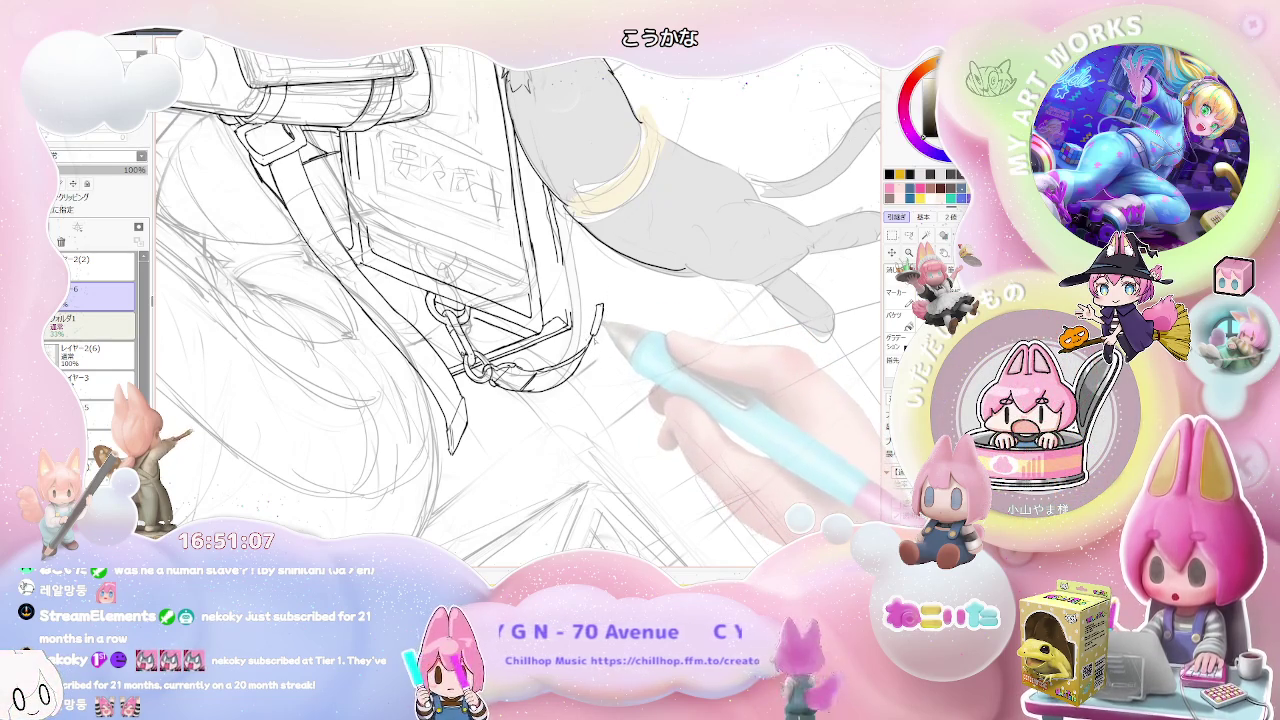
drag(602, 308, 565, 455)
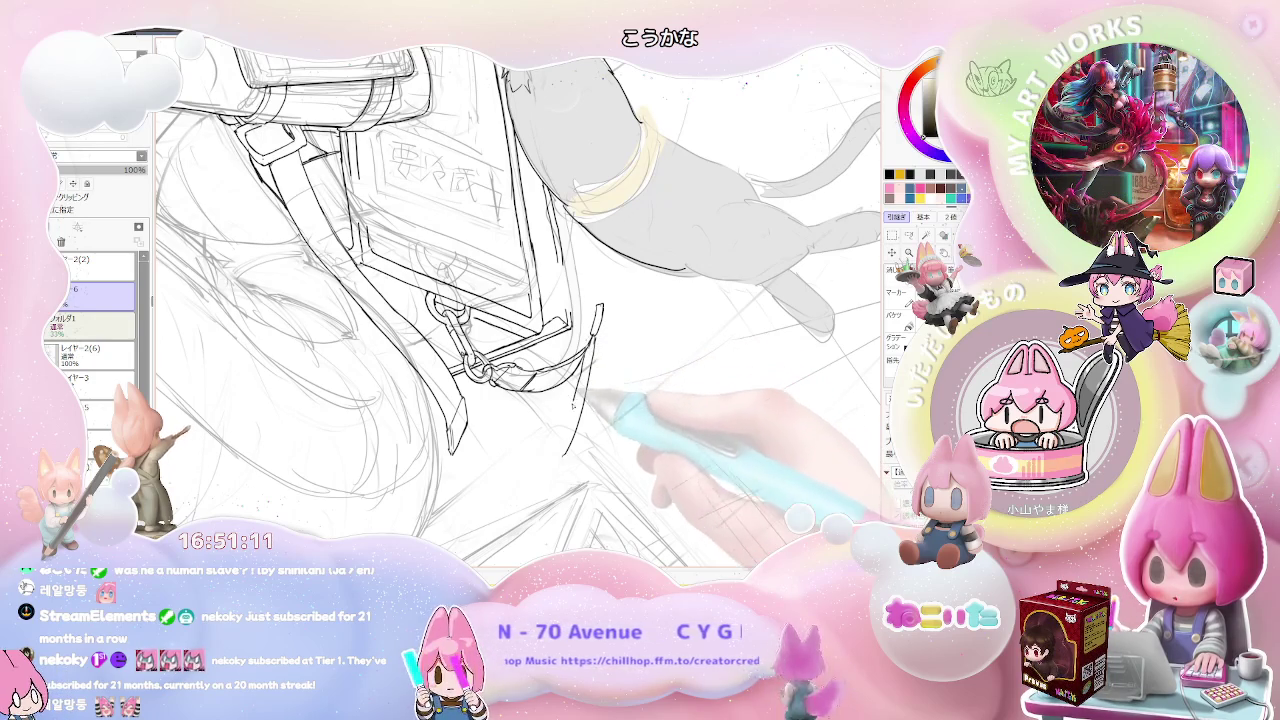
drag(584, 393, 552, 448)
key(minus)
key(minus)
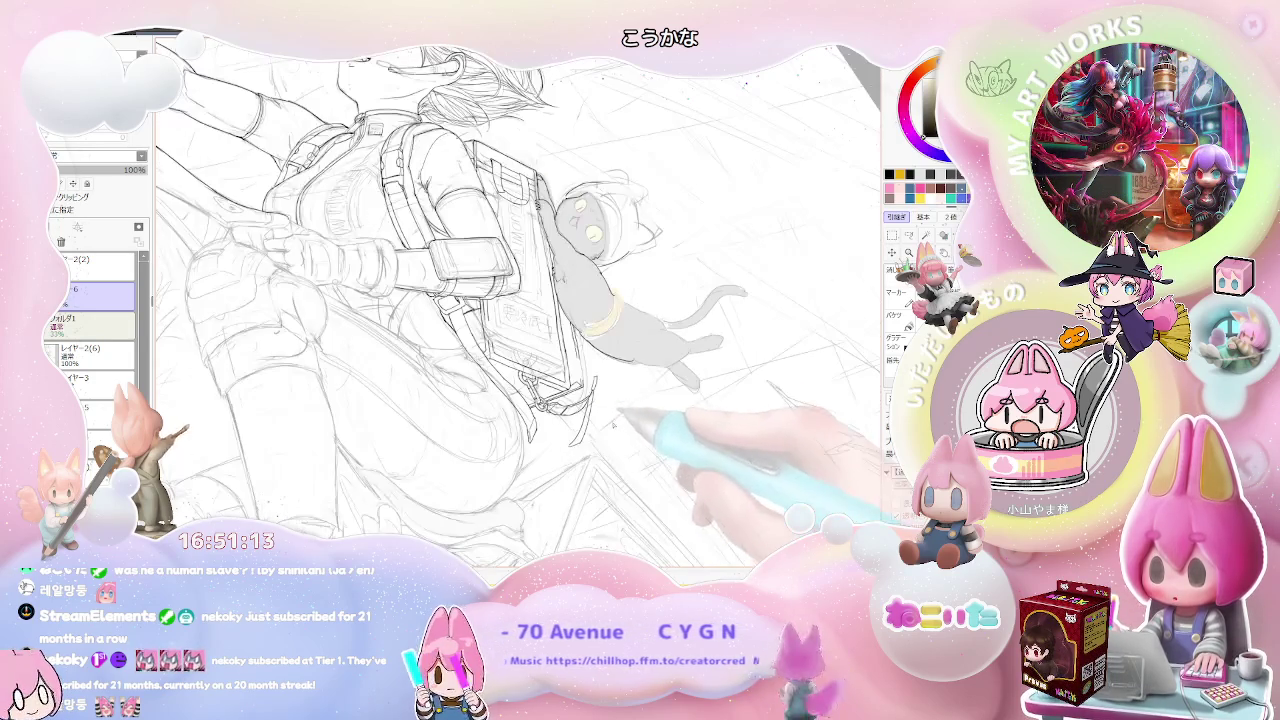
- Ink a line down along the bag's bottom edge
key(plus)
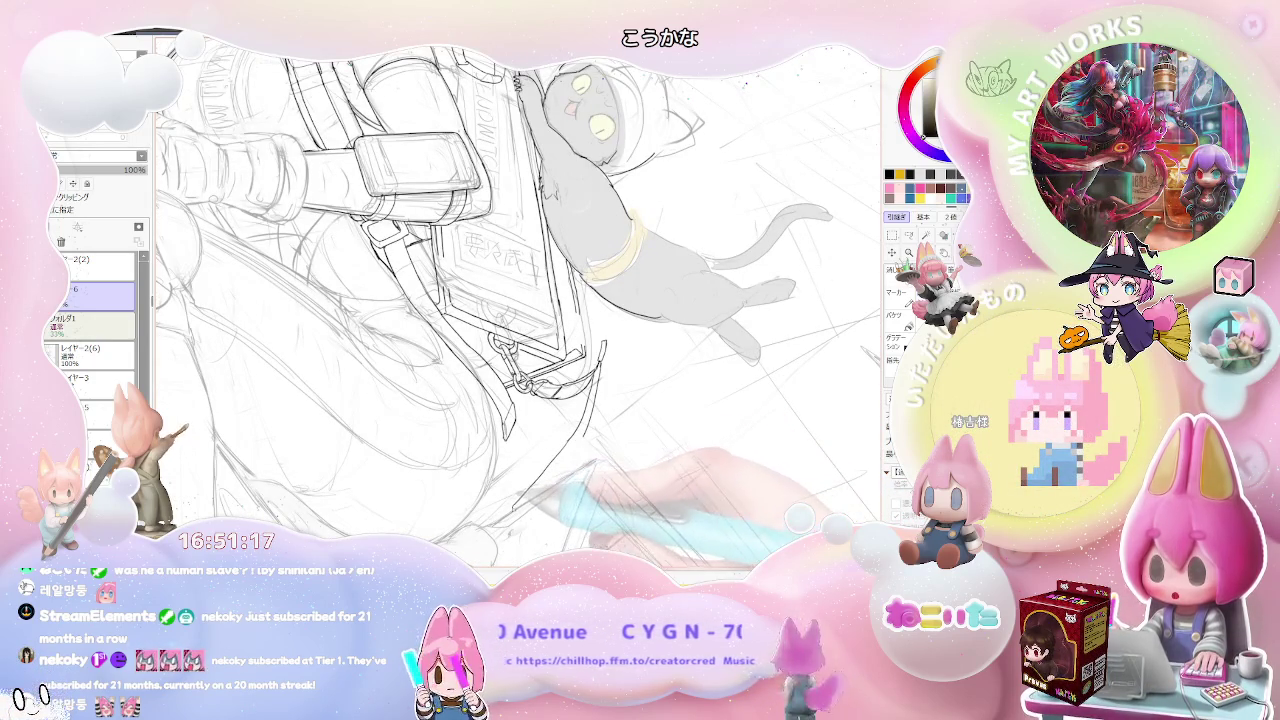
key(minus)
key(plus)
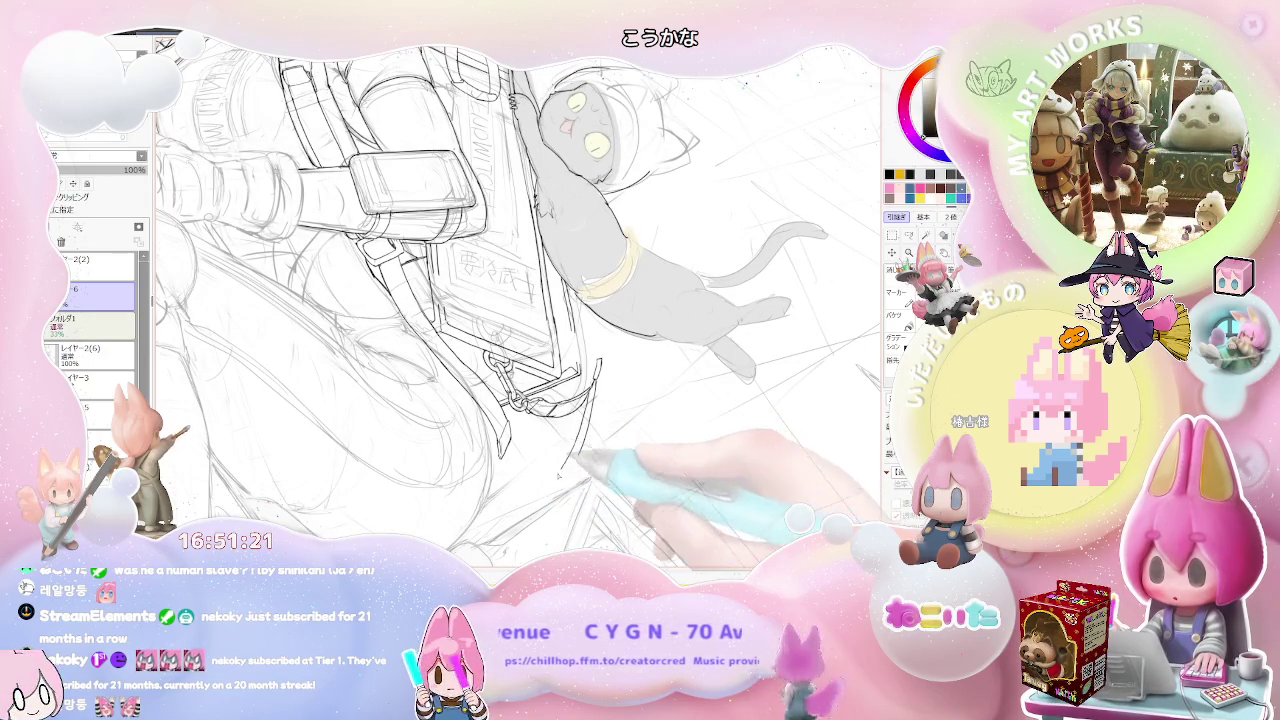
drag(562, 471, 515, 533)
key(Delete)
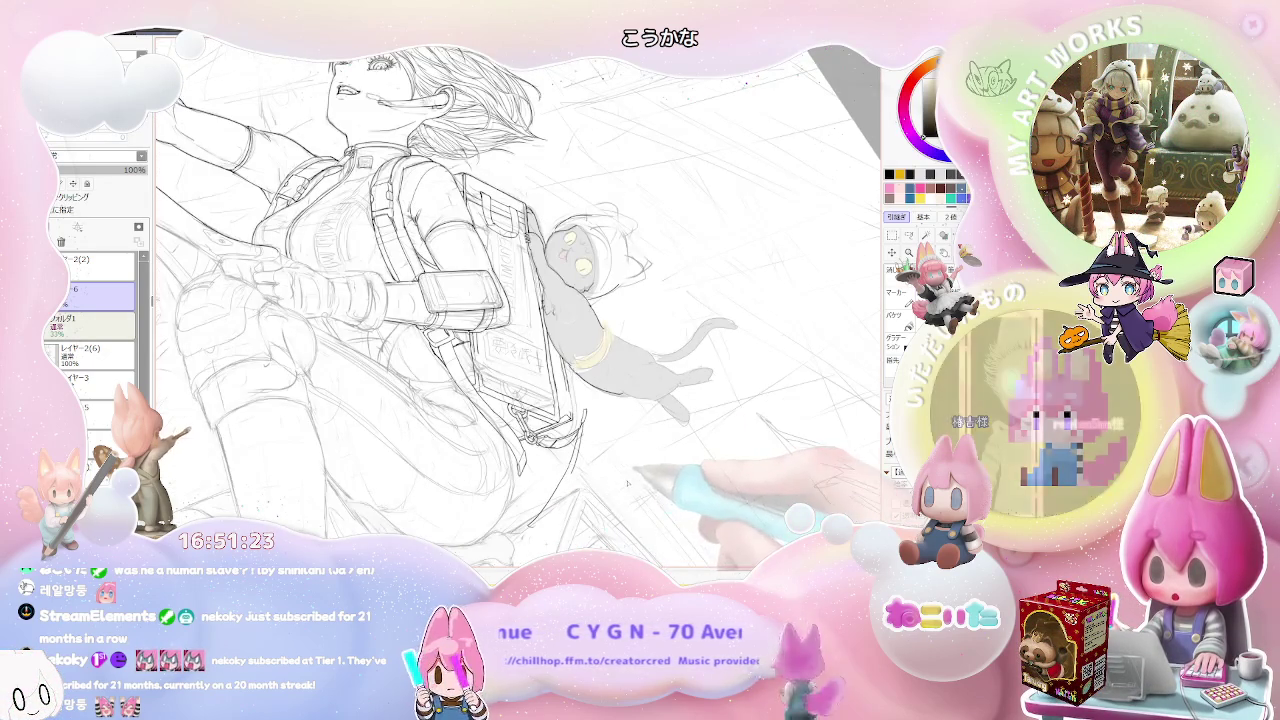
key(Delete)
key(Delete)
- Mirror the canvas view horizontally and zoom in on the cat and bag
key(Insert)
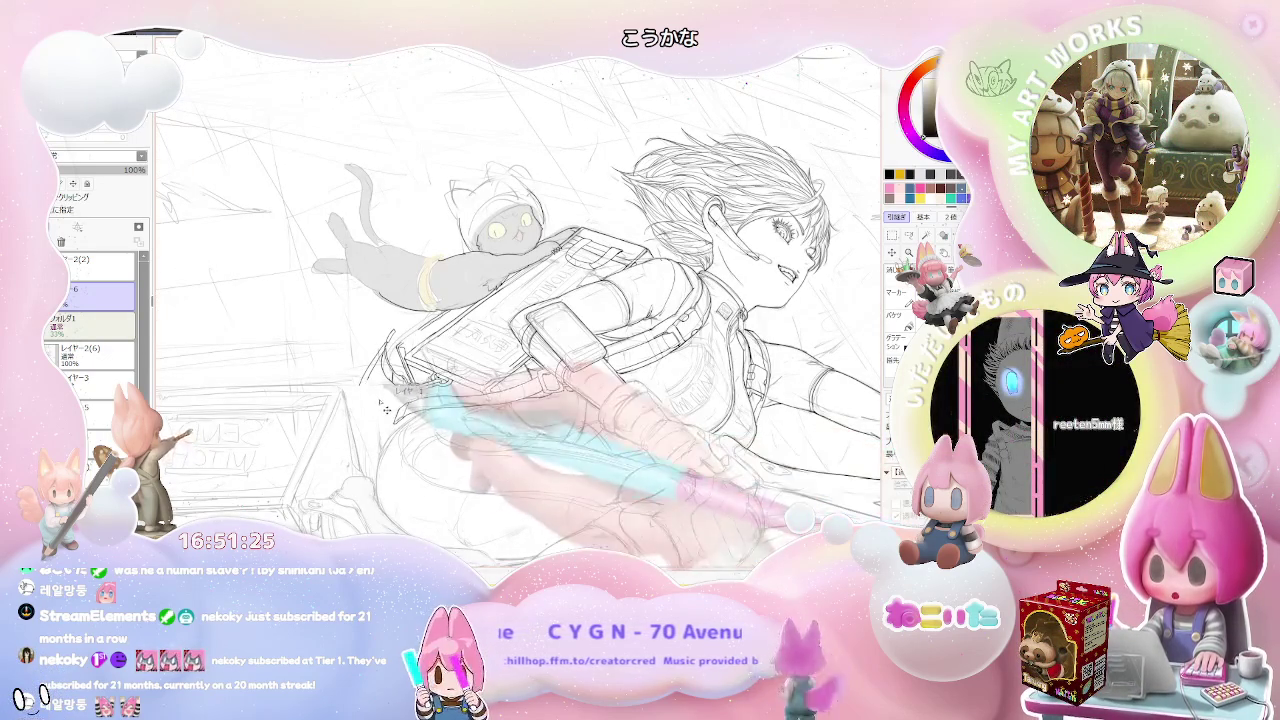
key(ctrl+plus)
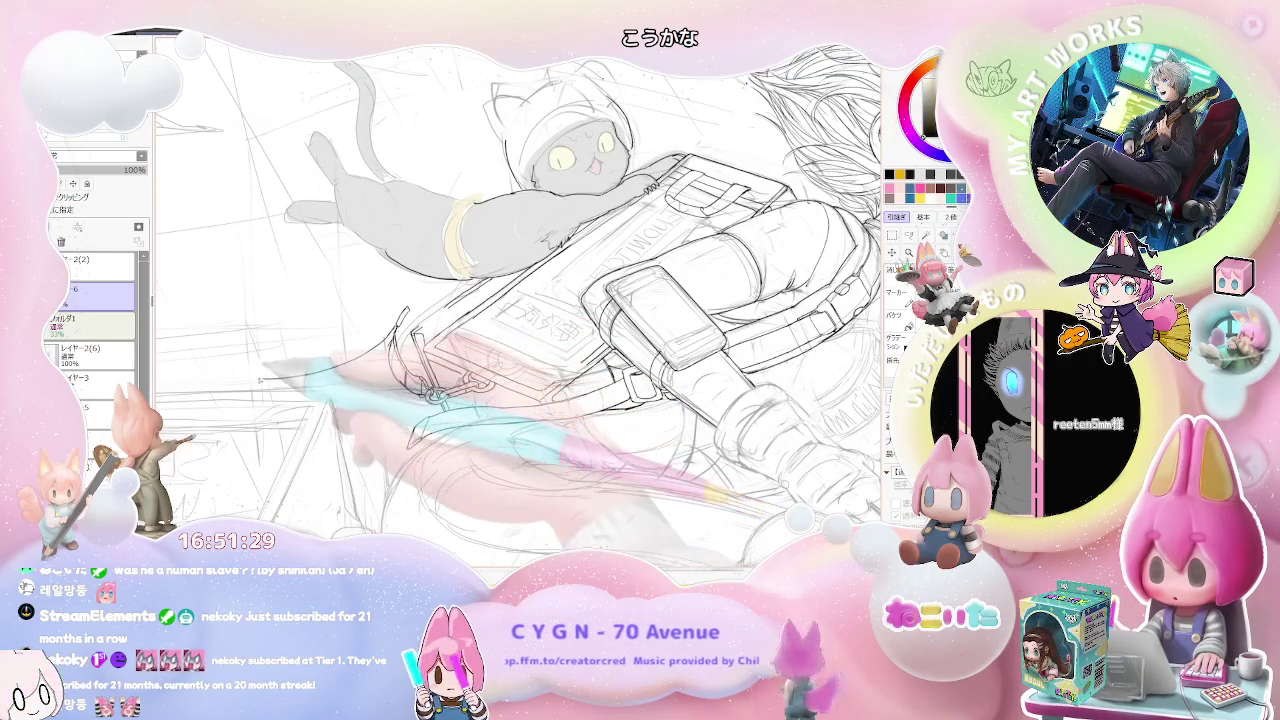
scroll(517, 300, down, 2)
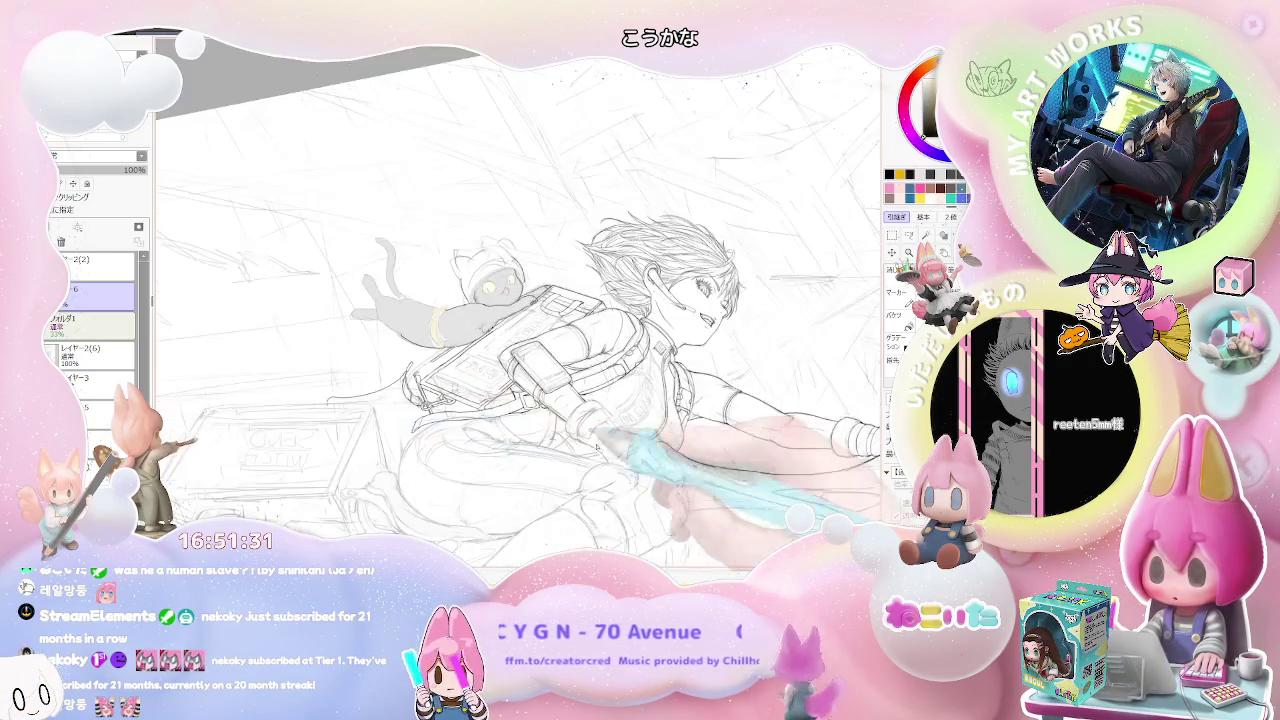
scroll(614, 471, up, 2)
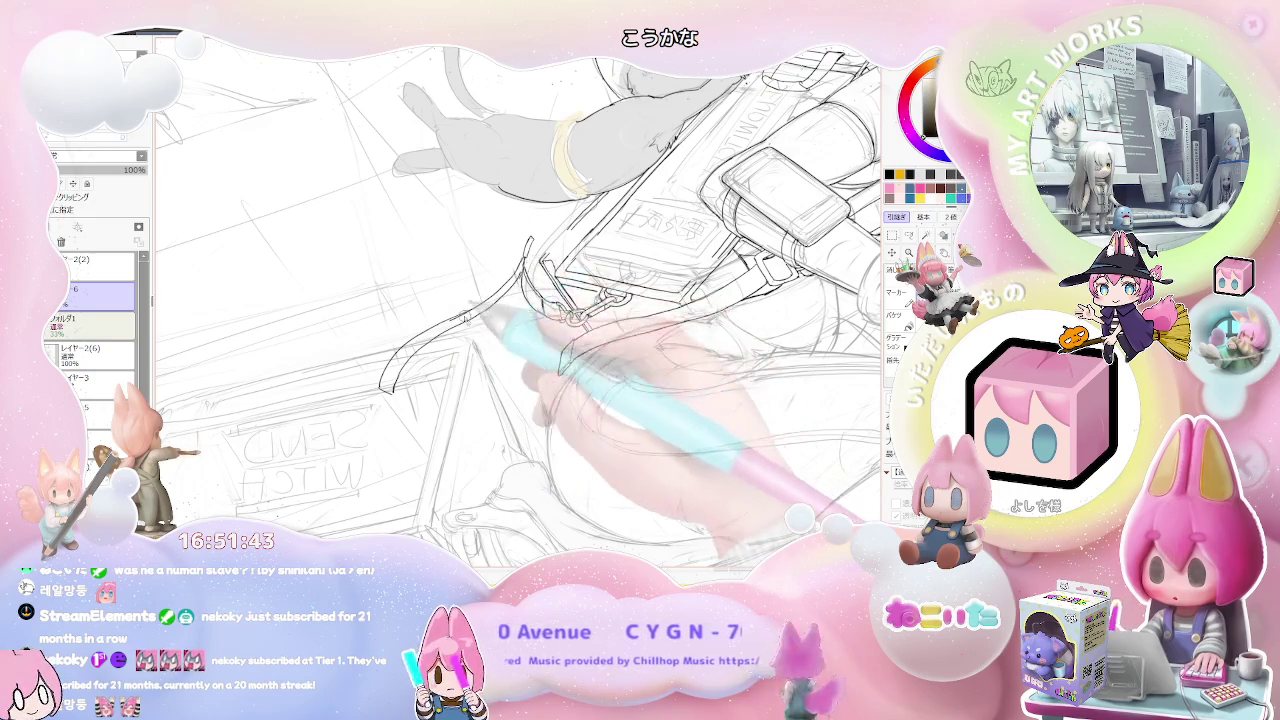
scroll(520, 310, up, 2)
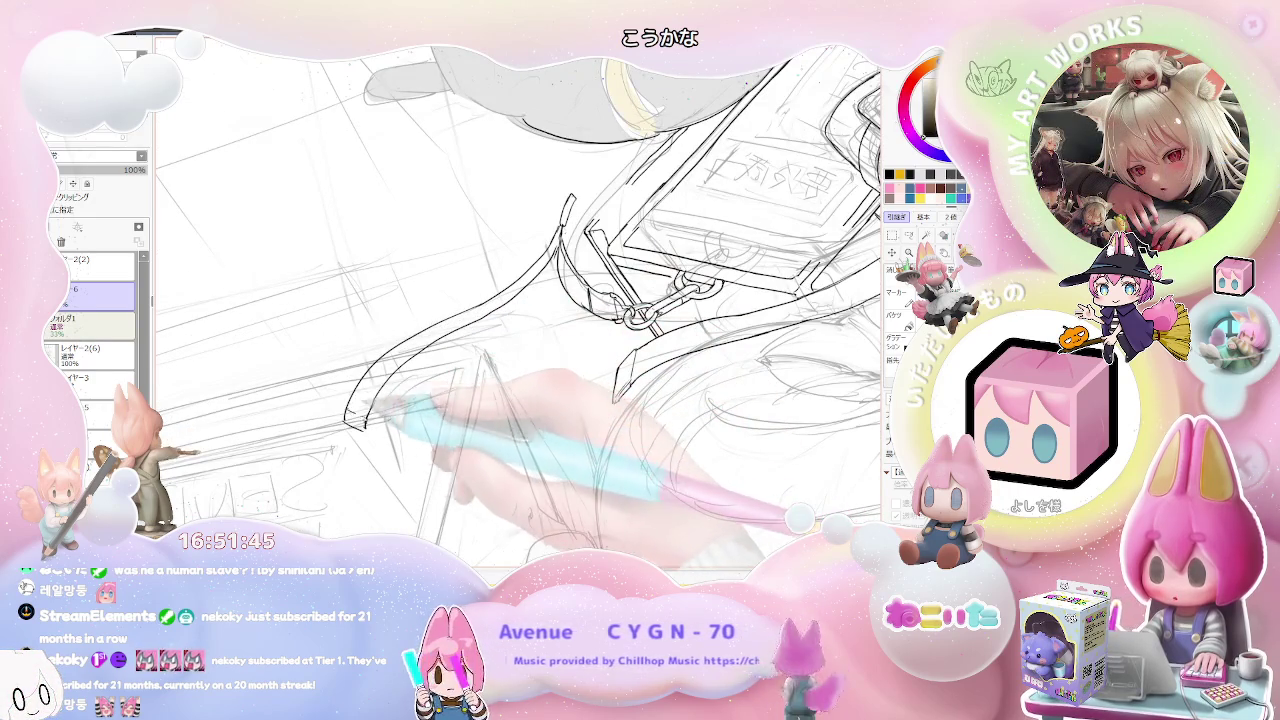
scroll(520, 310, down, 2)
scroll(520, 310, down, 2)
key(Delete)
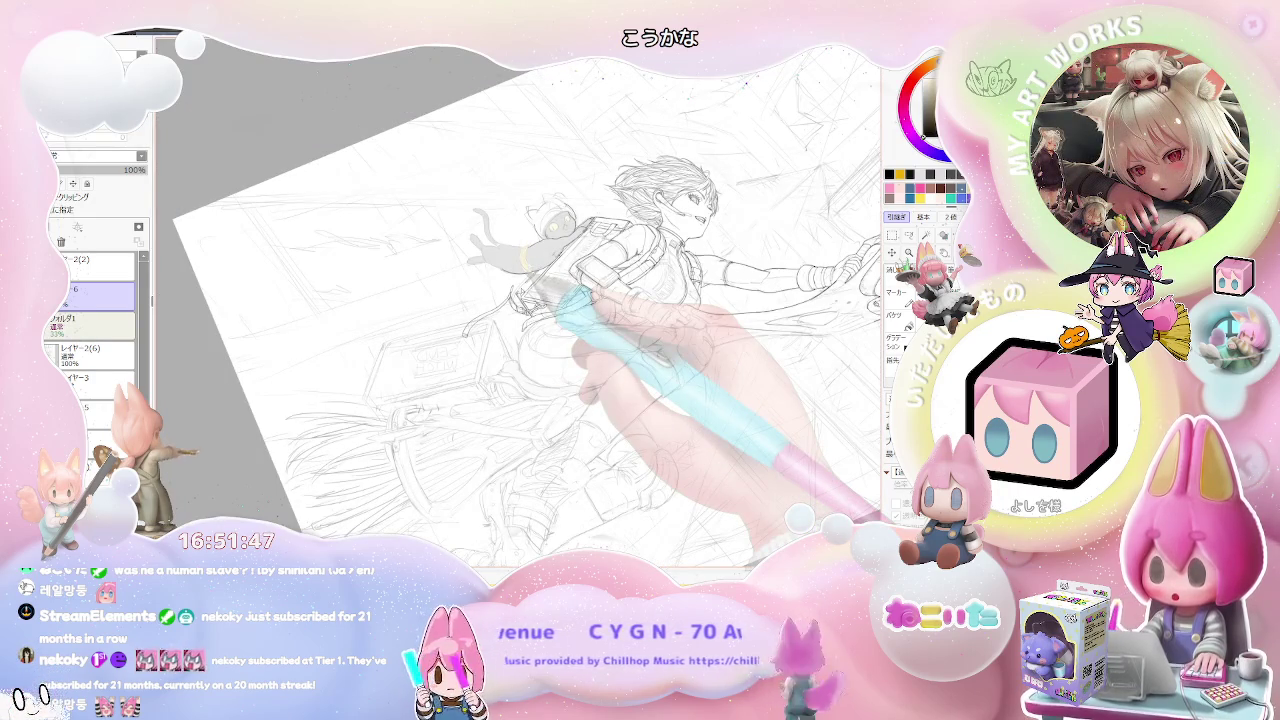
- Ink a short strap stroke and the bag's lower-left curve
key(End)
key(End)
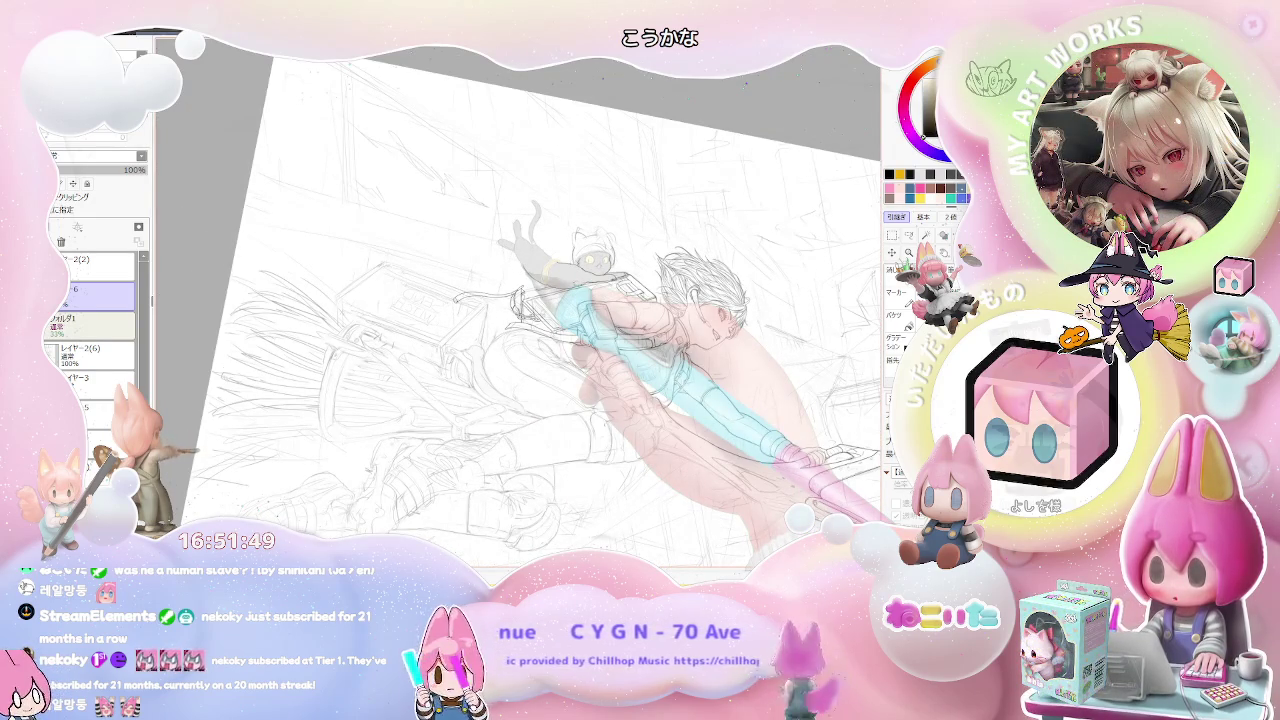
scroll(560, 300, up, 2)
scroll(560, 300, up, 1)
scroll(560, 300, up, 1)
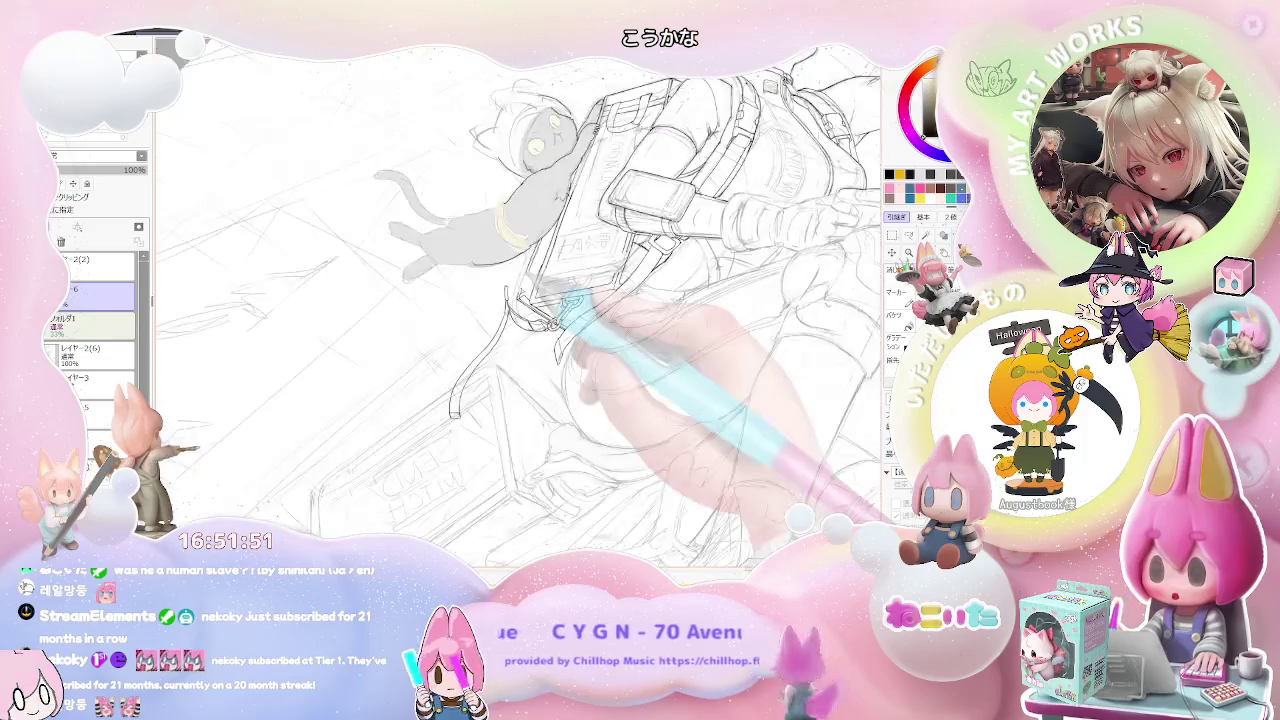
scroll(520, 300, up, 1)
scroll(520, 300, up, 1)
drag(494, 286, 500, 318)
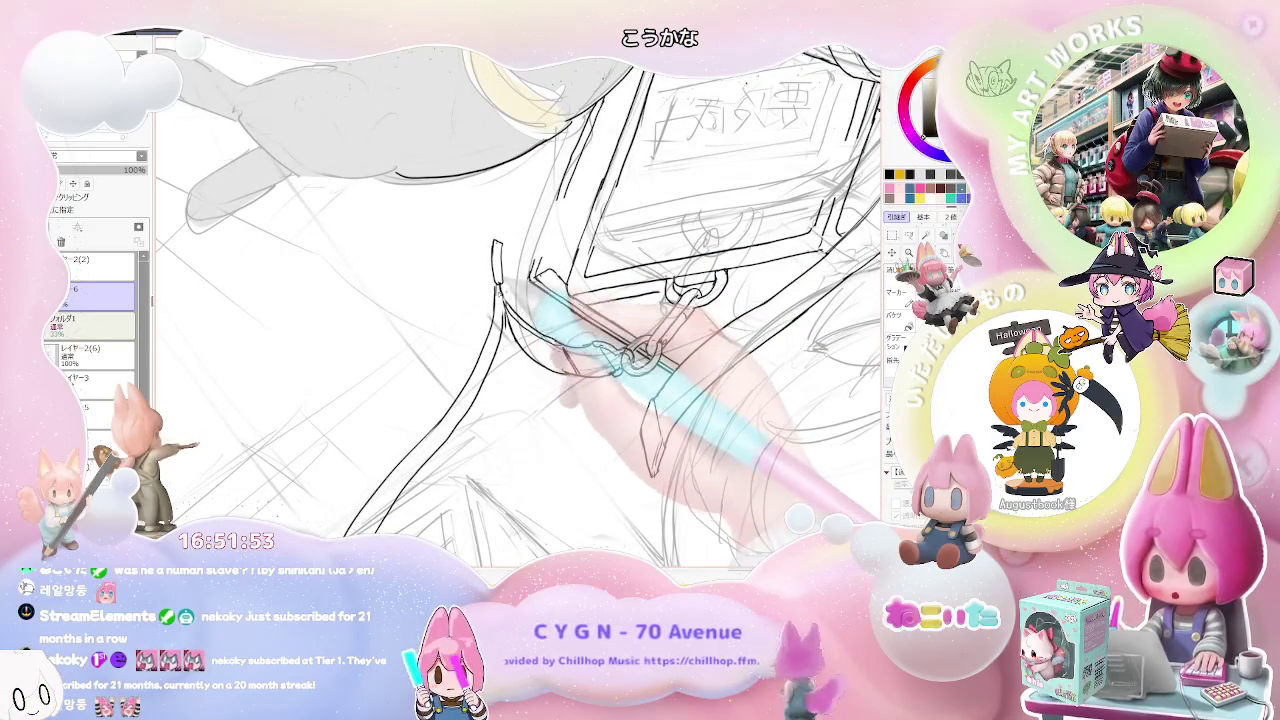
mouse_move(500, 320)
mouse_down()
mouse_move(542, 372)
mouse_move(542, 360)
mouse_up()
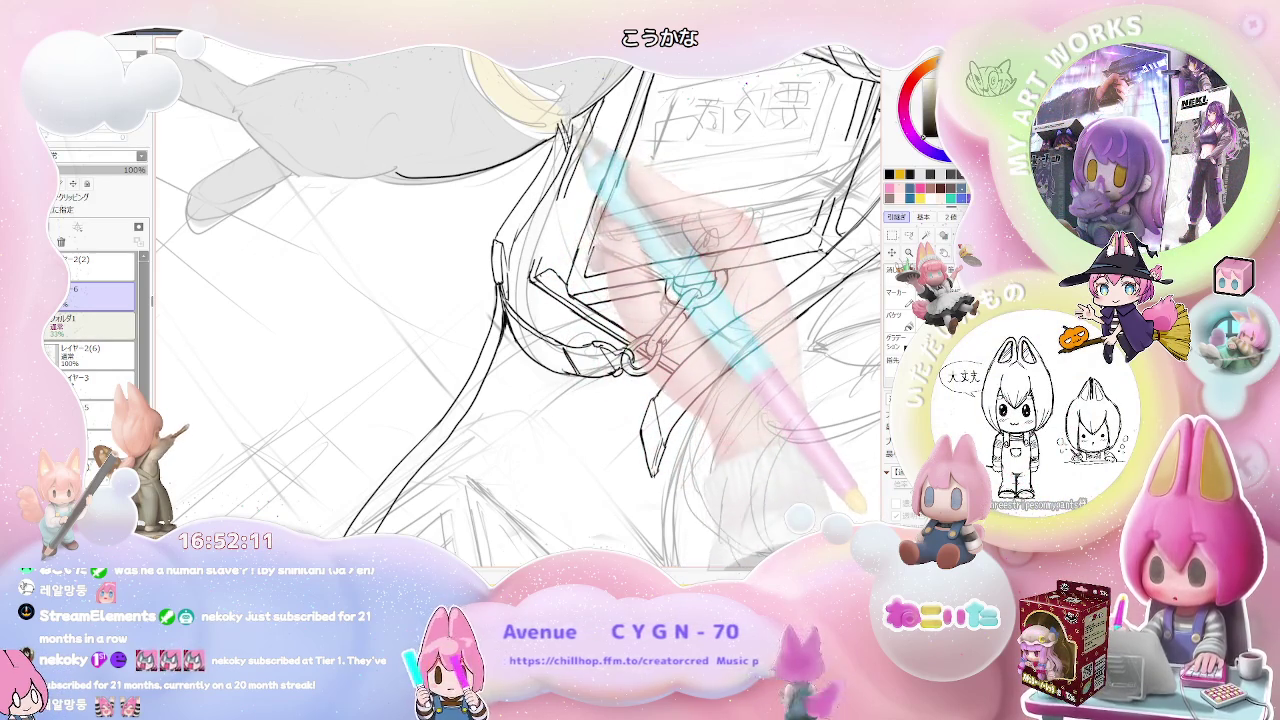
- Ink the strap line running beneath the cat's collar
scroll(520, 300, down, 2)
scroll(520, 300, down, 2)
key(Delete)
key(Delete)
key(Delete)
key(Delete)
key(Delete)
scroll(540, 300, up, 2)
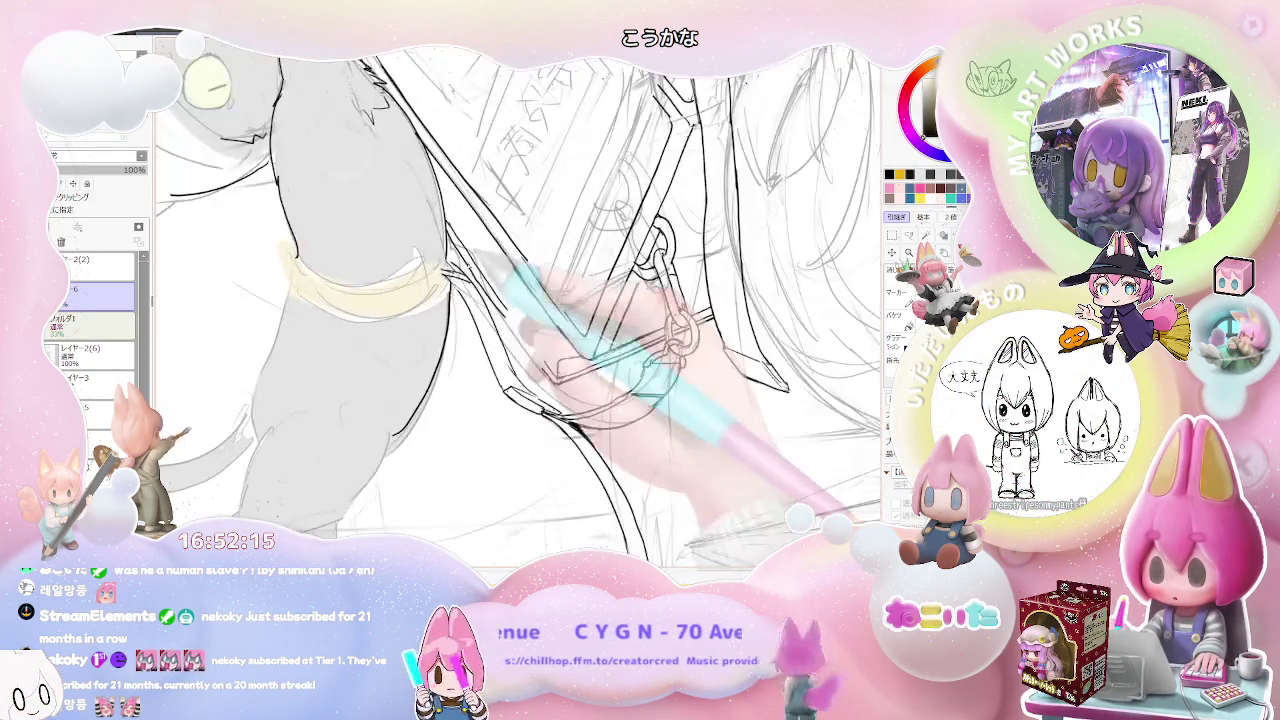
scroll(450, 270, up, 2)
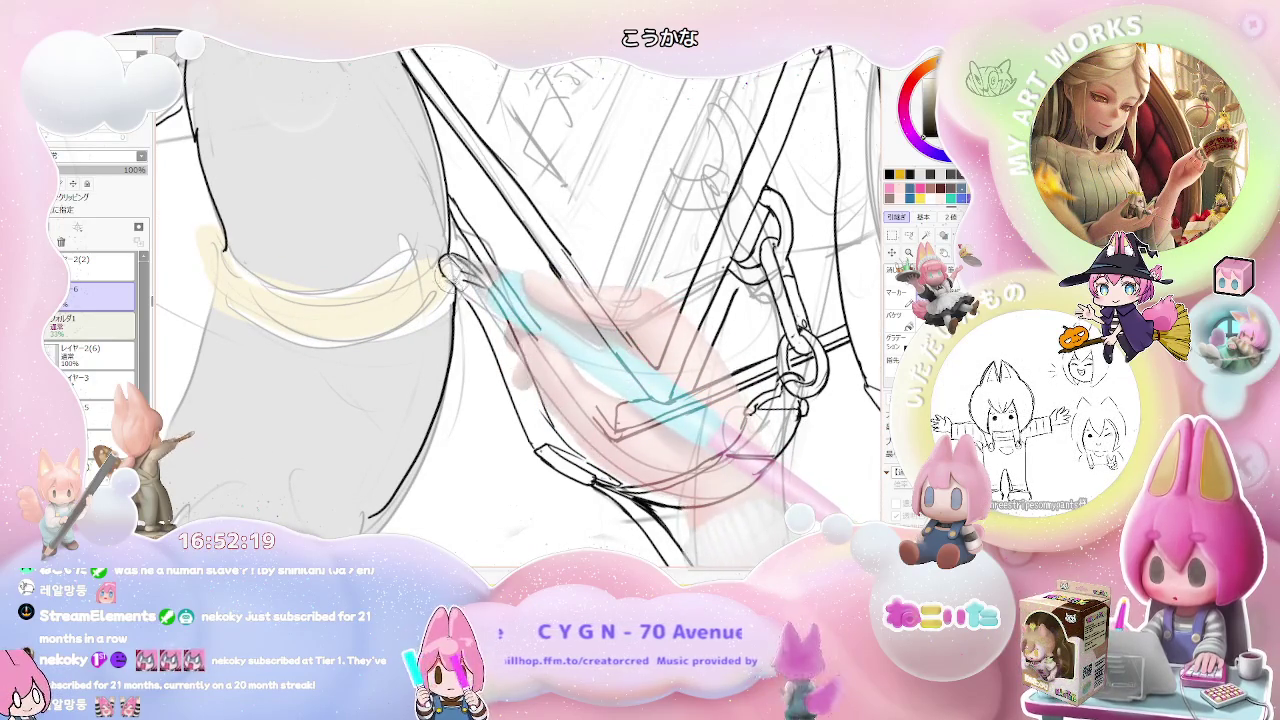
scroll(520, 300, down, 2)
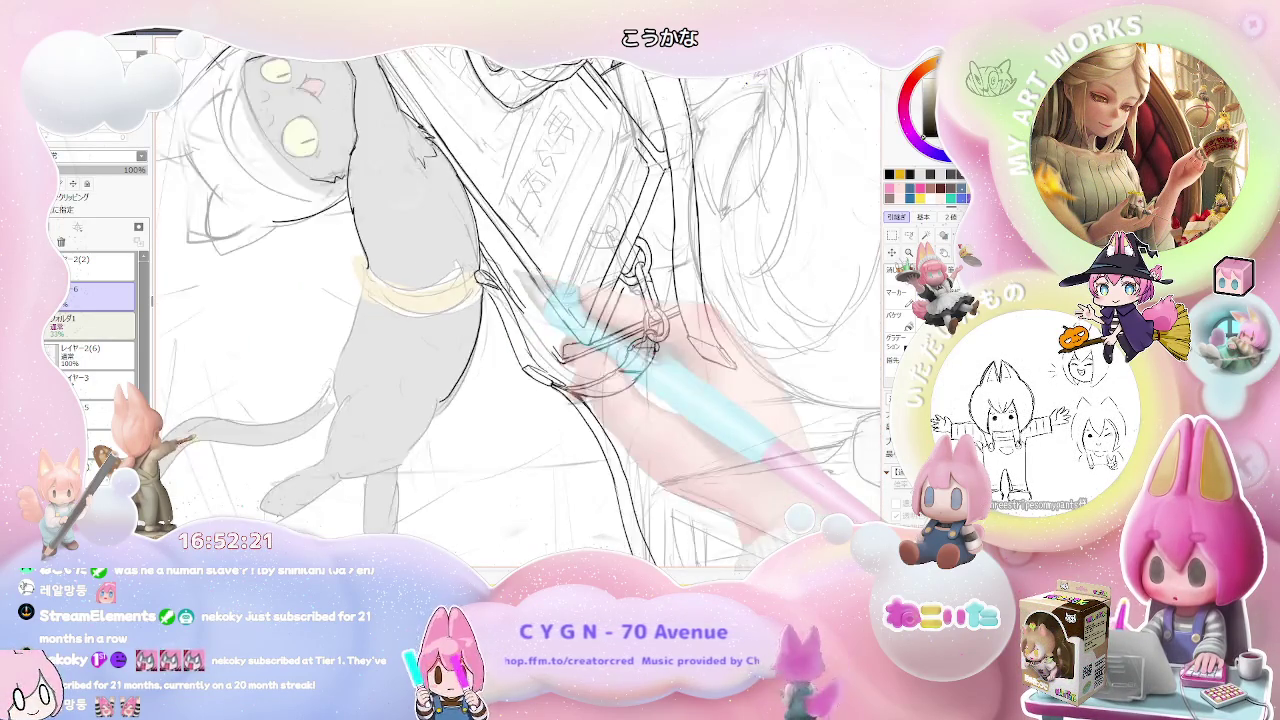
scroll(520, 300, down, 2)
key(End)
key(End)
key(End)
key(End)
key(End)
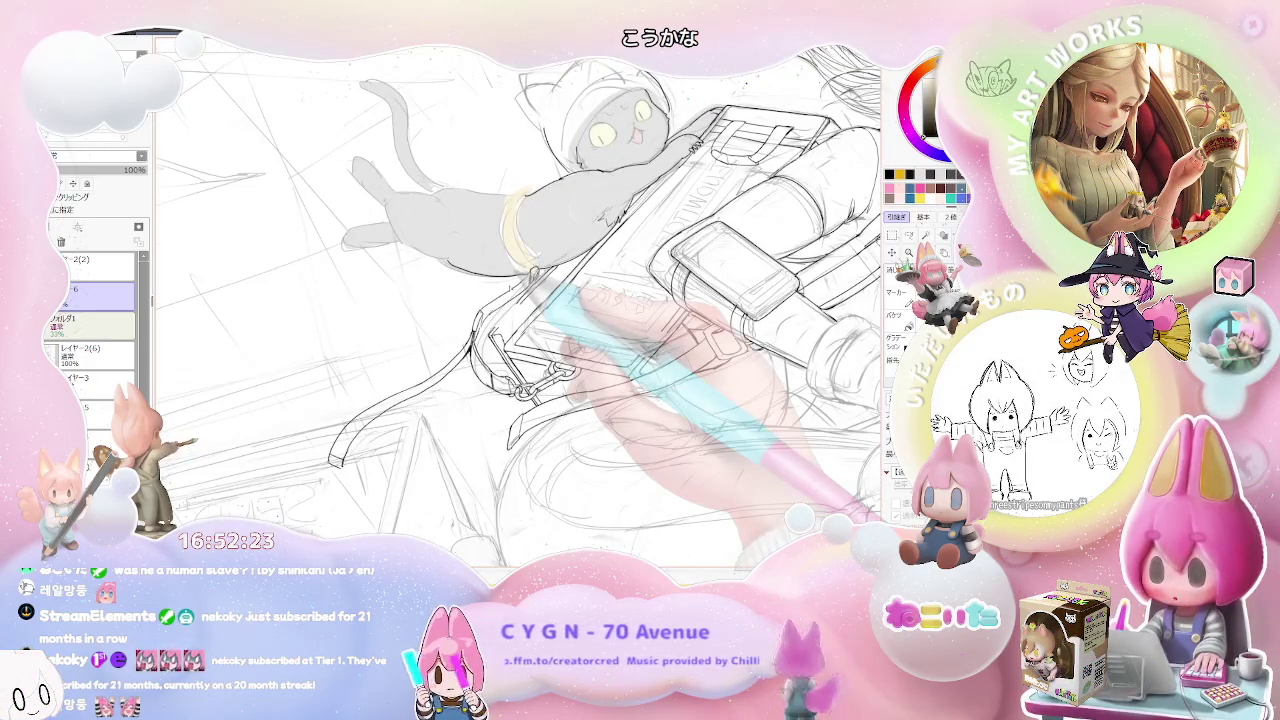
scroll(520, 300, down, 1)
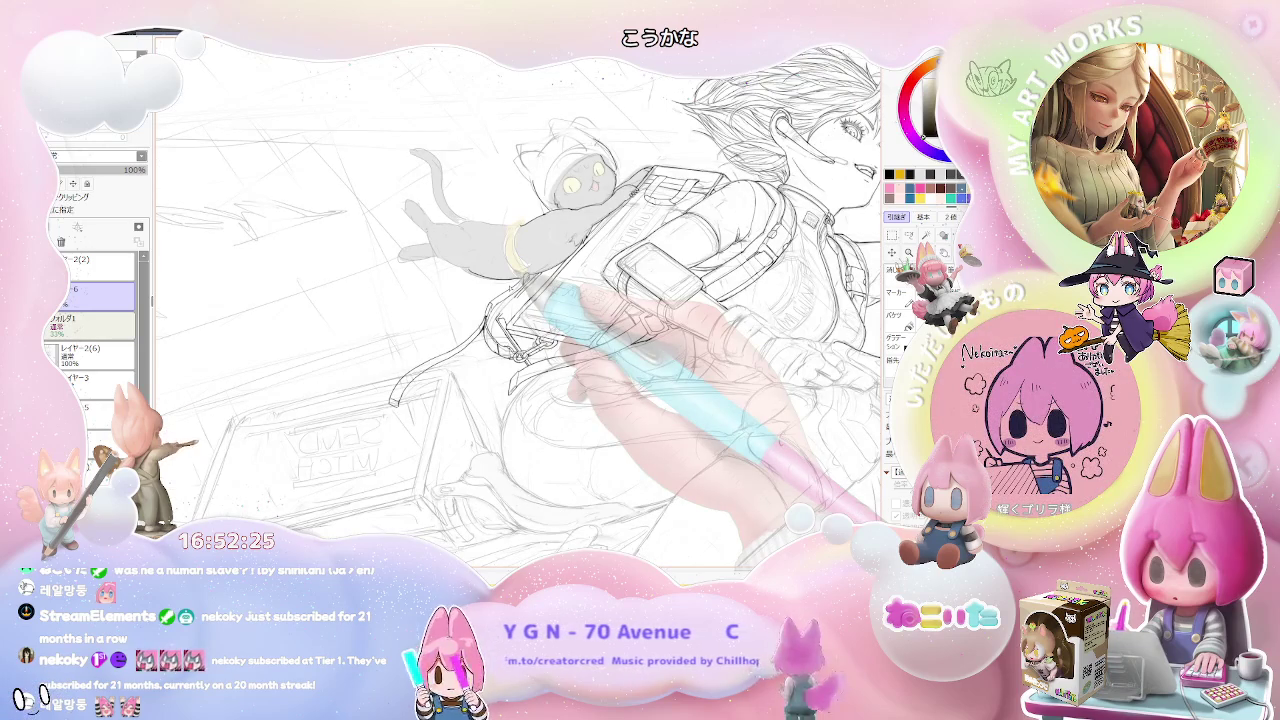
scroll(520, 300, up, 1)
scroll(520, 300, up, 1)
scroll(520, 300, up, 1)
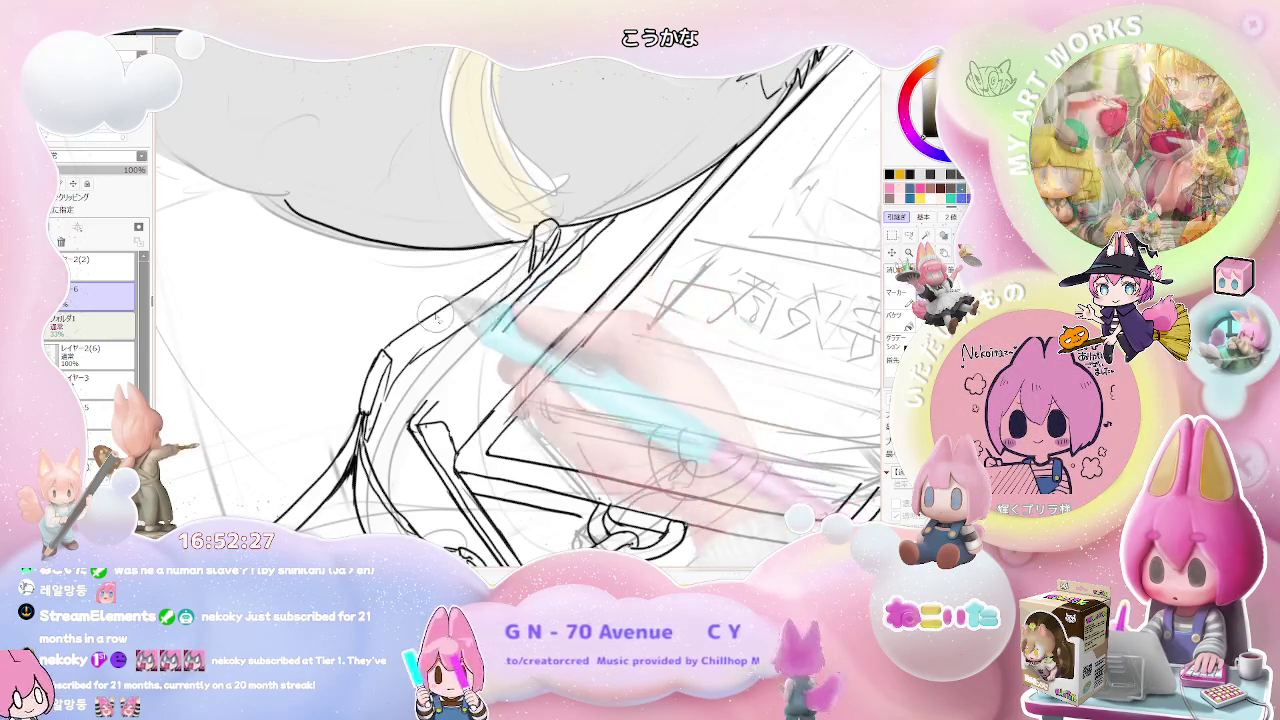
scroll(520, 300, up, 1)
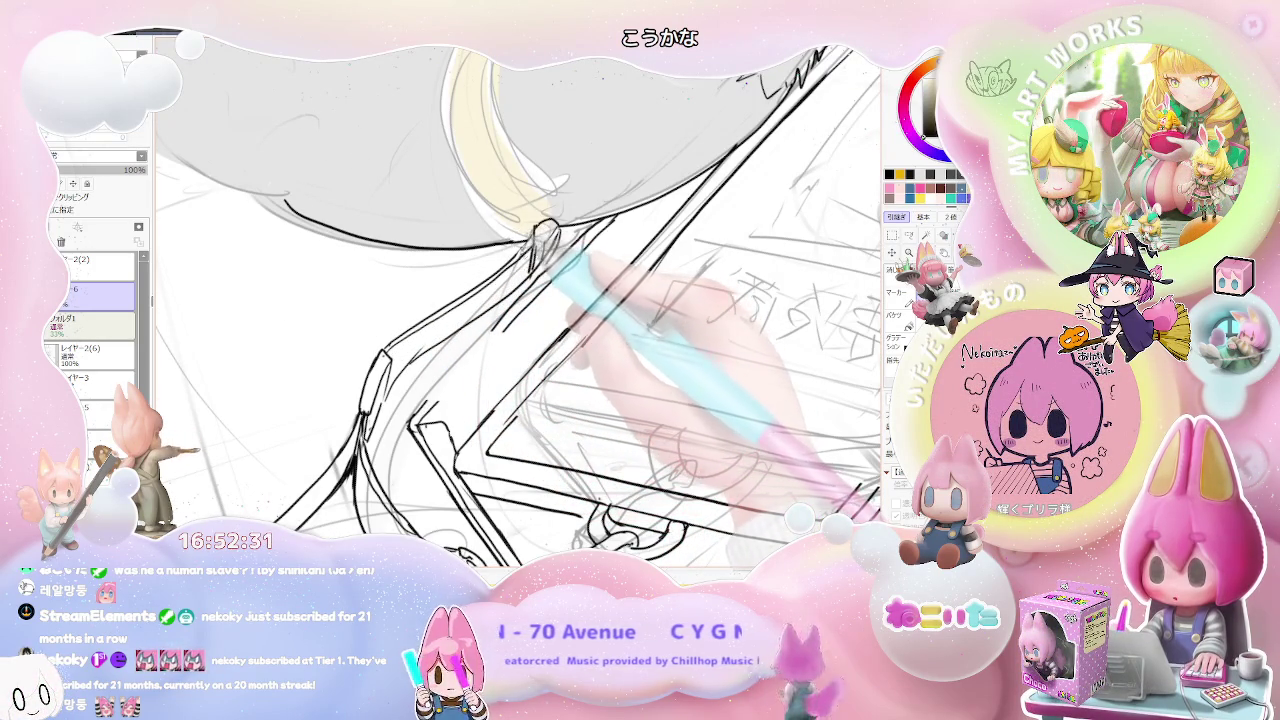
drag(538, 232, 530, 272)
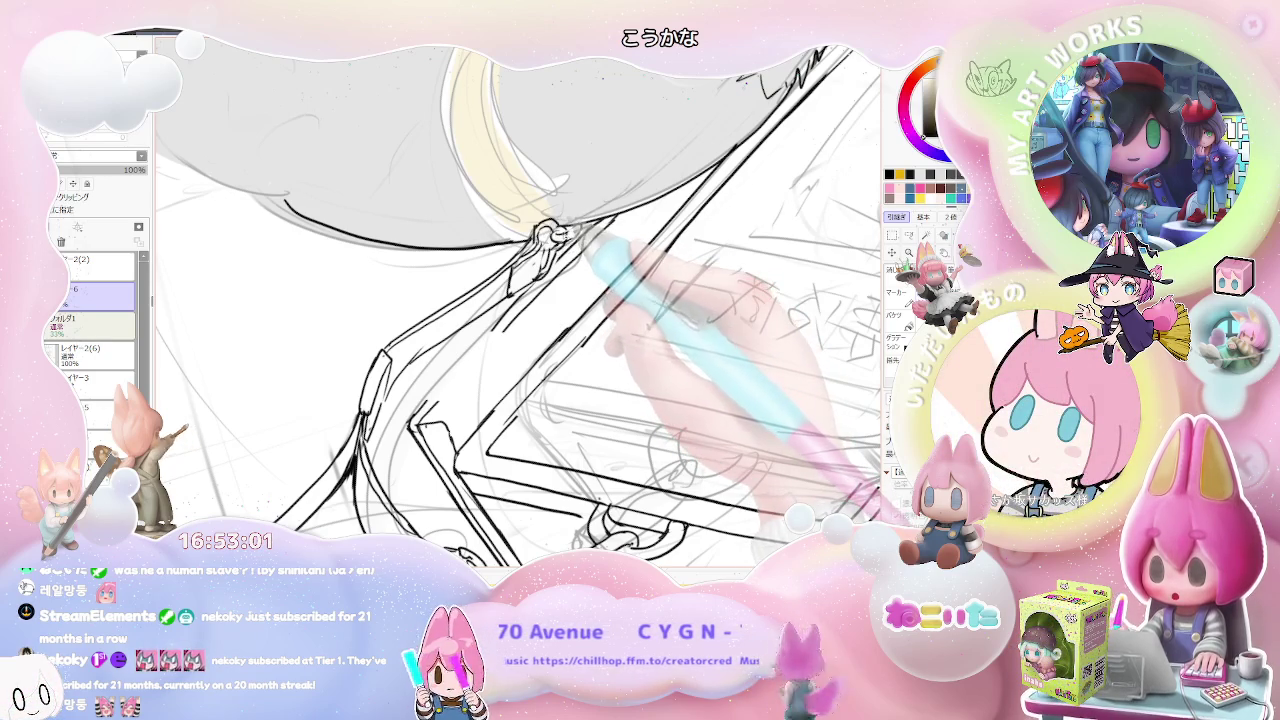
scroll(520, 300, down, 2)
scroll(520, 300, down, 2)
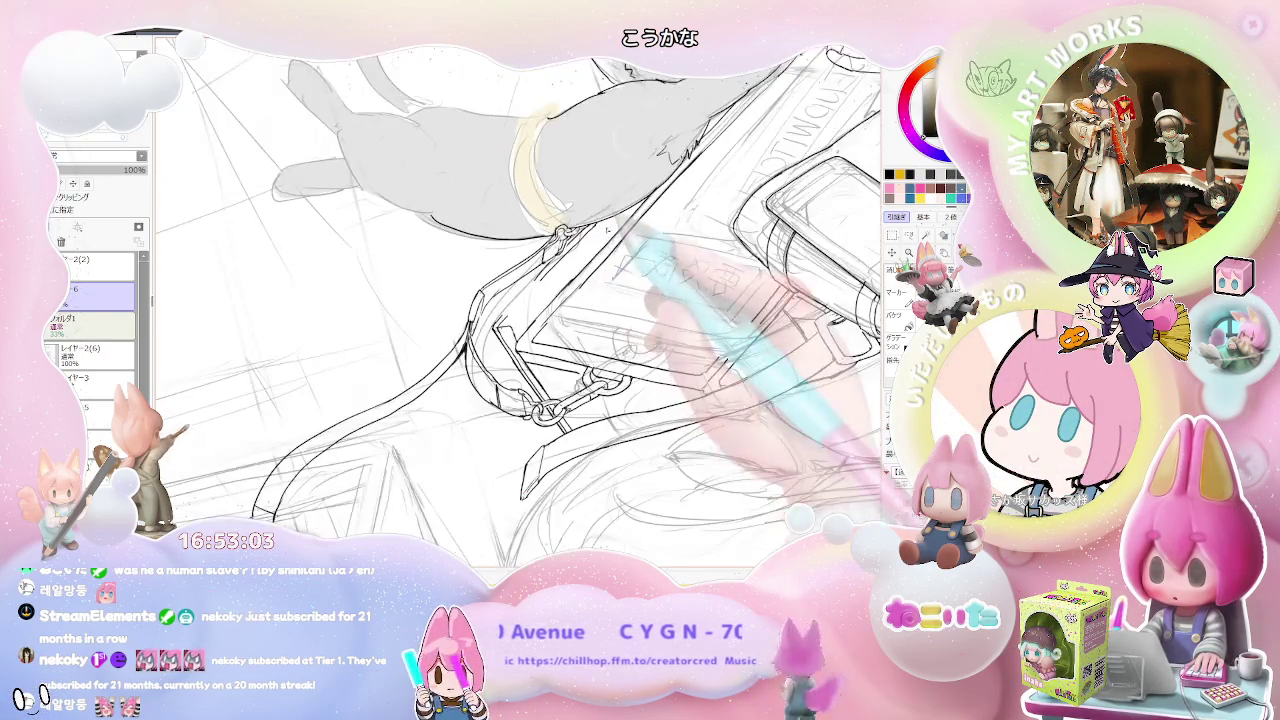
- Ink the curved bag-strap ring and refine the left part of its arc
scroll(520, 300, down, 1)
scroll(520, 300, down, 1)
scroll(520, 300, down, 1)
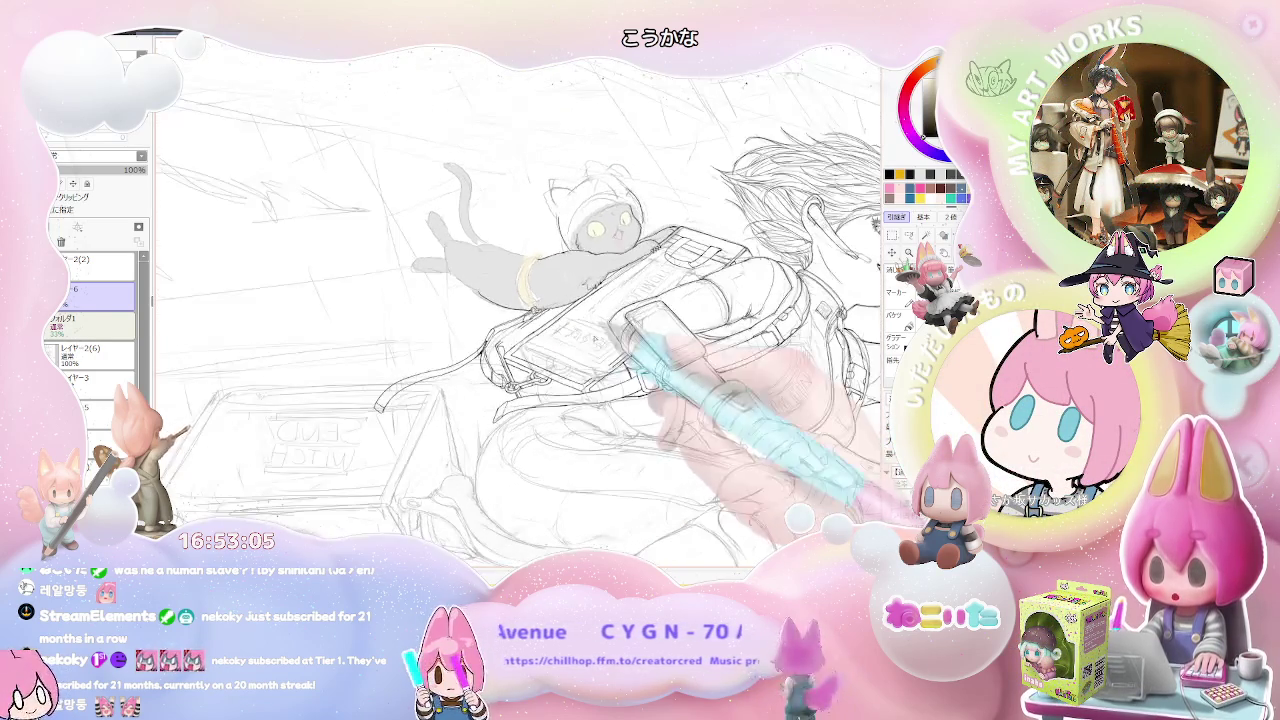
scroll(520, 300, up, 1)
scroll(520, 300, up, 2)
scroll(520, 300, up, 2)
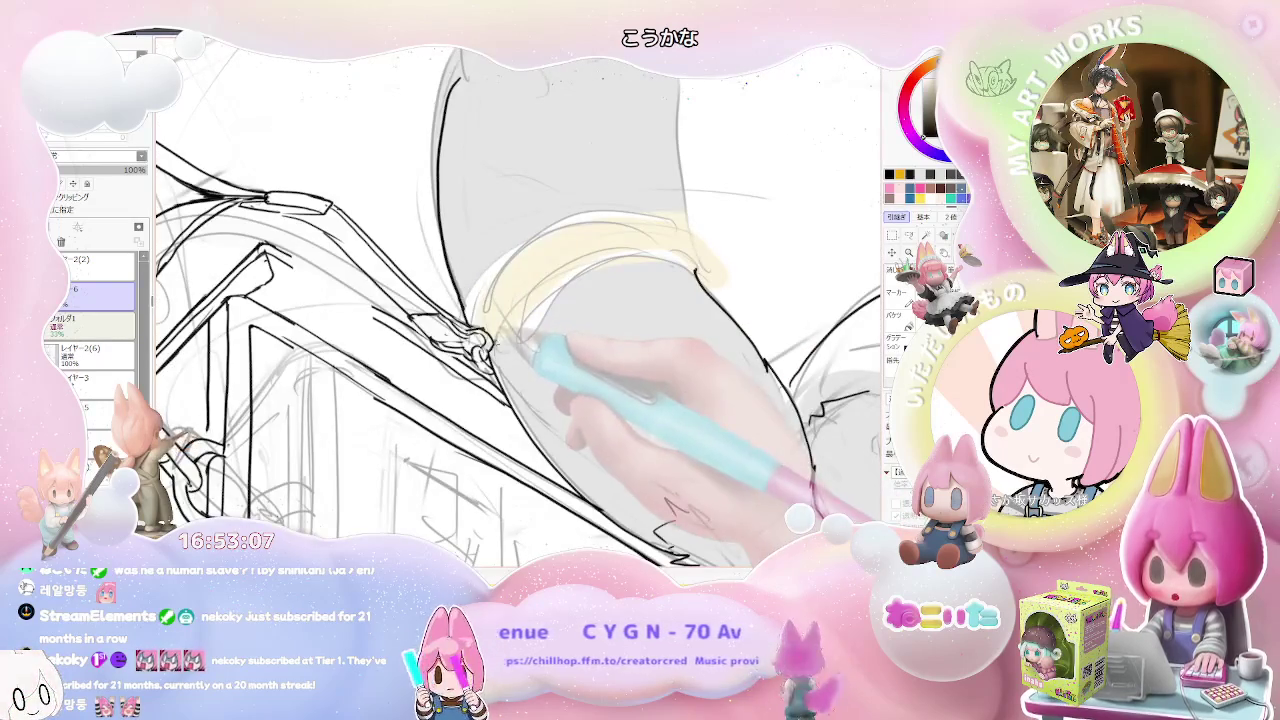
drag(495, 338, 560, 278)
mouse_move(495, 330)
mouse_down()
mouse_move(560, 245)
mouse_move(679, 230)
mouse_up()
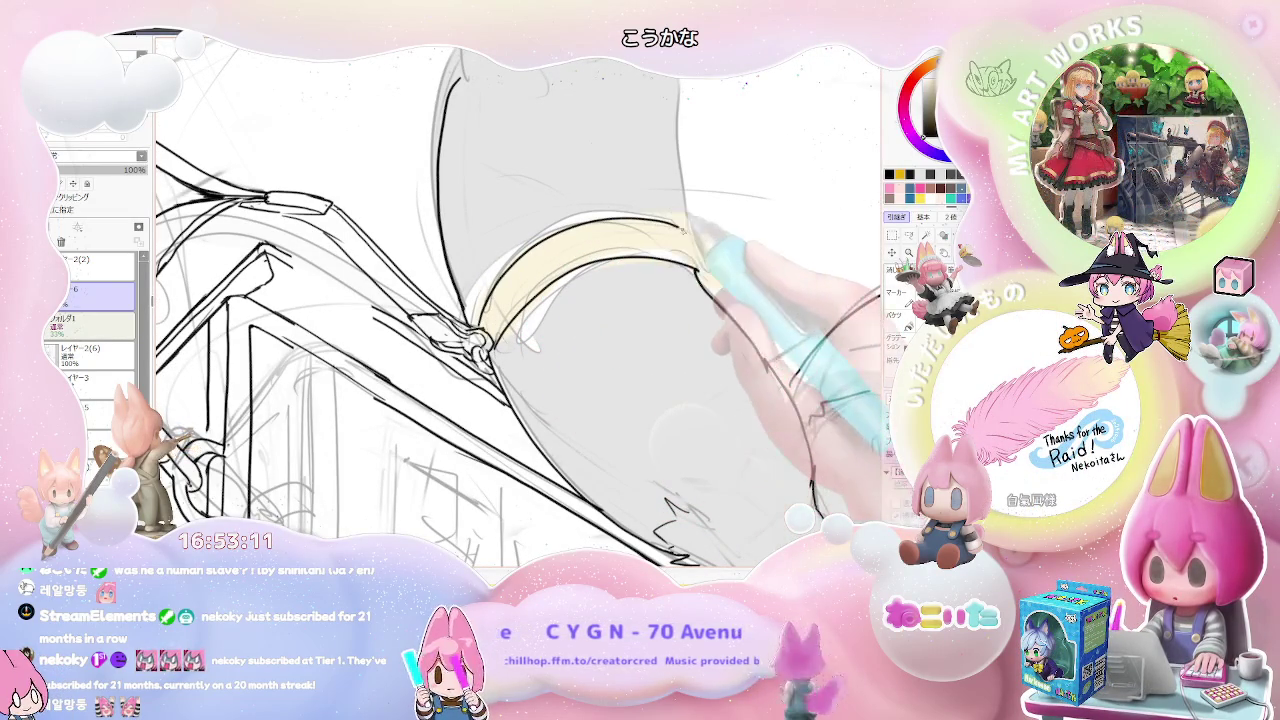
- Turn the cat horizontal and ink a clean line across its collar band
key(ctrl+minus)
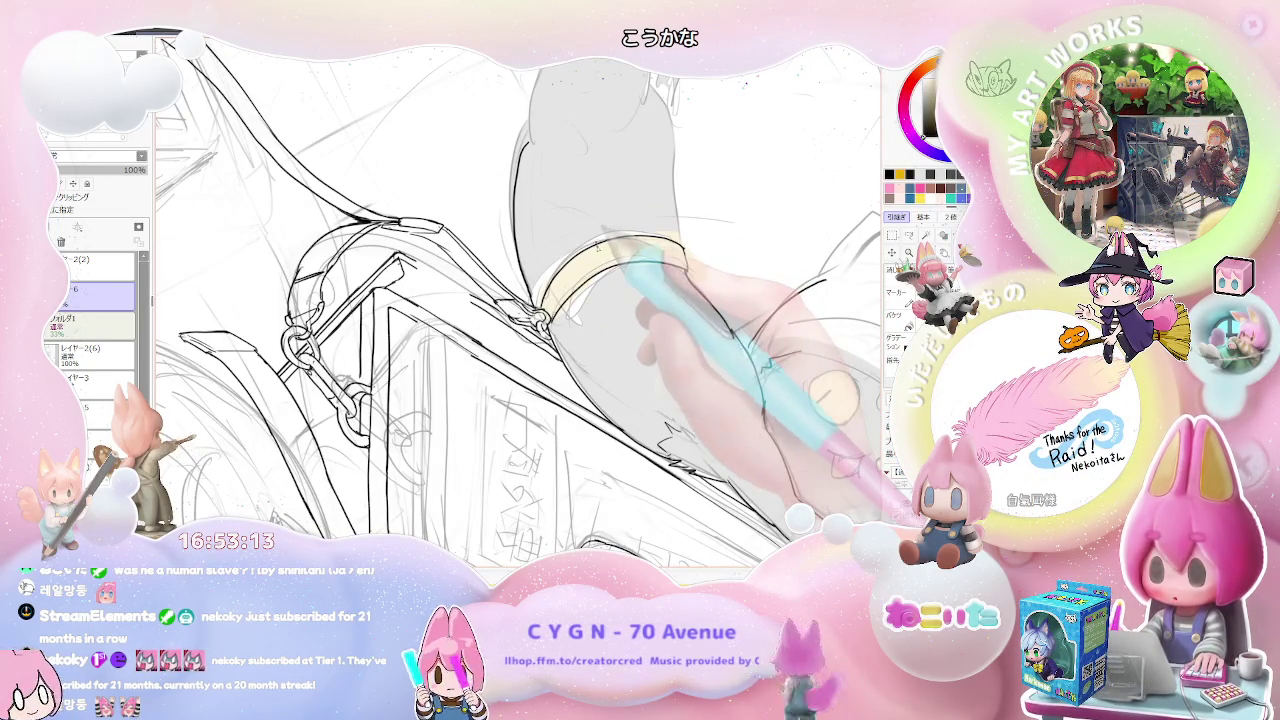
key(ctrl+minus)
key(ctrl+minus)
key(Delete)
key(Delete)
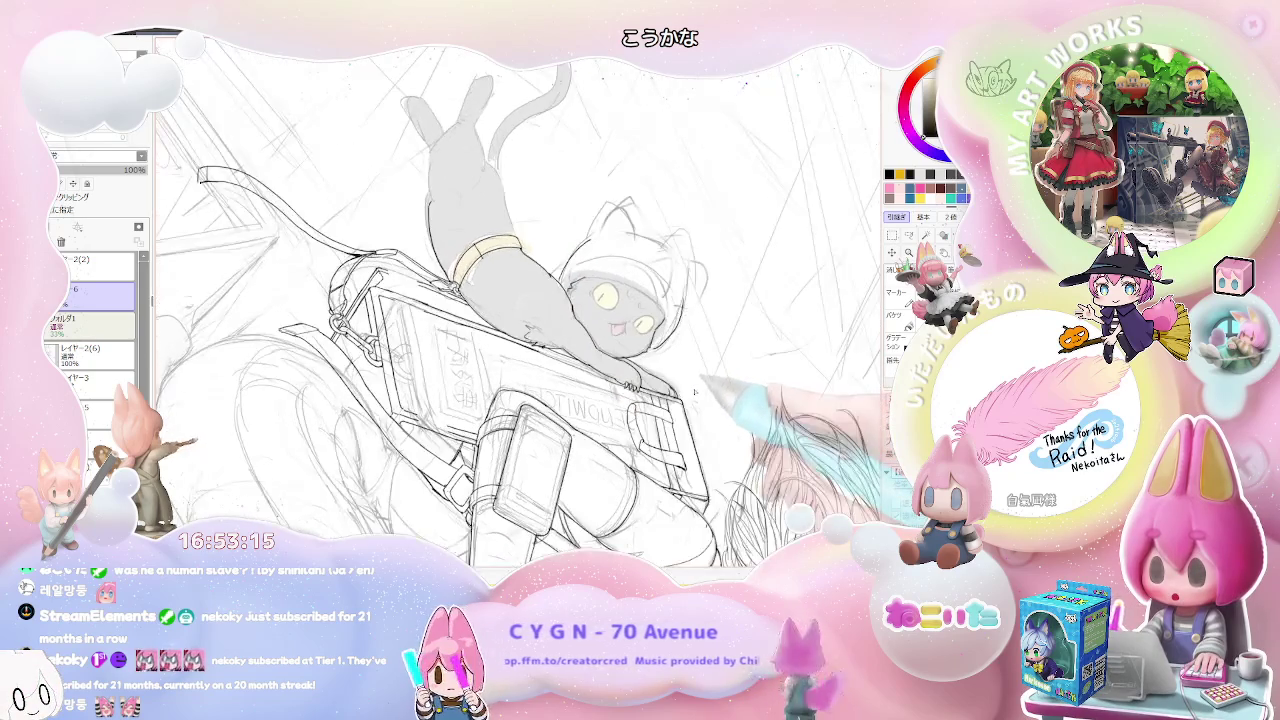
key(Delete)
key(ctrl+plus)
key(ctrl+plus)
key(ctrl+plus)
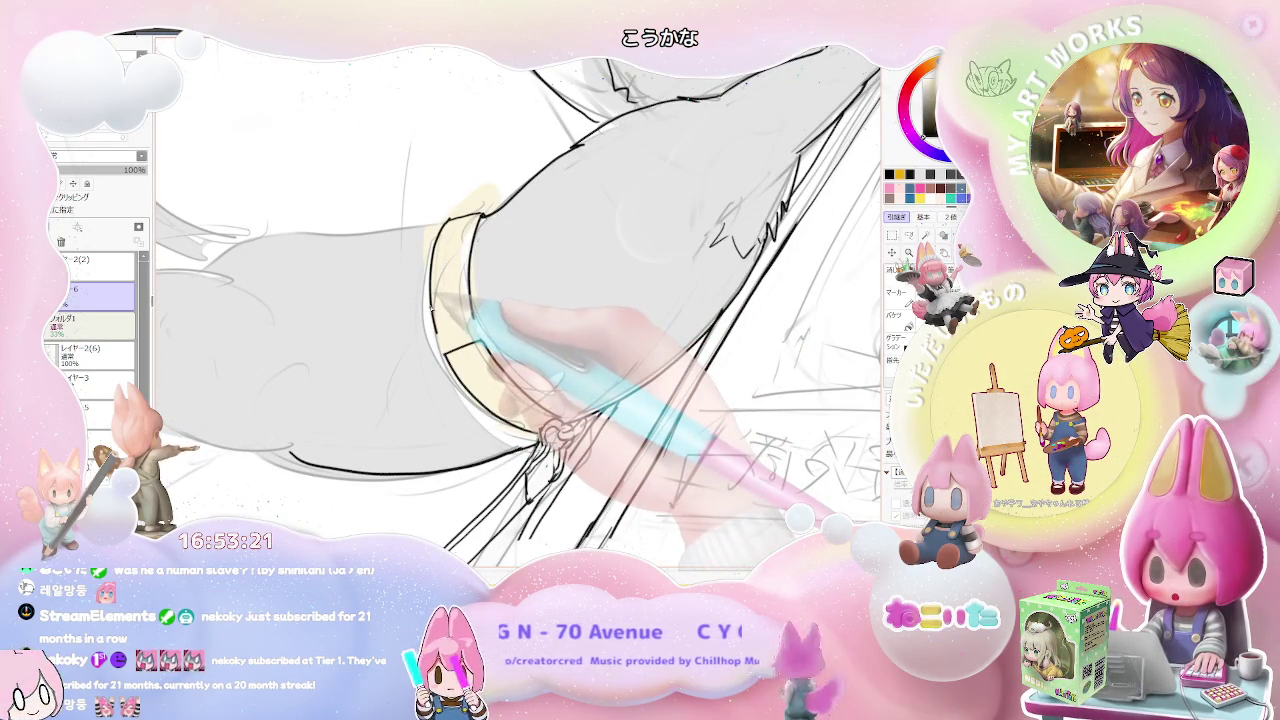
drag(478, 296, 432, 302)
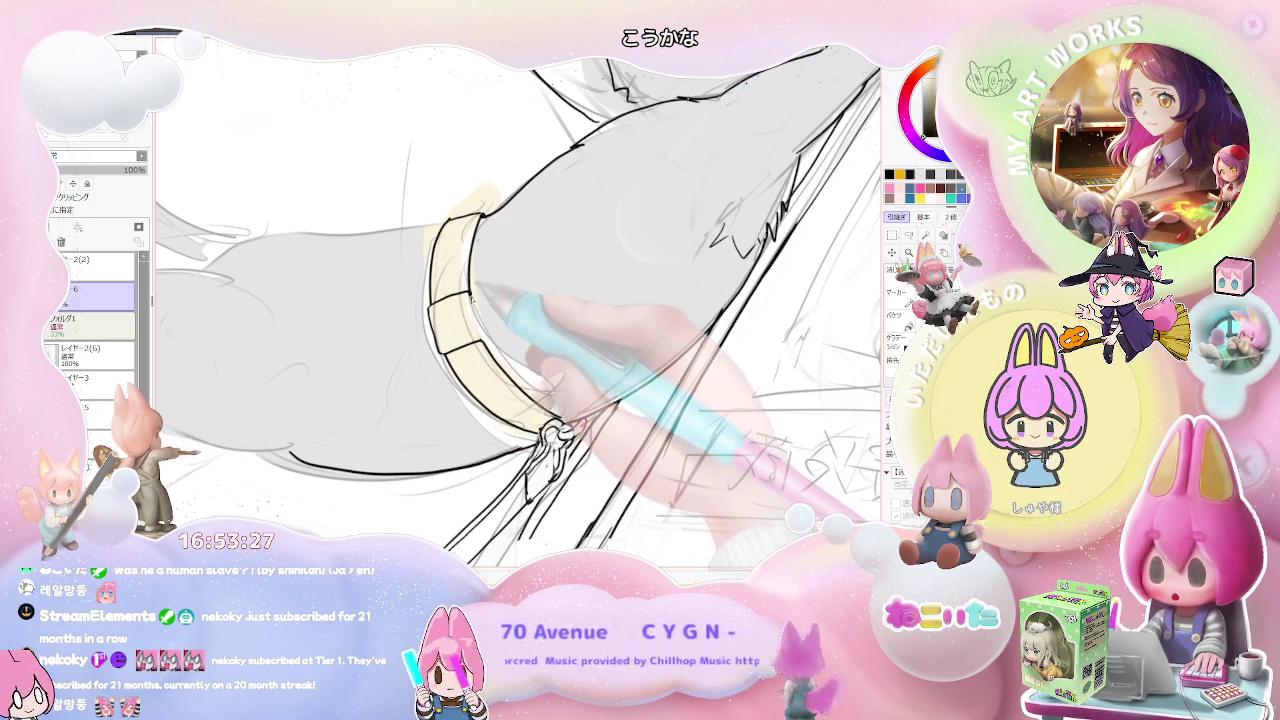
scroll(474, 297, down, 3)
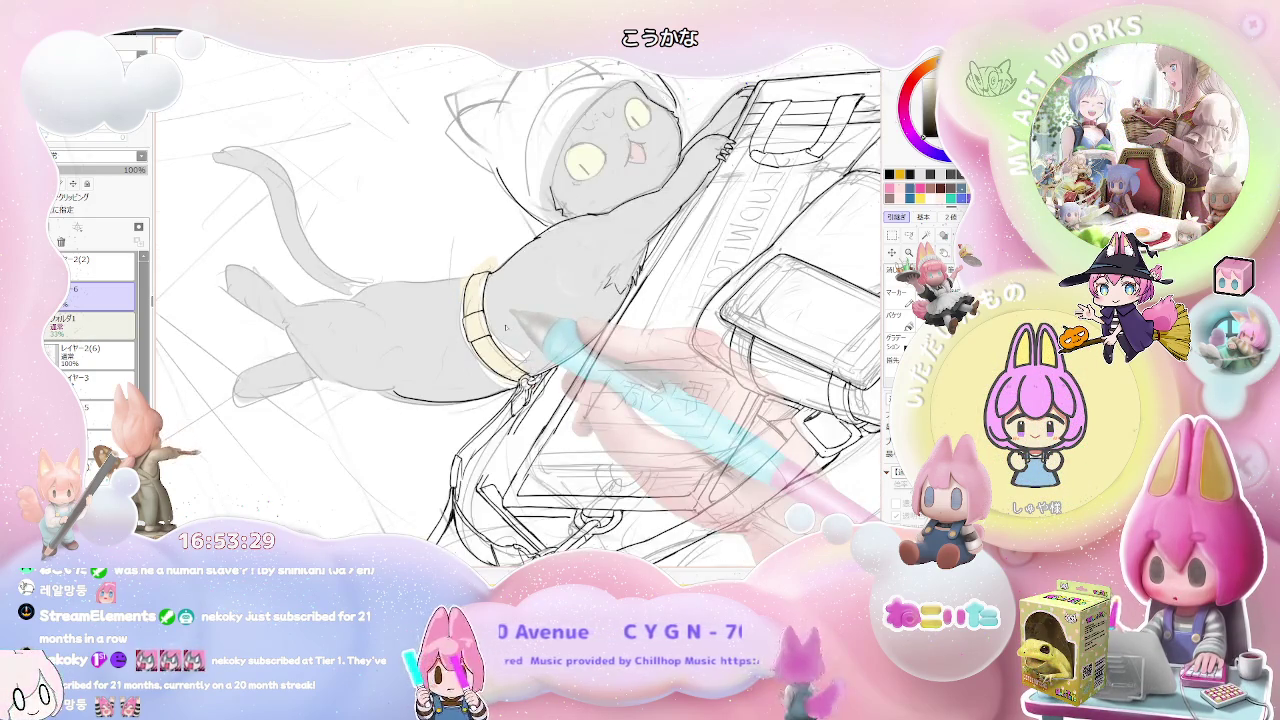
scroll(506, 326, down, 2)
scroll(504, 328, up, 2)
scroll(504, 328, up, 2)
scroll(500, 312, up, 2)
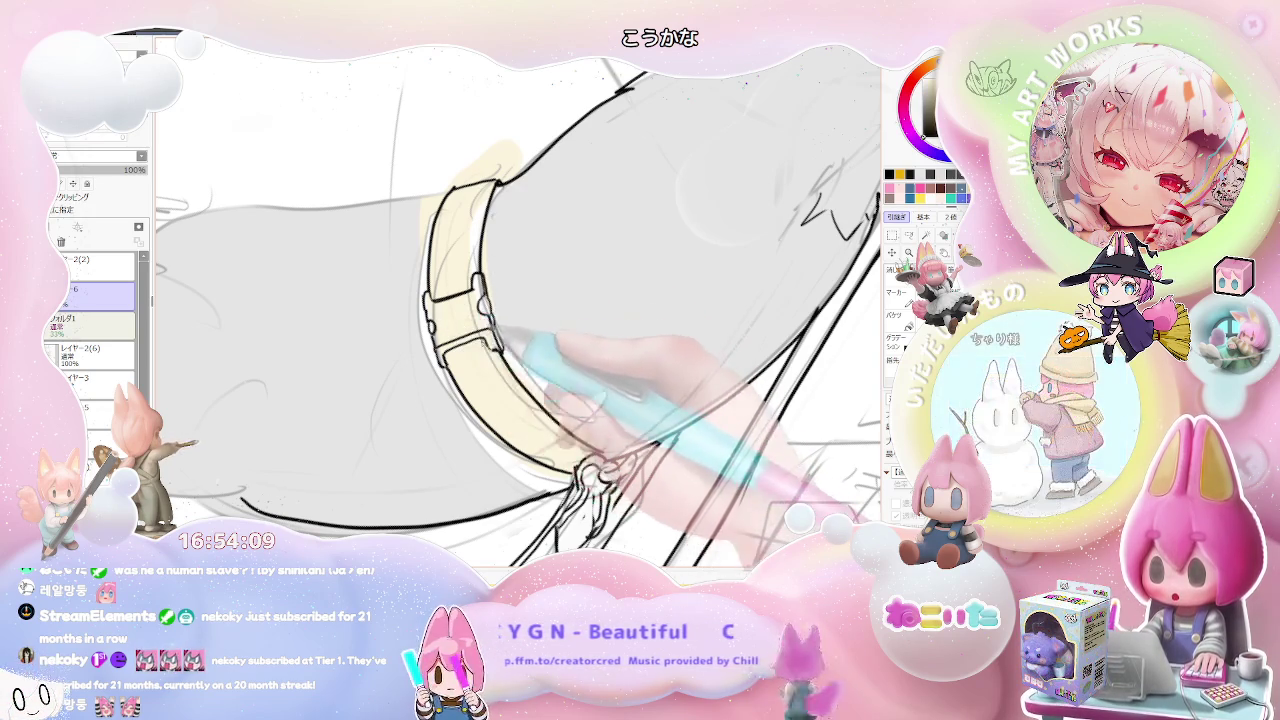
- Tilt the view and zoom out to check the collar against the cat and girl
key(End)
key(End)
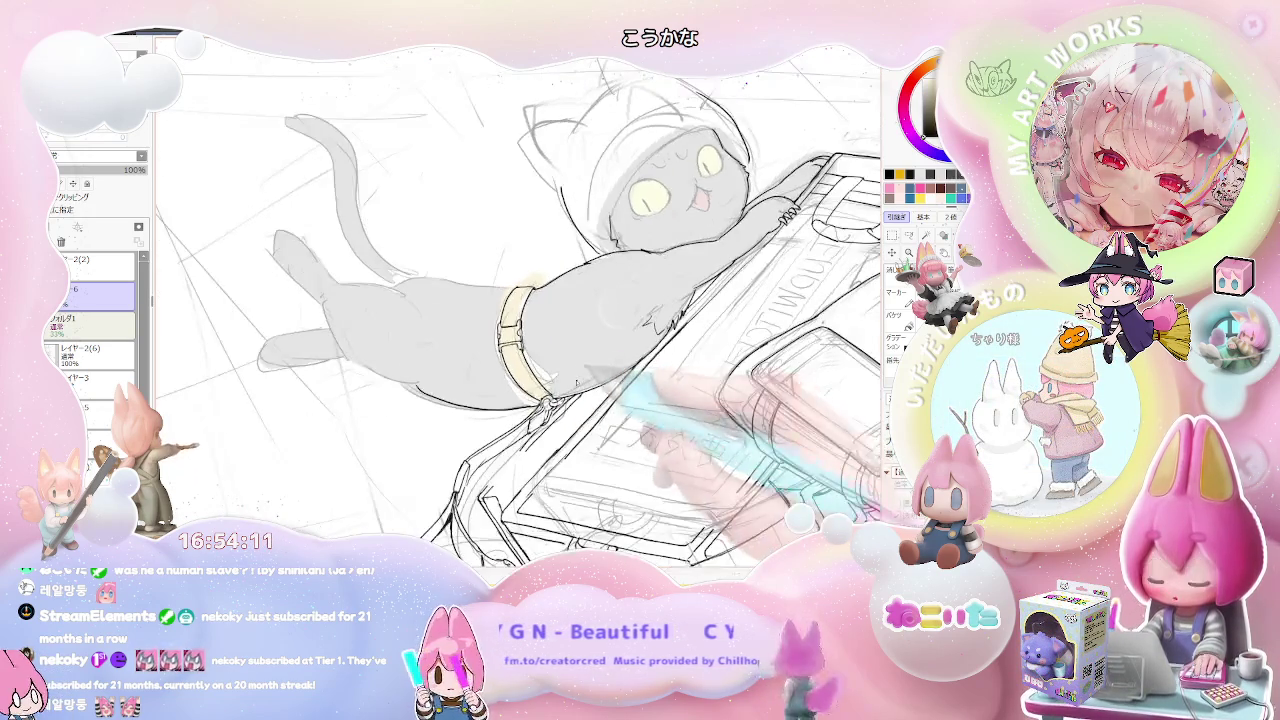
key(ctrl+plus)
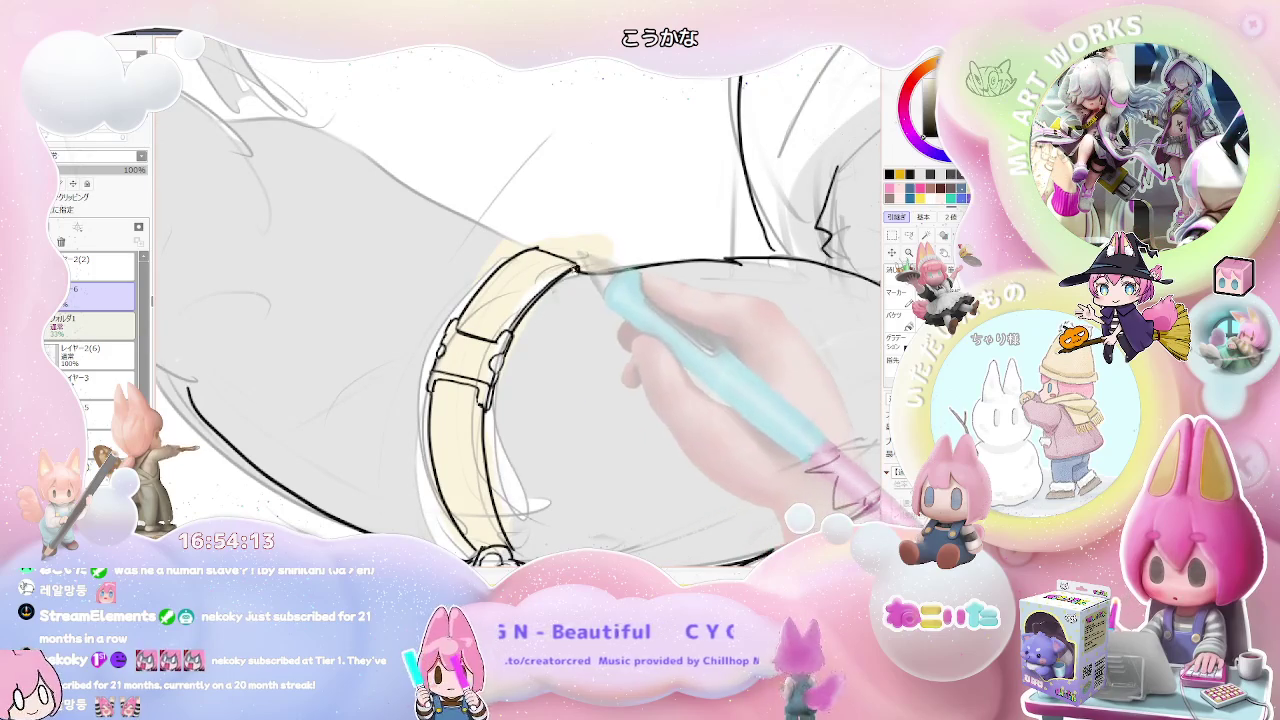
key(ctrl+minus)
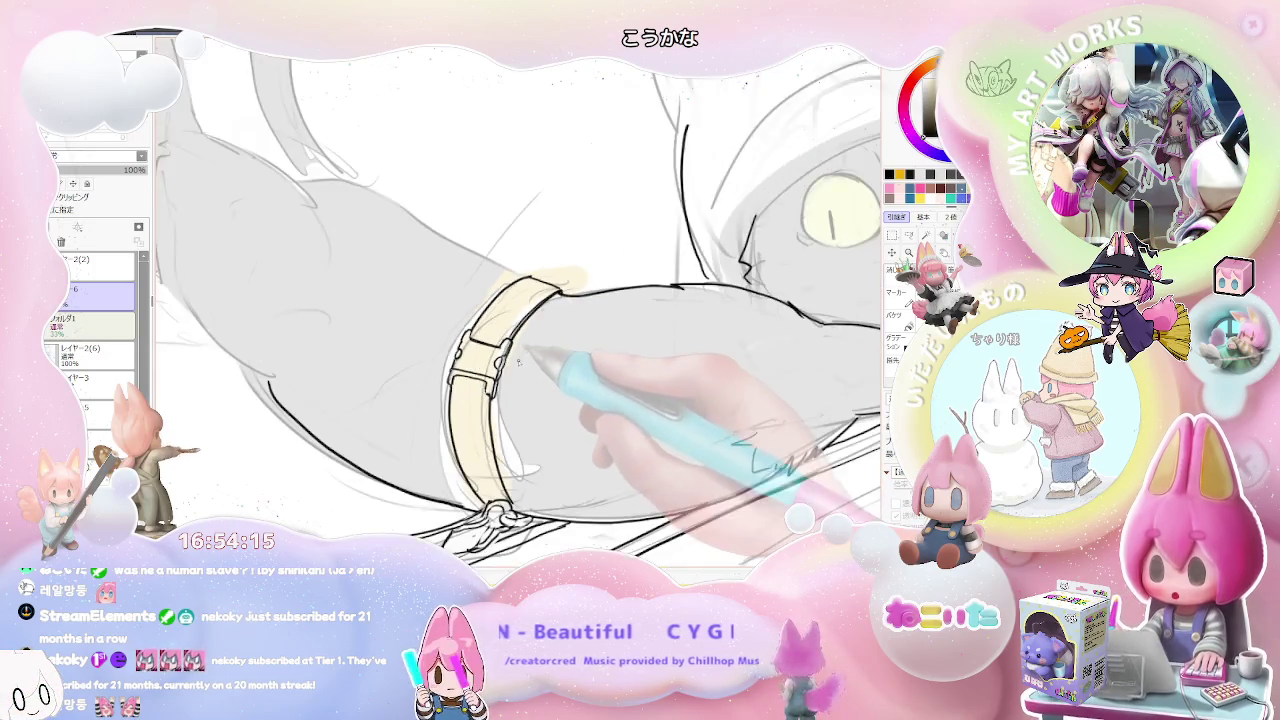
key(ctrl+minus)
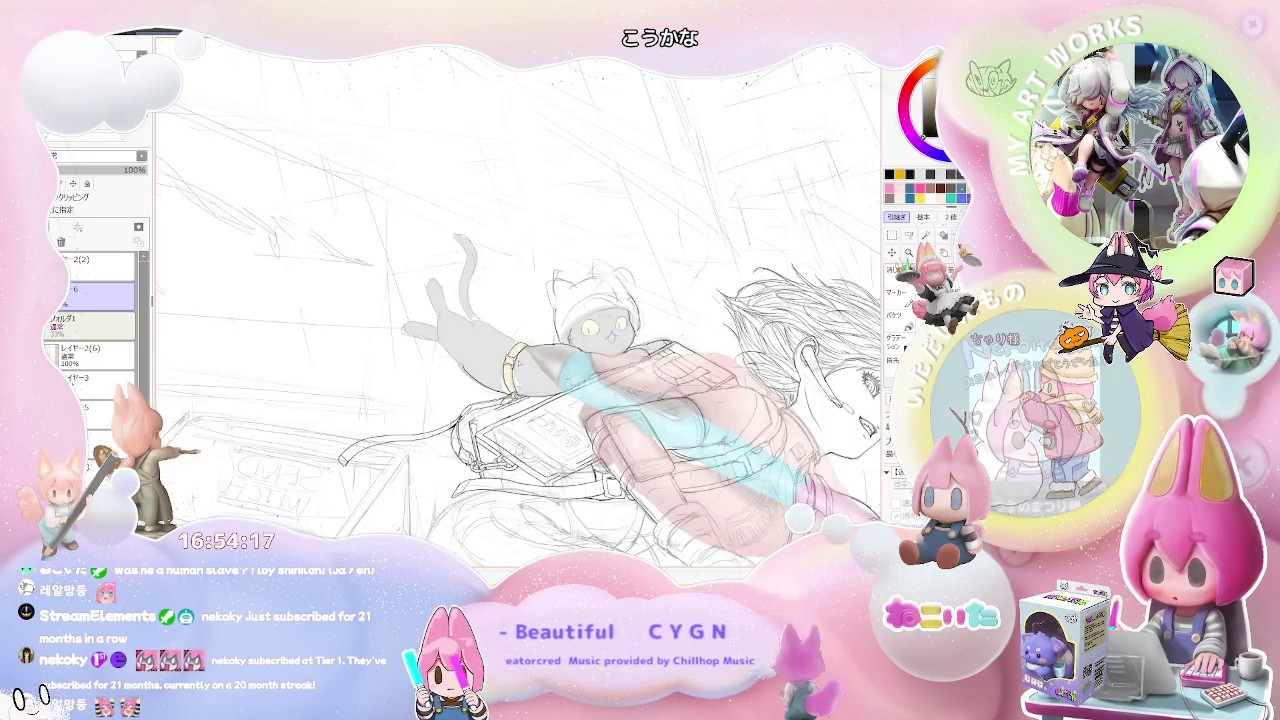
key(ctrl+minus)
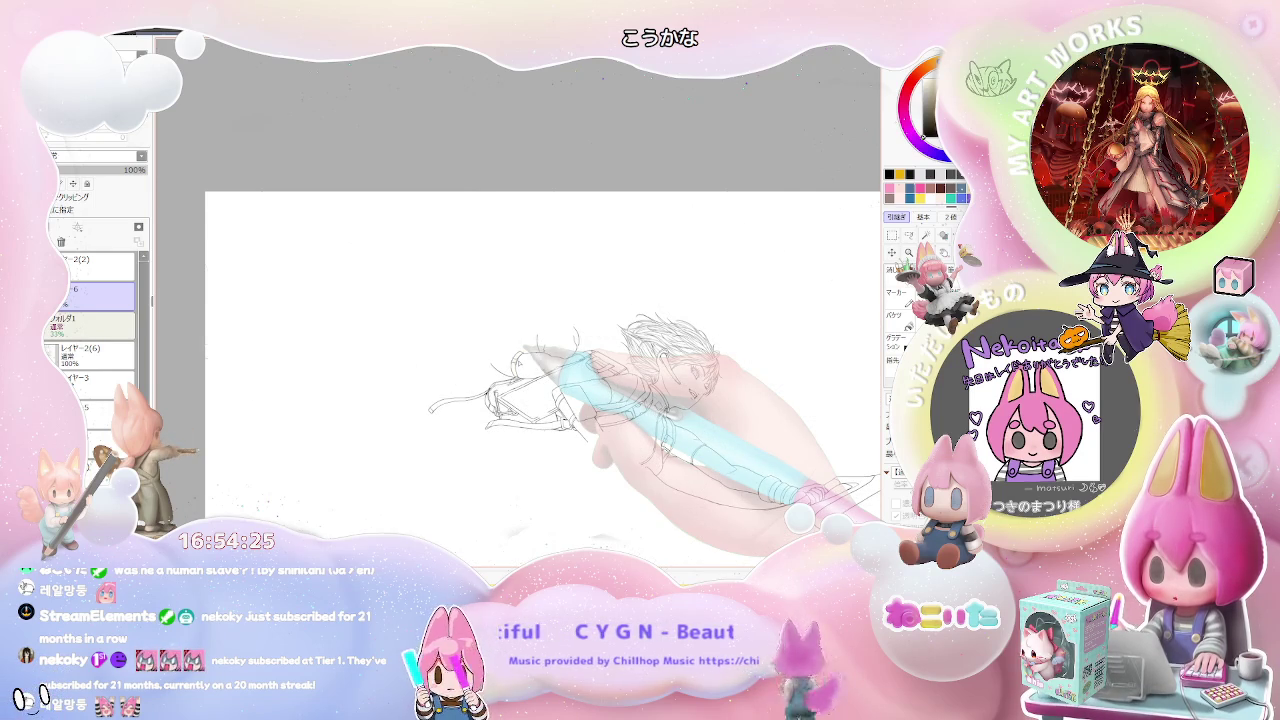
key(ctrl+plus)
drag(755, 425, 670, 410)
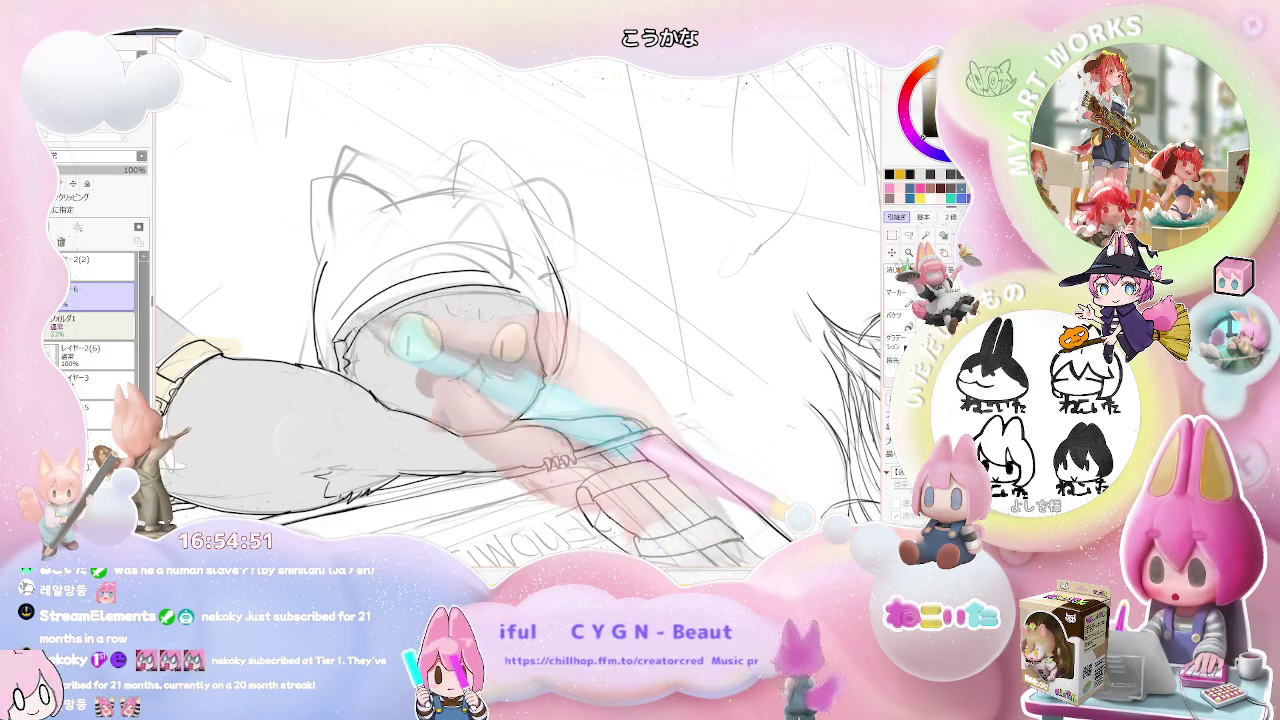
- Ink a circle around the C emblem on the front of the cat's helmet
drag(555, 290, 645, 330)
drag(540, 330, 490, 355)
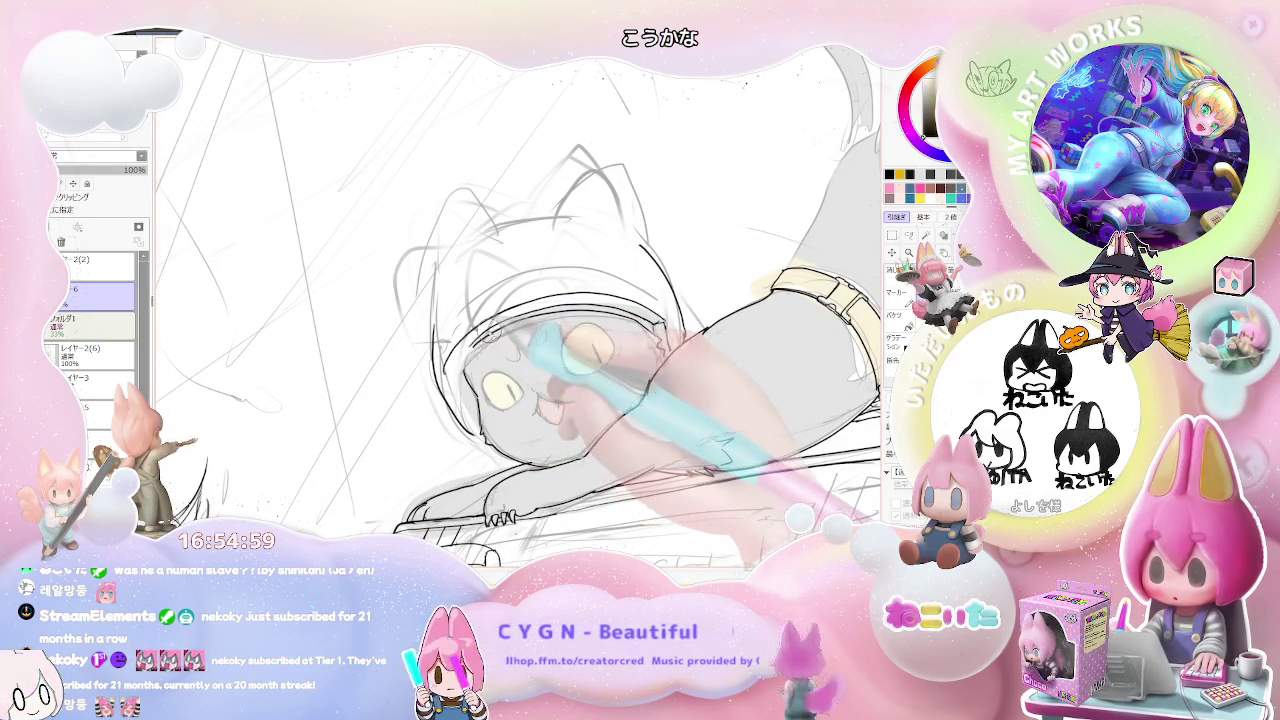
mouse_move(495, 385)
mouse_down()
mouse_move(680, 335)
mouse_move(590, 355)
mouse_move(570, 425)
mouse_move(850, 500)
mouse_move(730, 457)
mouse_up()
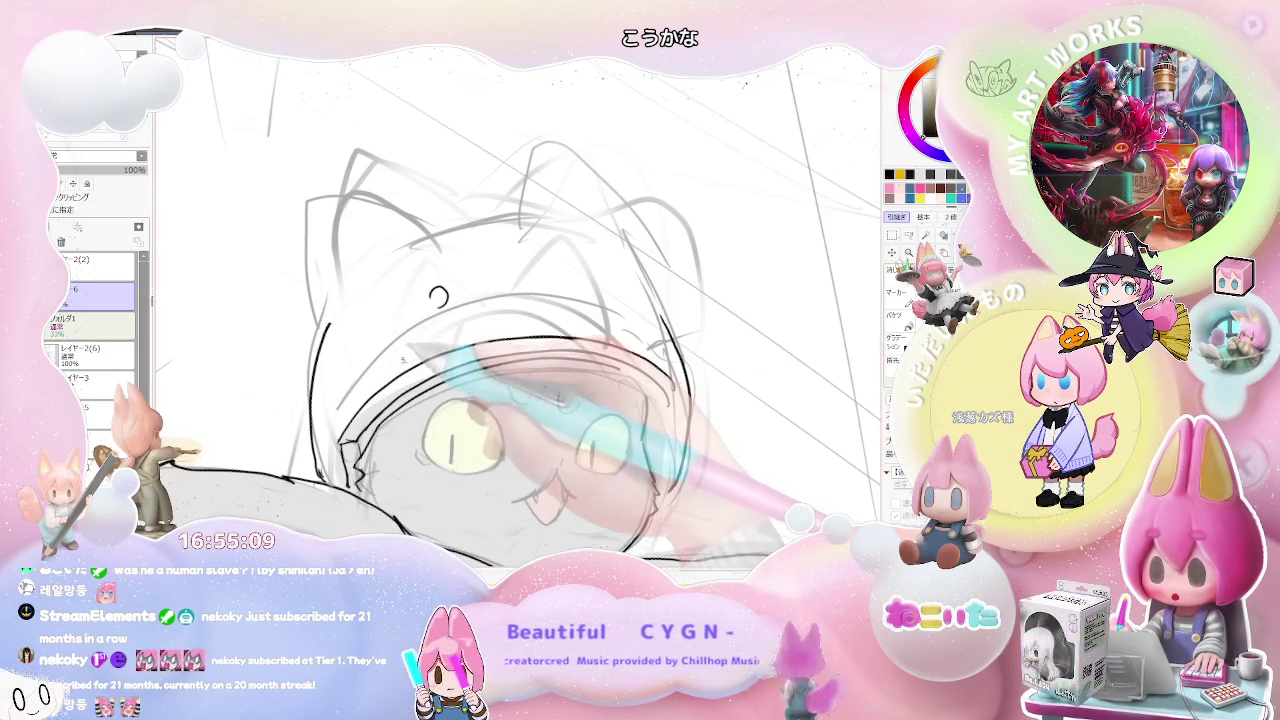
drag(395, 355, 445, 266)
mouse_move(449, 325)
mouse_down()
mouse_move(394, 262)
mouse_move(440, 290)
mouse_move(558, 298)
mouse_move(580, 322)
mouse_up()
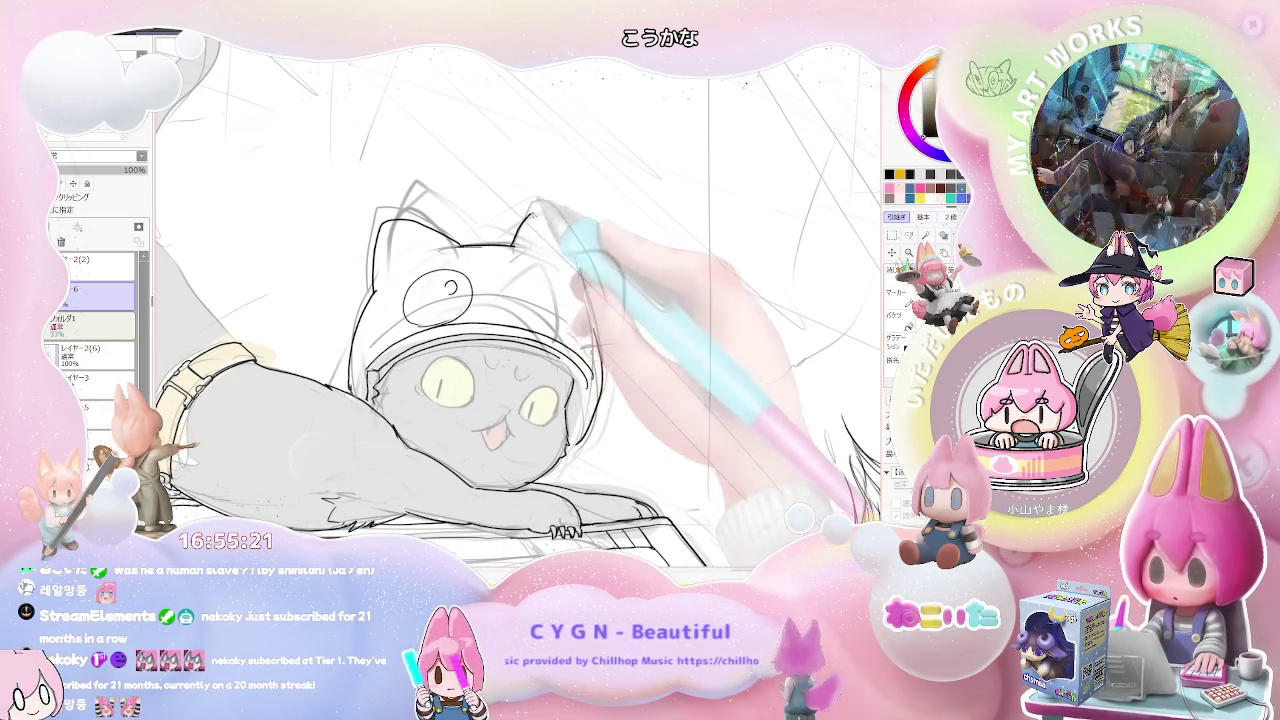
key(Home)
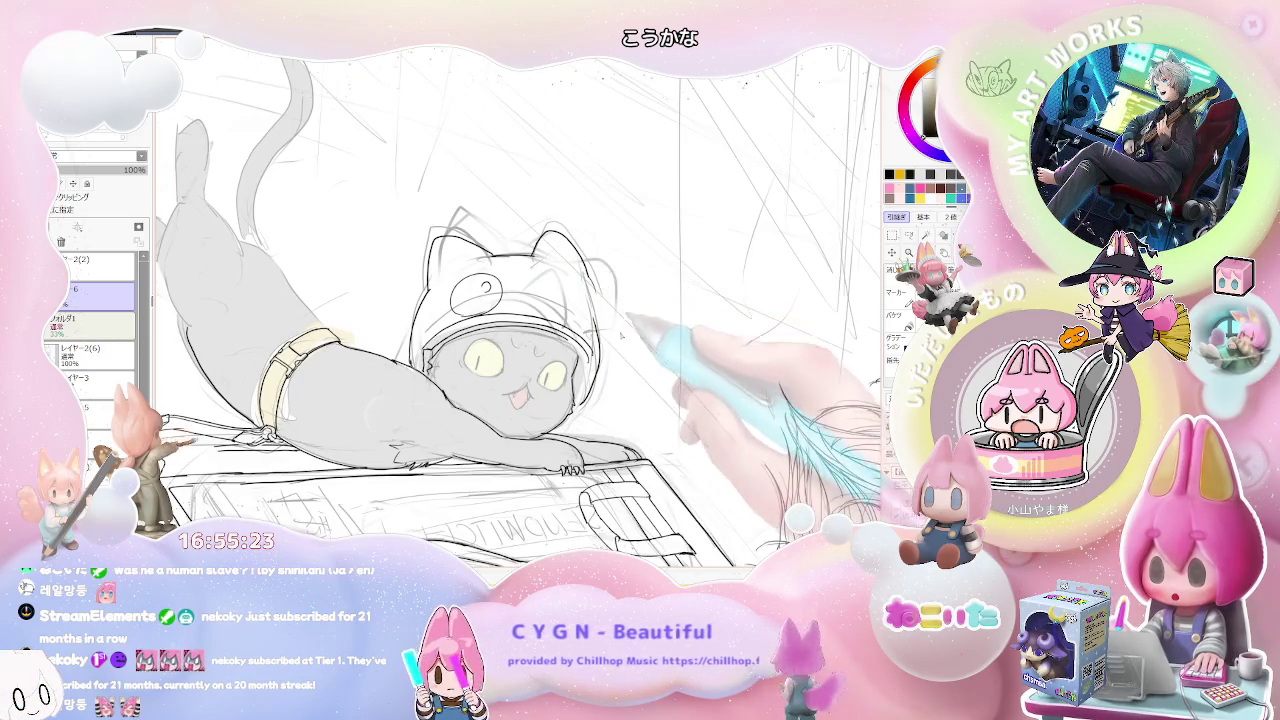
scroll(480, 300, up, 2)
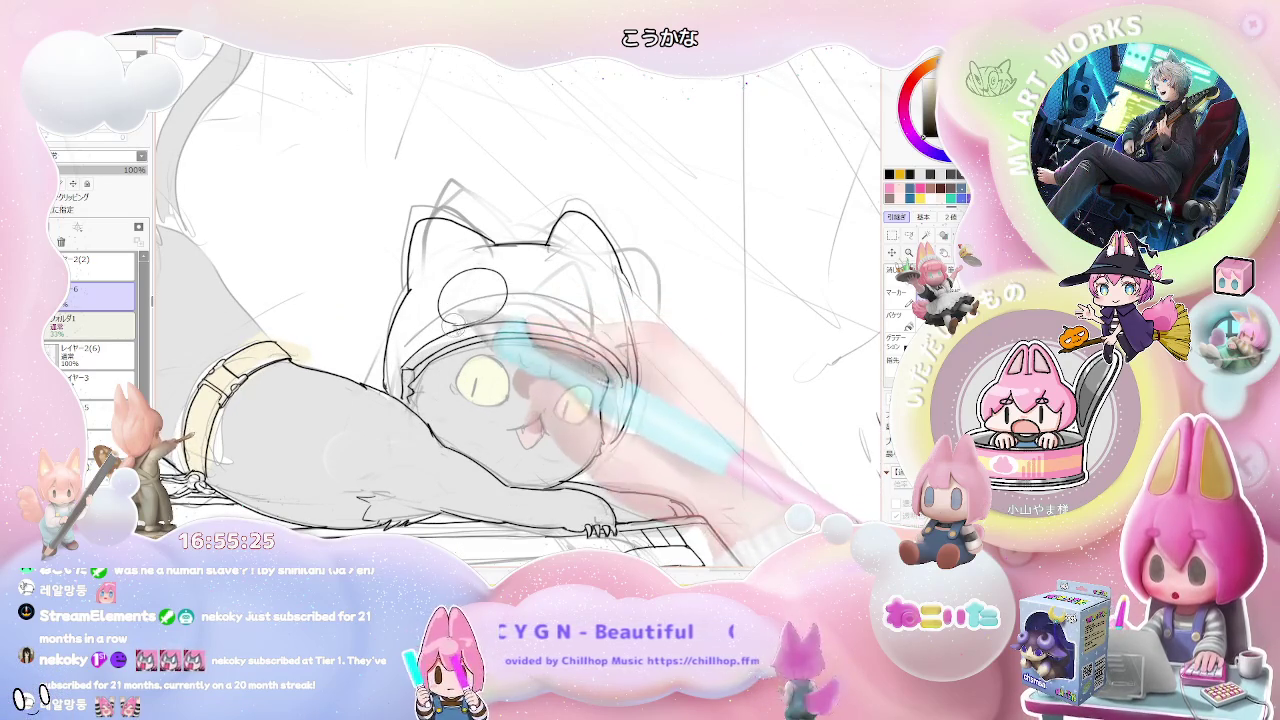
key(Home)
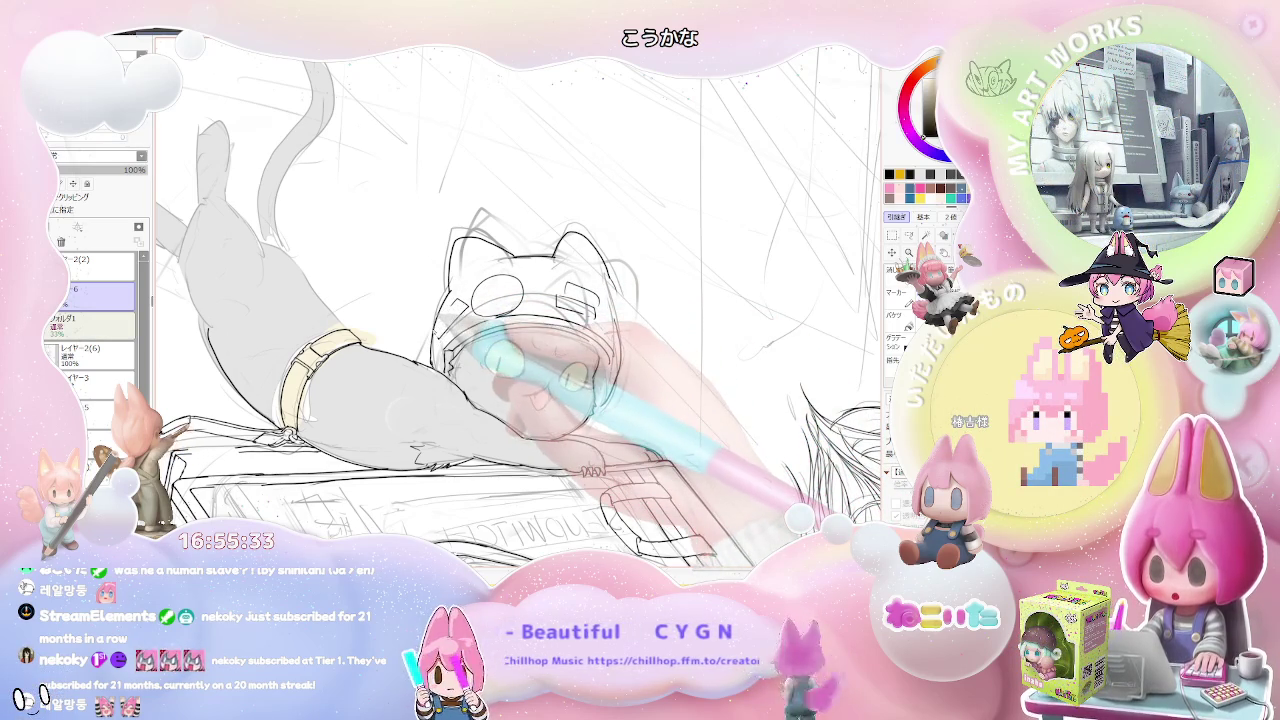
key(minus)
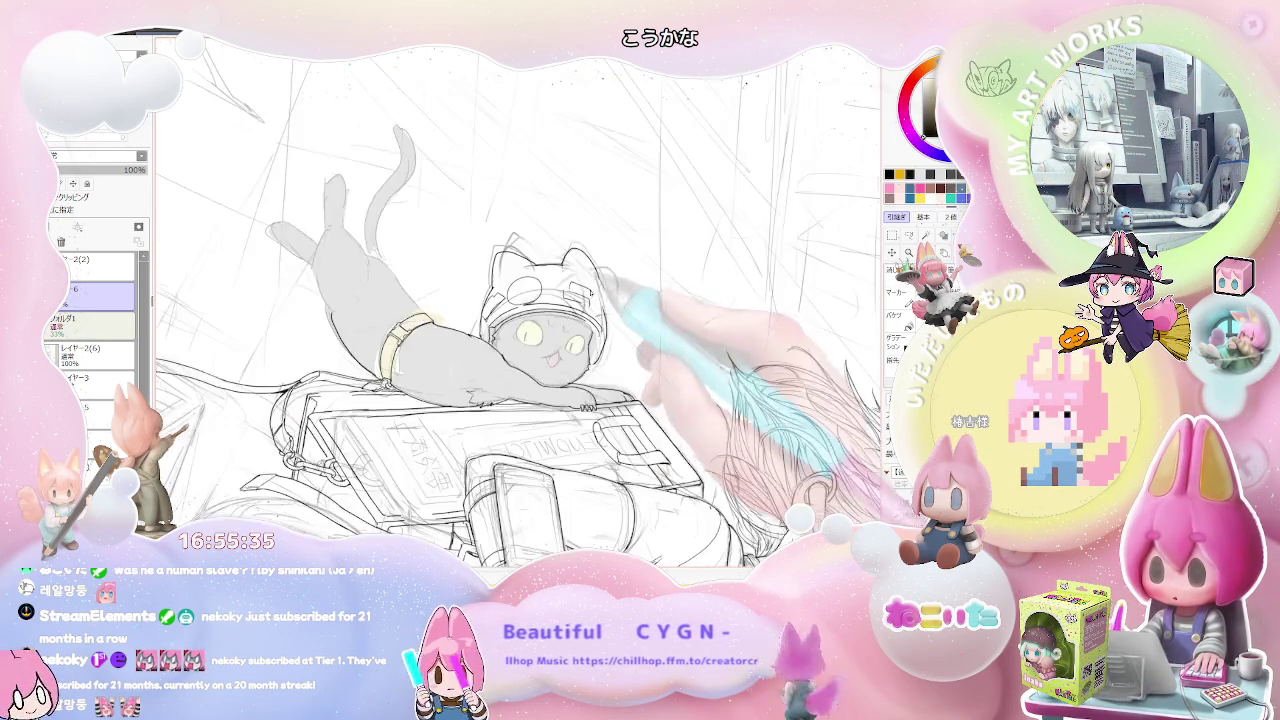
- Ink the left side of the cat's head and cheek and the upper-left visor edge
key(minus)
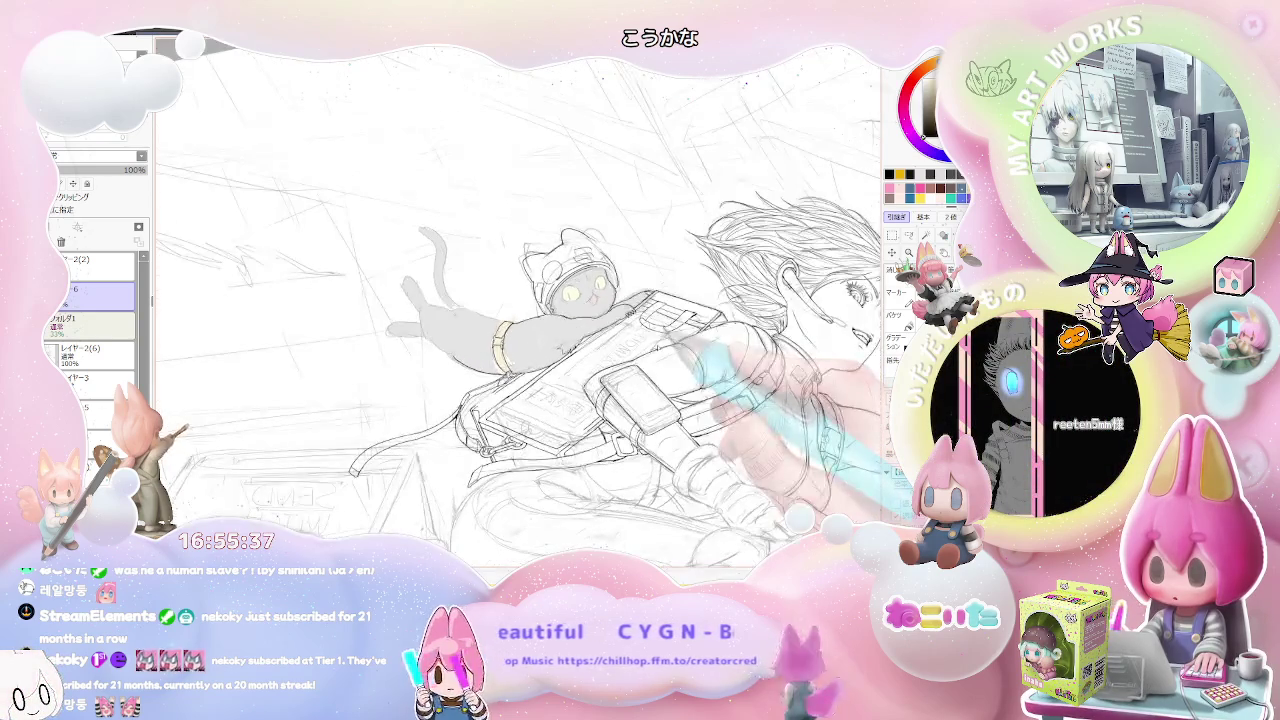
key(Insert)
key(Delete)
key(Delete)
key(plus)
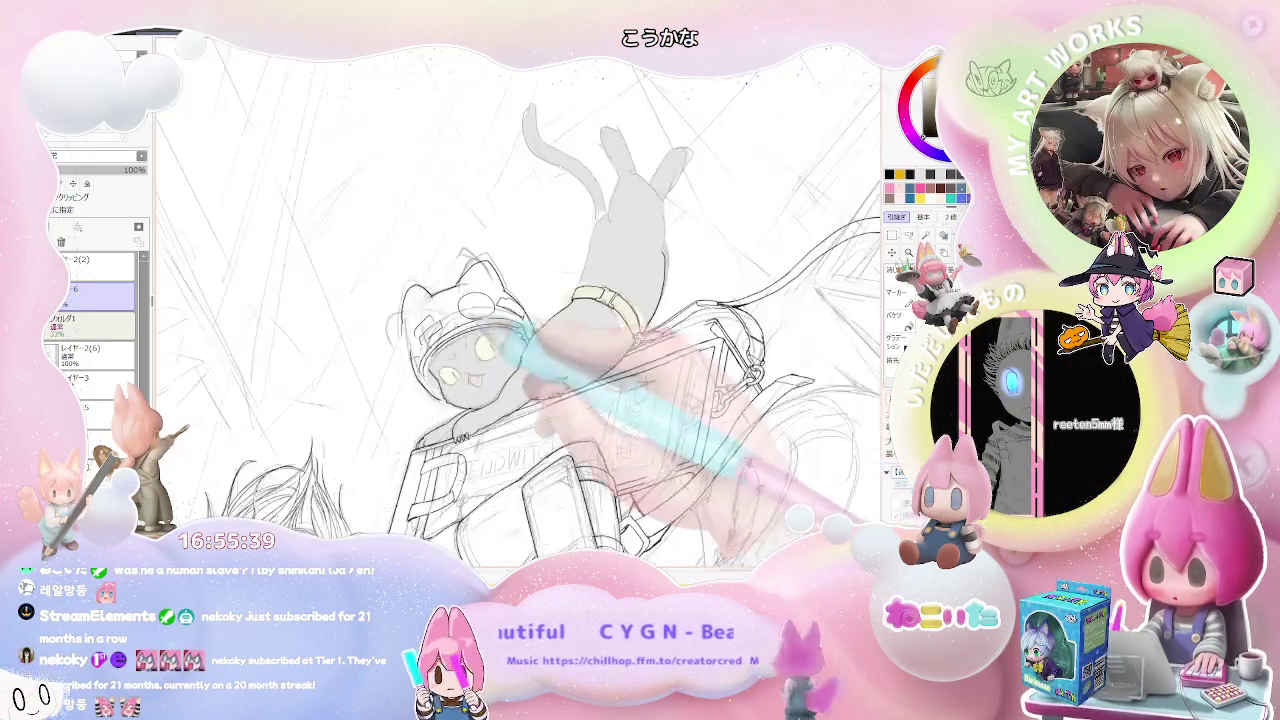
key(plus)
mouse_move(380, 326)
mouse_down()
mouse_move(428, 298)
mouse_move(440, 262)
mouse_move(445, 280)
mouse_up()
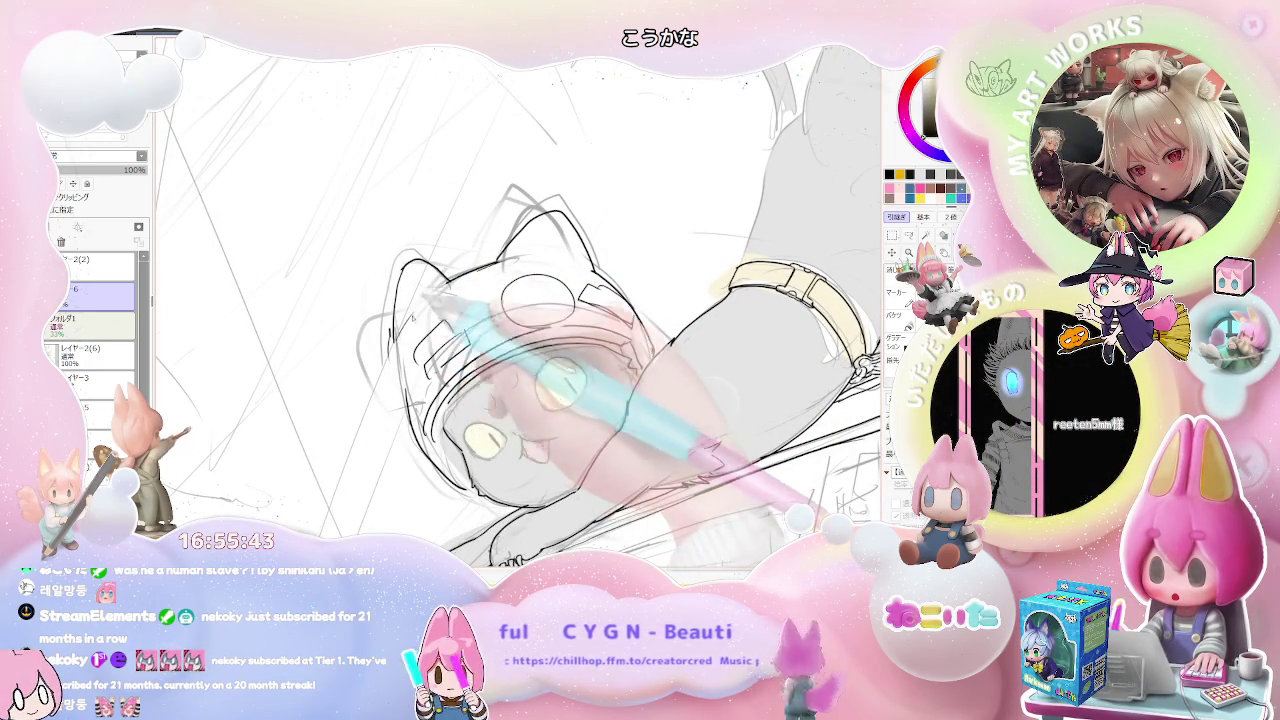
mouse_move(398, 322)
mouse_down()
mouse_move(412, 402)
mouse_move(446, 426)
mouse_up()
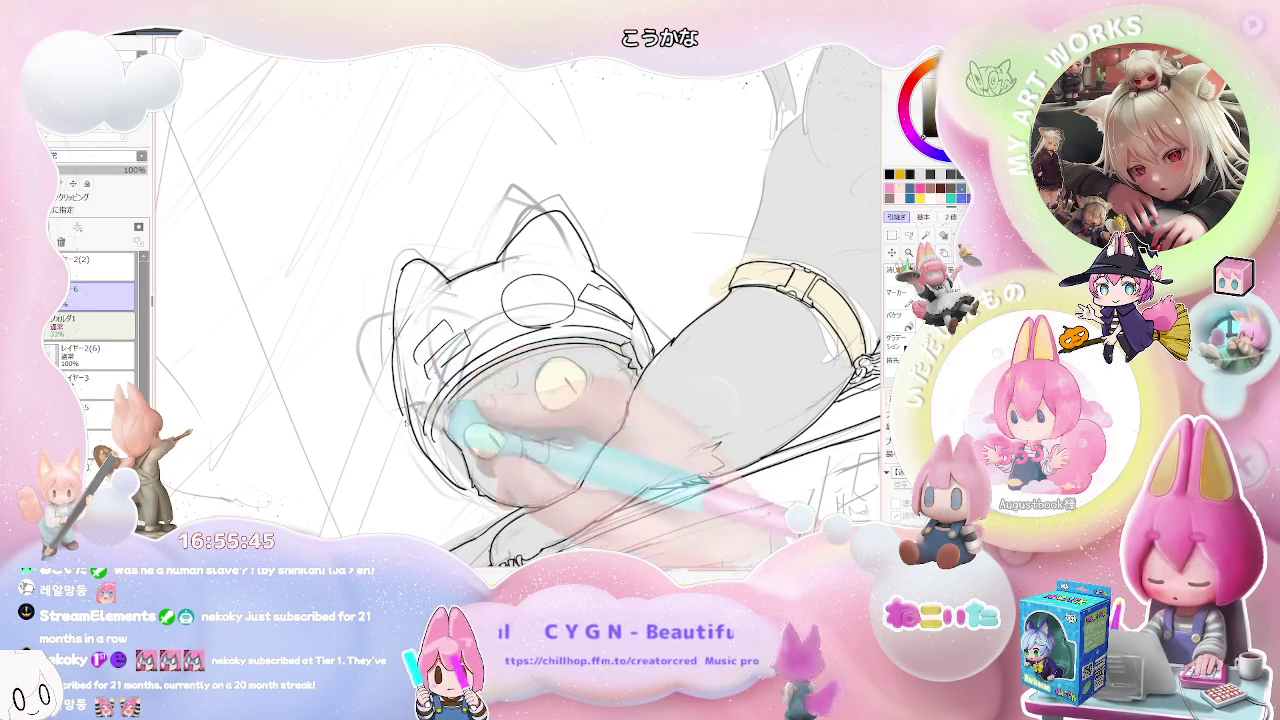
key(Home)
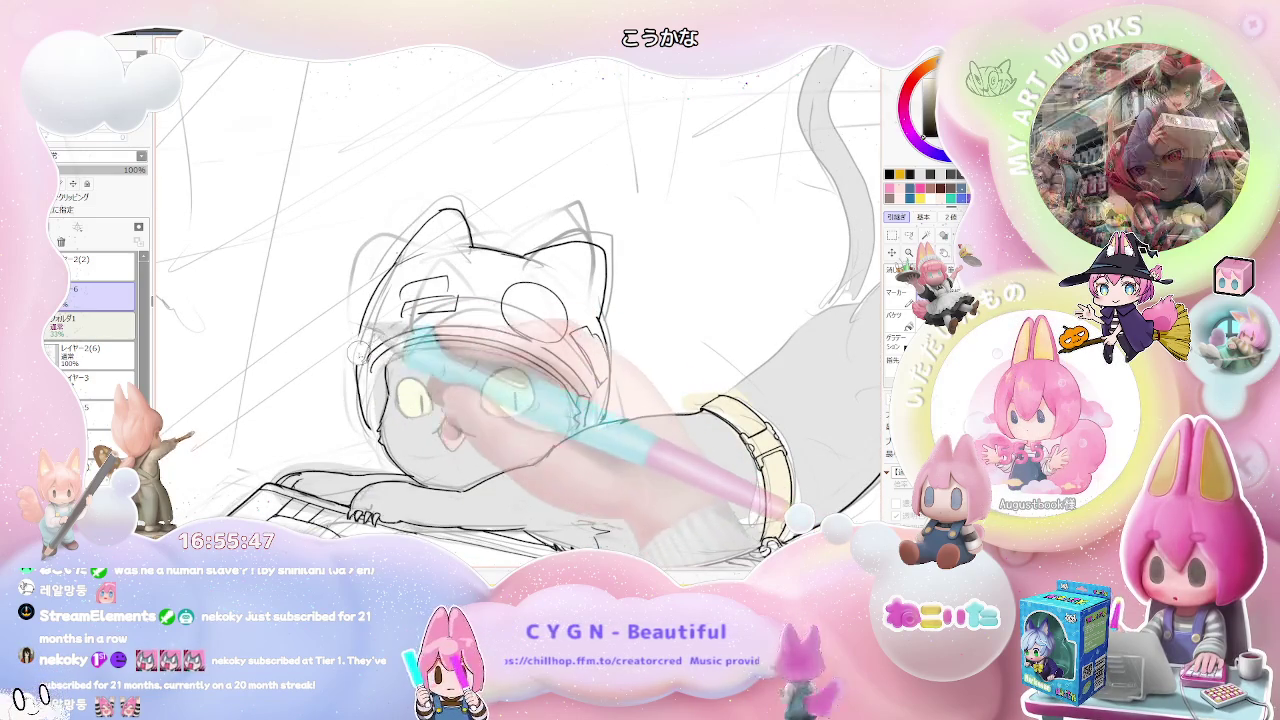
drag(358, 336, 450, 310)
- Level and reposition the view so the cat's helmeted head sits close and centred
mouse_move(418, 400)
mouse_down()
mouse_move(386, 290)
mouse_move(429, 286)
mouse_move(429, 343)
mouse_move(470, 385)
mouse_up()
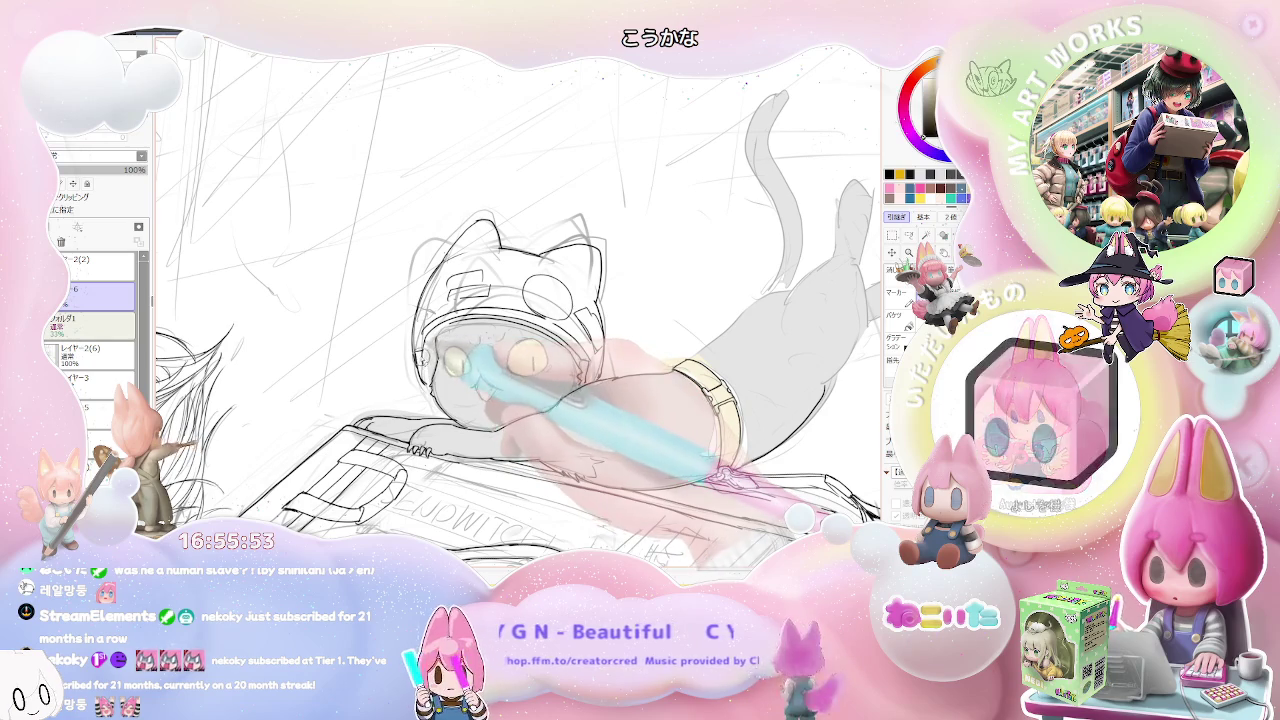
mouse_move(470, 350)
mouse_down()
mouse_move(520, 420)
mouse_move(577, 343)
mouse_up()
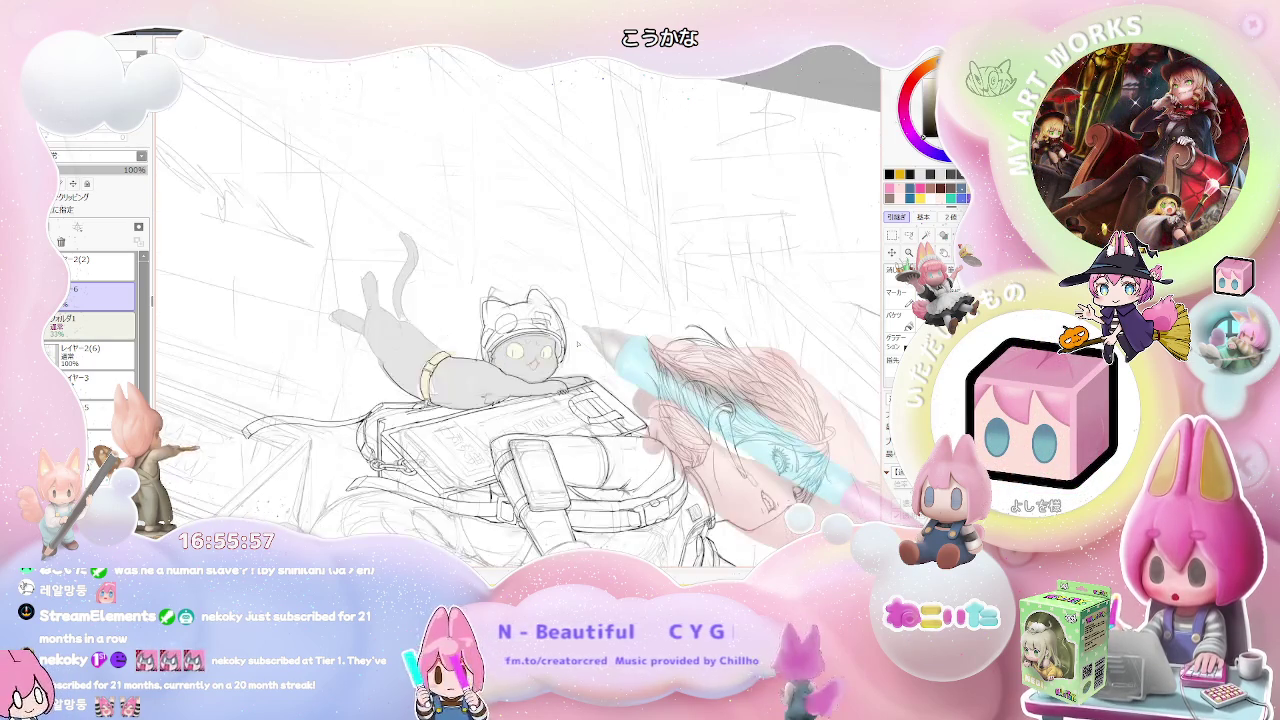
key(End)
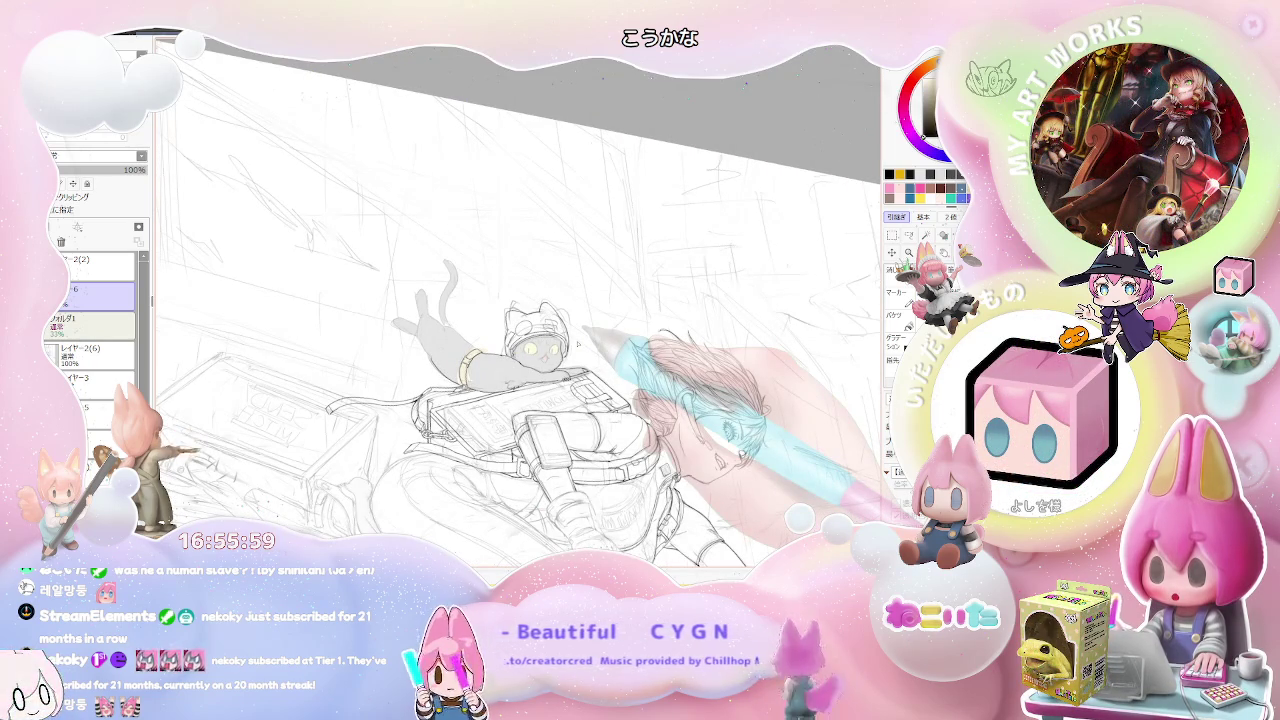
key(Home)
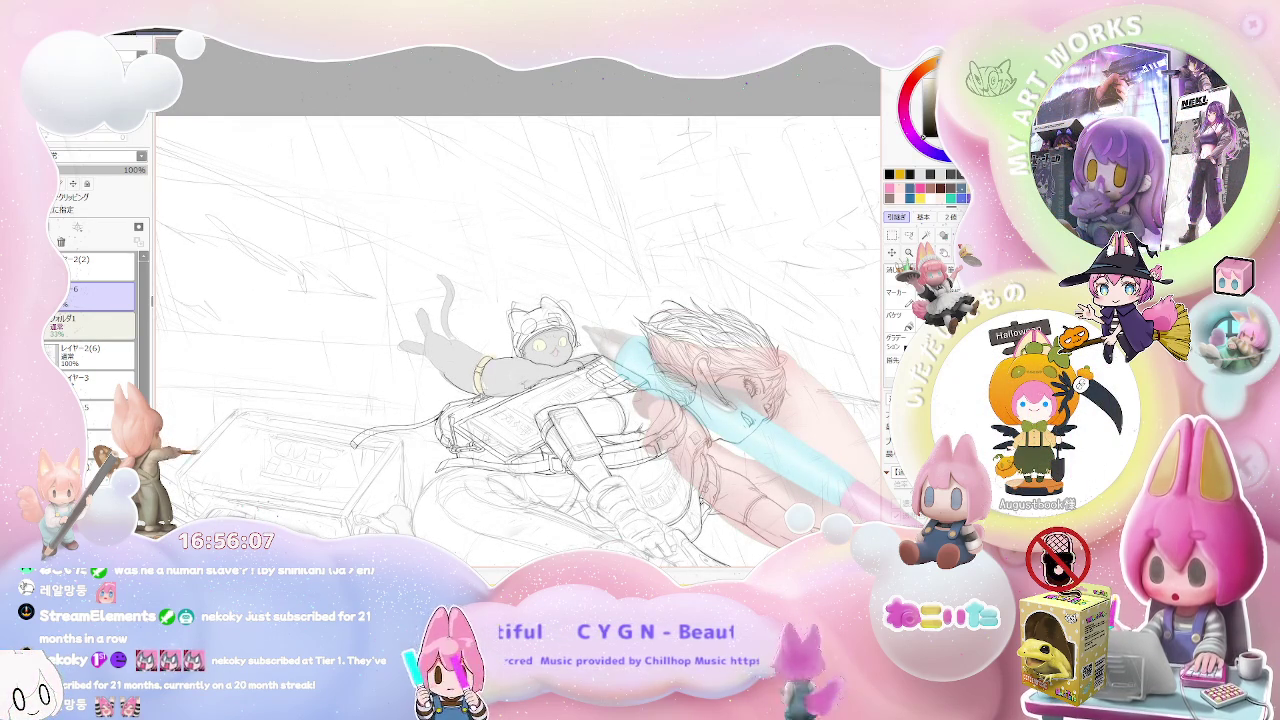
scroll(515, 340, up, 5)
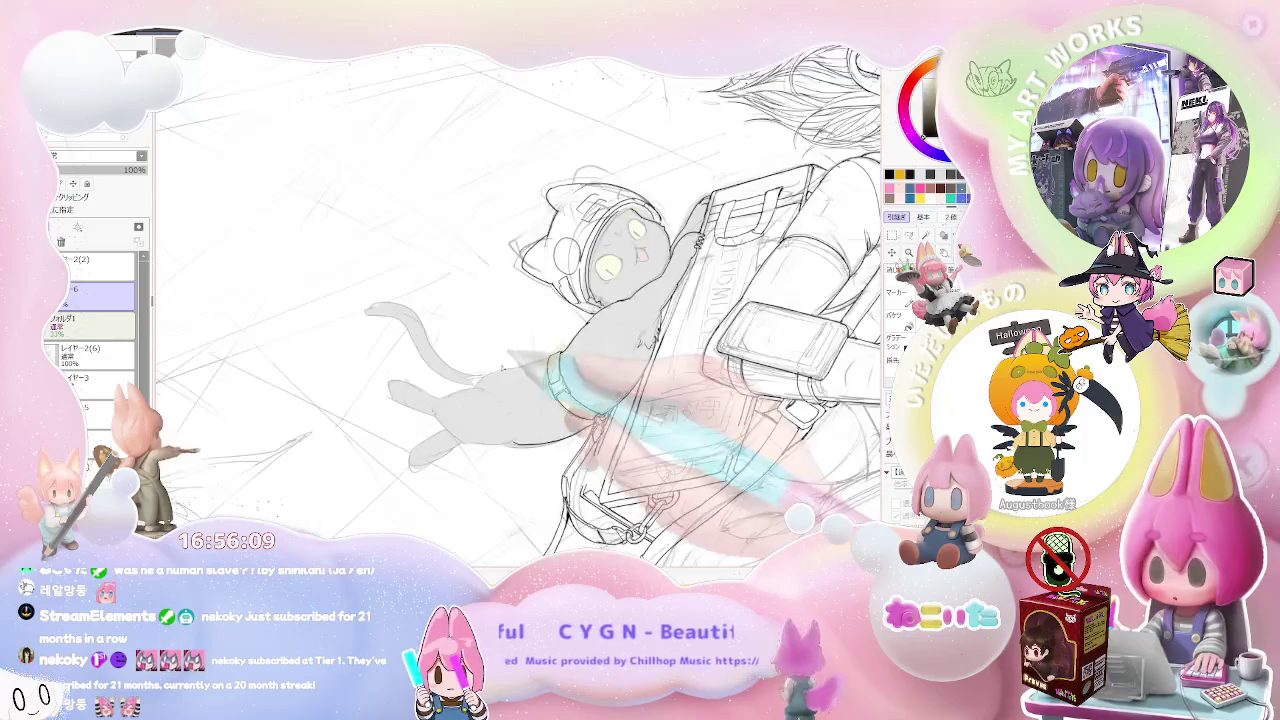
scroll(505, 368, up, 2)
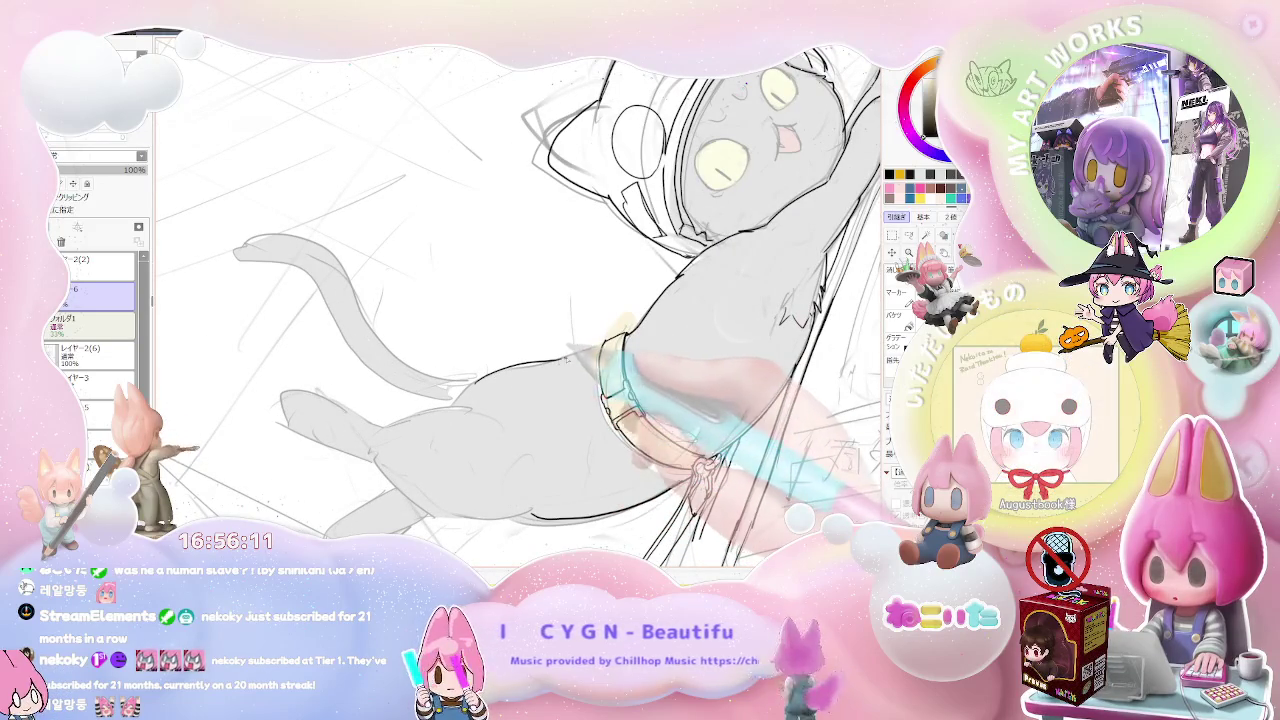
scroll(476, 381, down, 4)
key(End)
key(End)
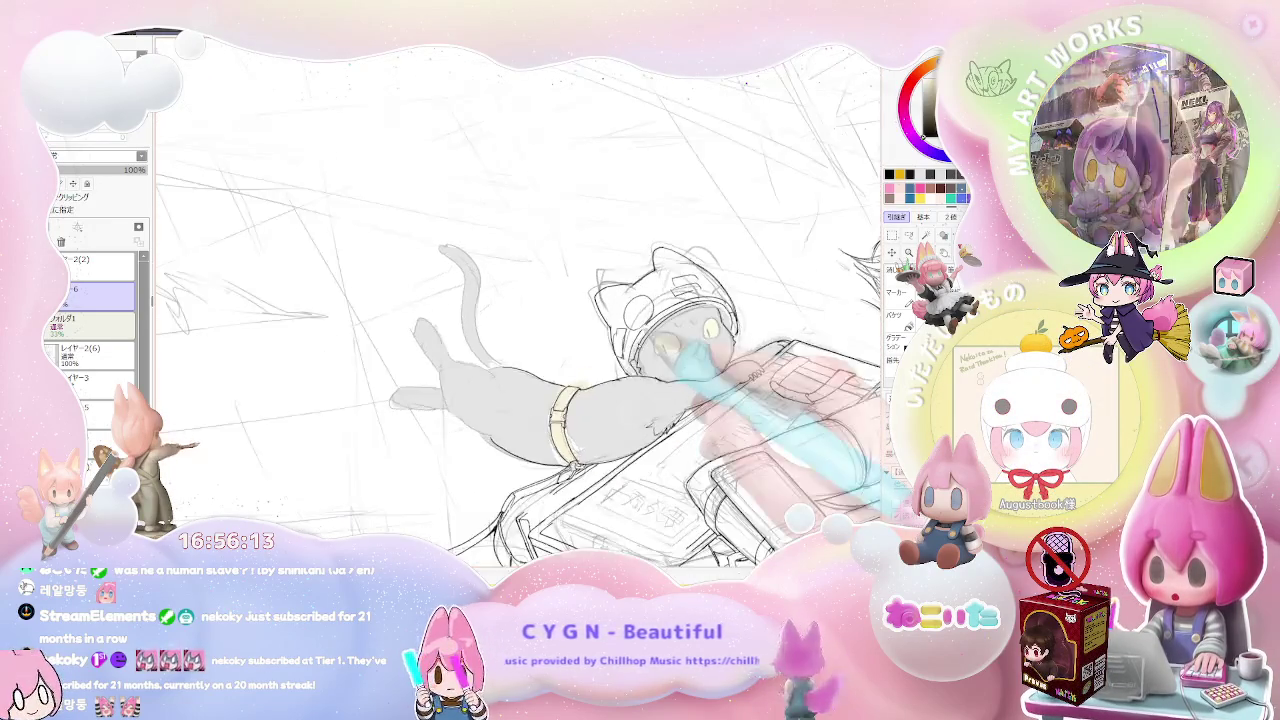
key(End)
key(End)
scroll(480, 390, up, 2)
scroll(480, 390, up, 2)
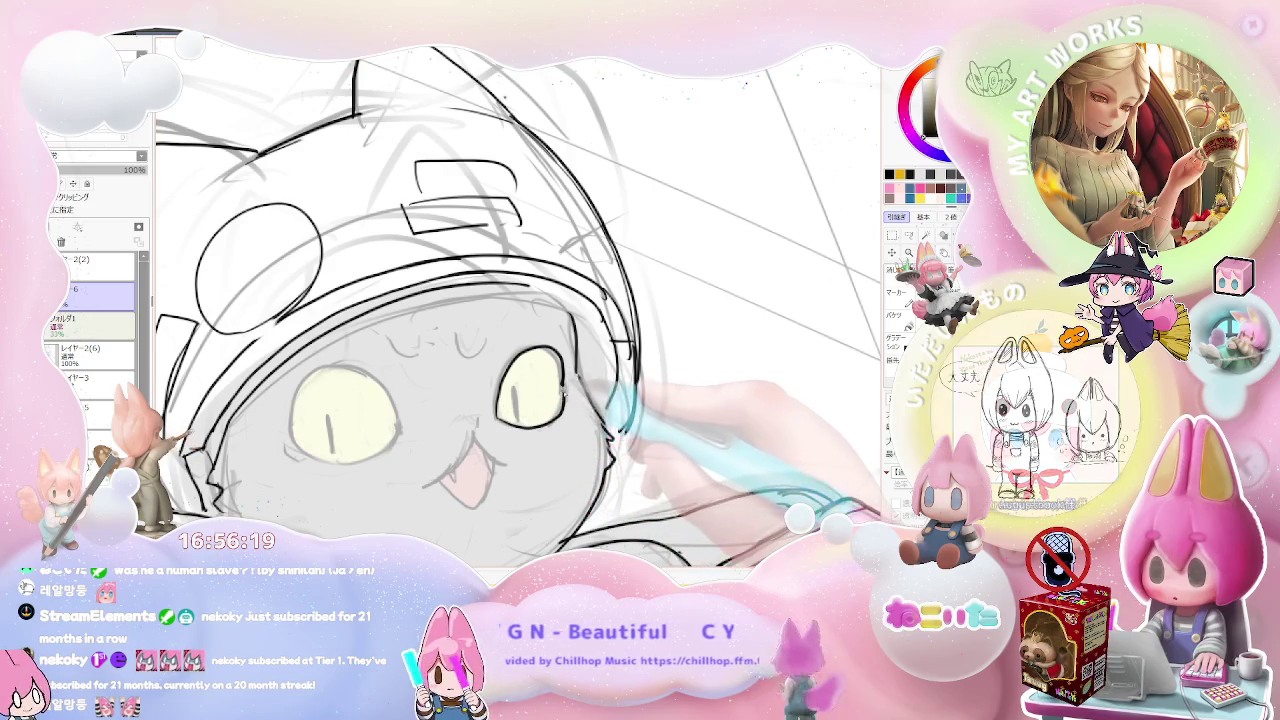
drag(603, 418, 670, 406)
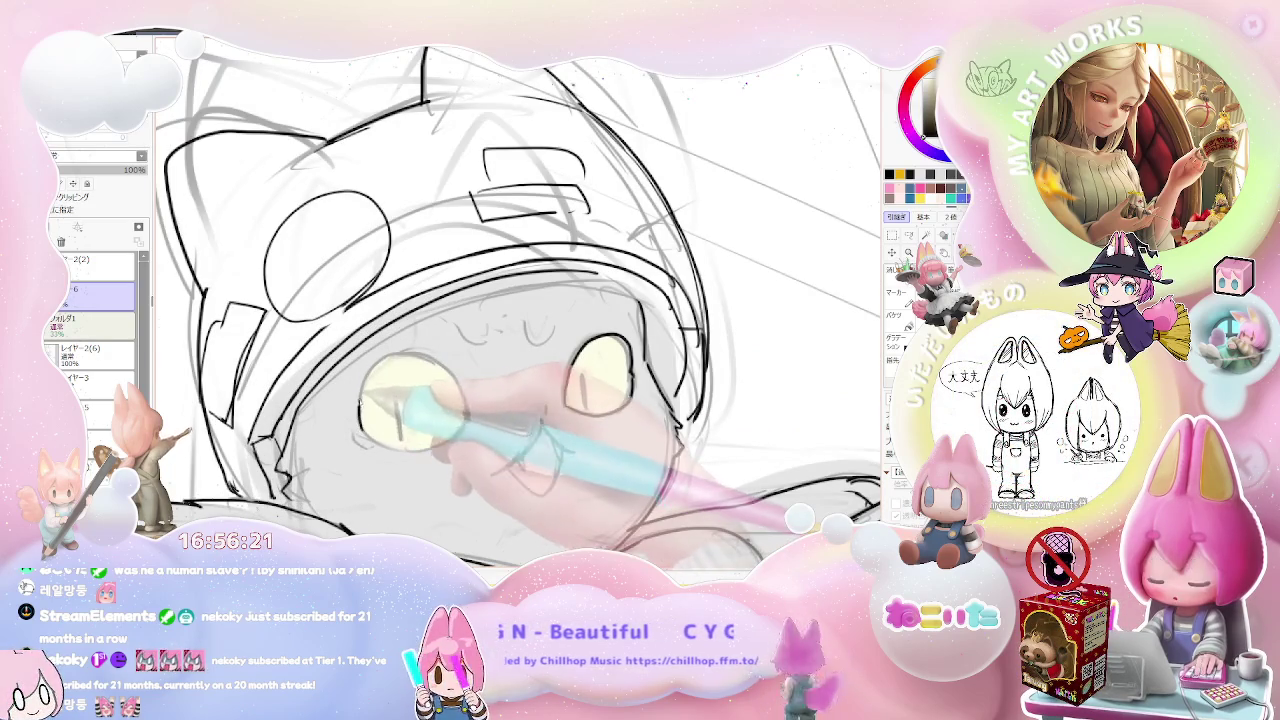
- Retrace the cat's eye with a bolder black outline and mirror the view to check it
drag(365, 400, 553, 405)
key(h)
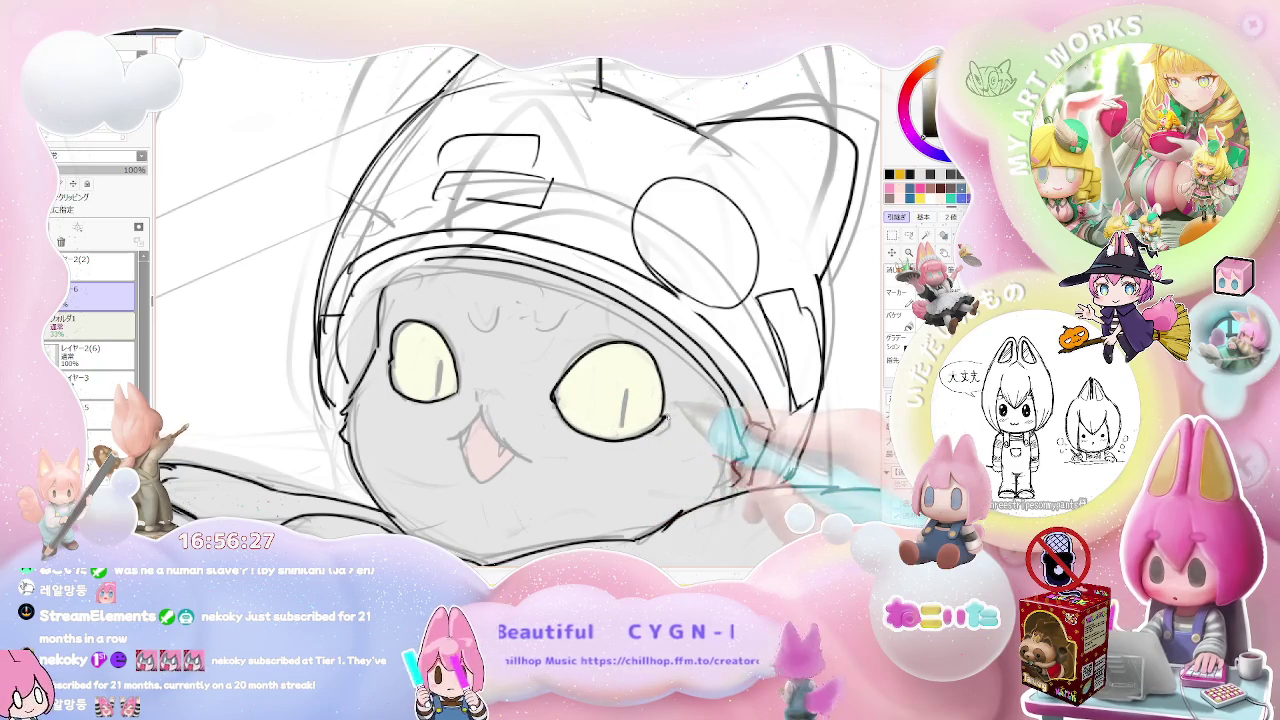
key(minus)
key(minus)
key(minus)
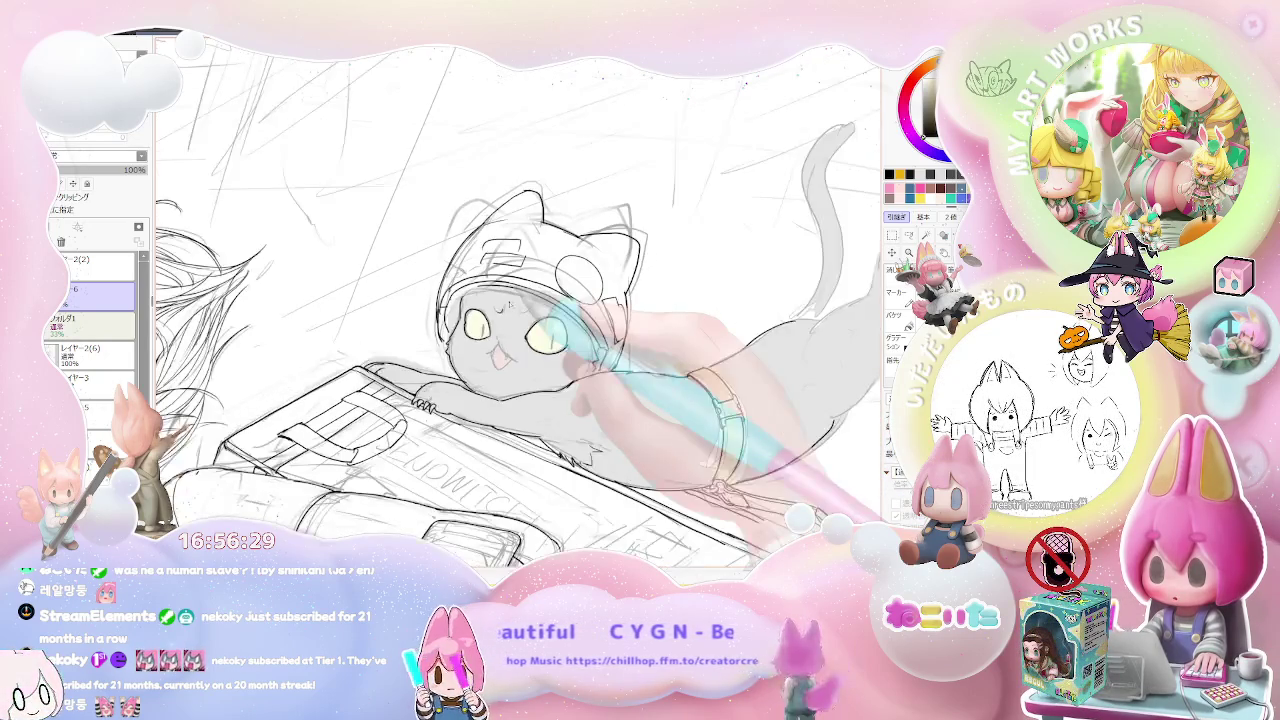
key(minus)
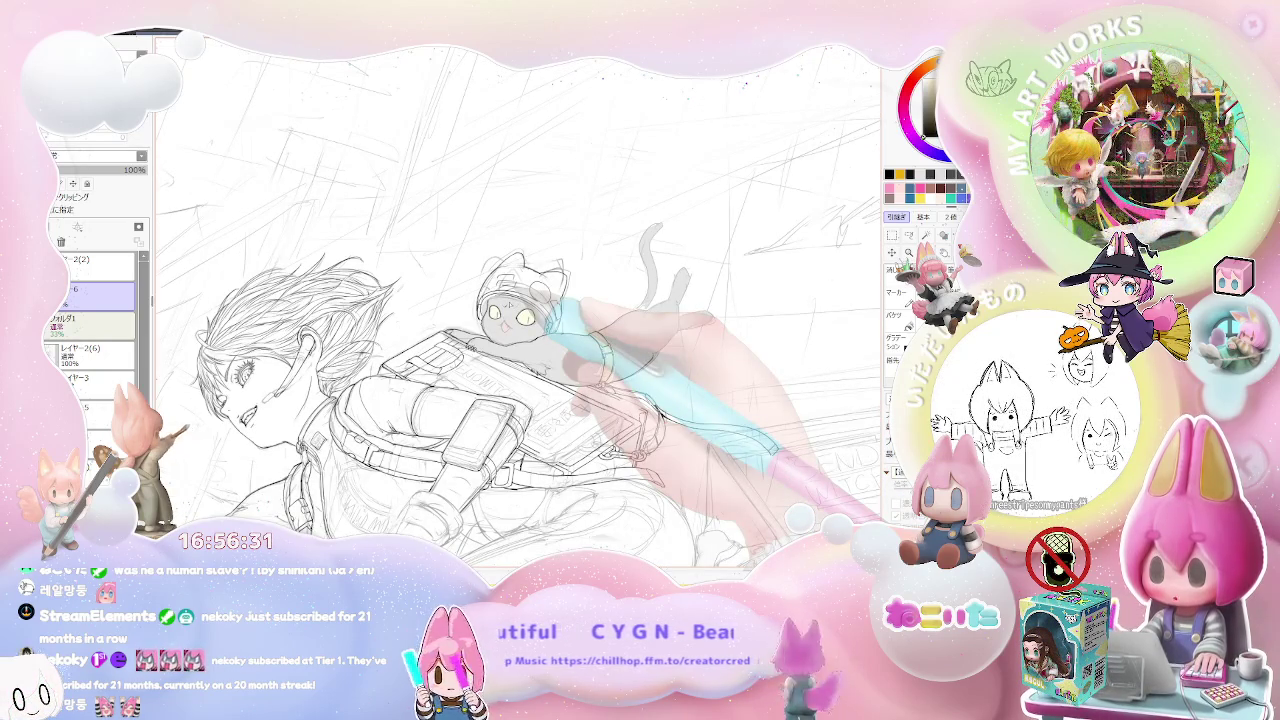
key(plus)
key(plus)
key(plus)
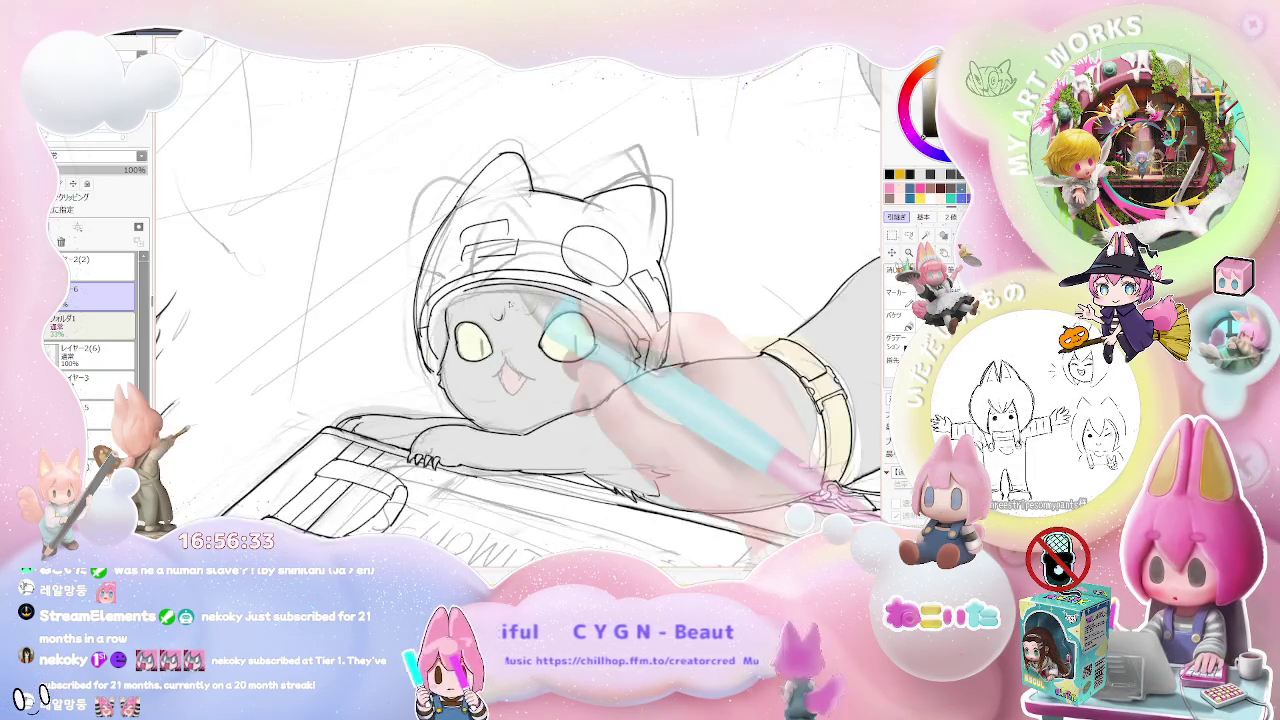
key(End)
key(End)
key(End)
key(End)
key(plus)
key(End)
key(plus)
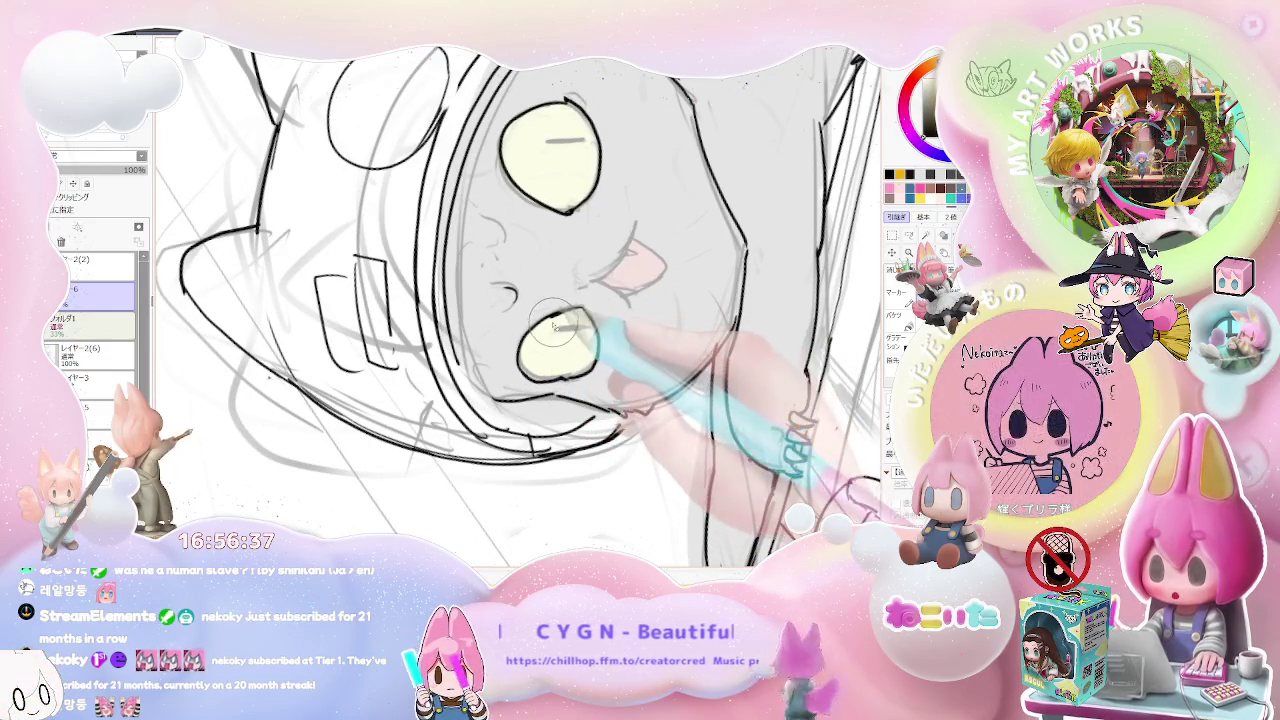
- Draw a small fang in the cat's open mouth
key(minus)
key(minus)
key(minus)
key(plus)
key(plus)
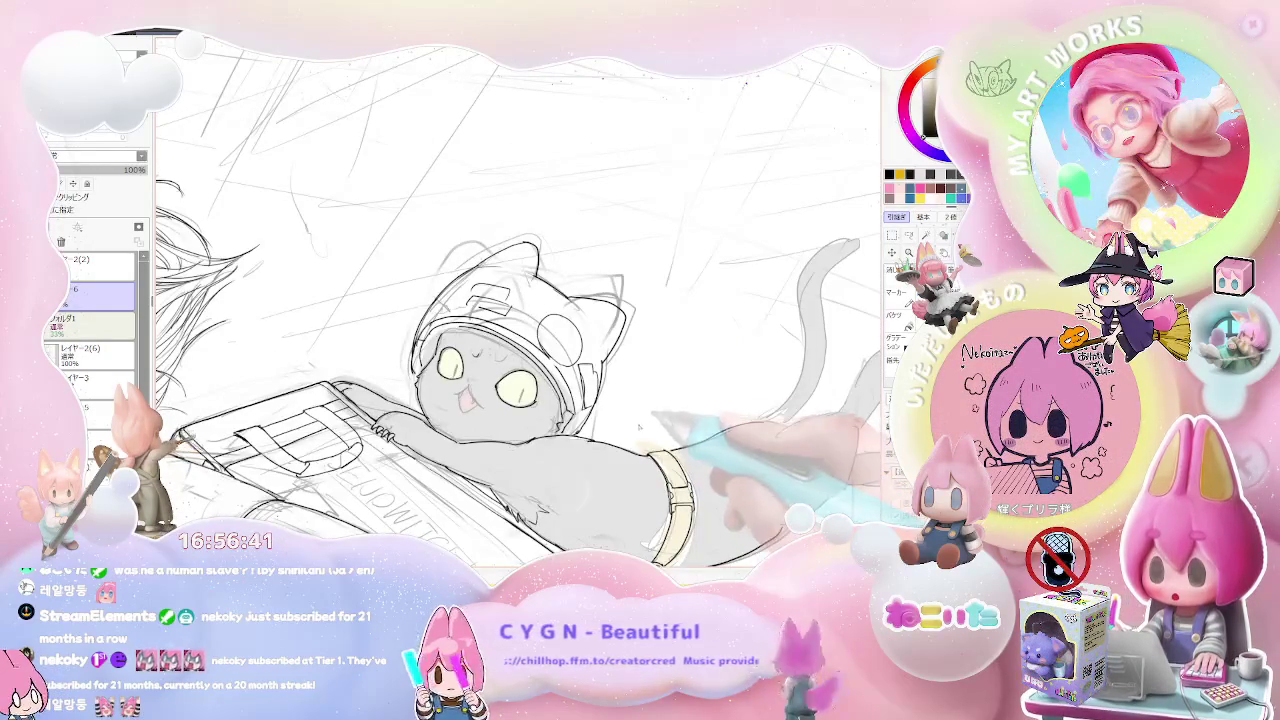
key(plus)
key(plus)
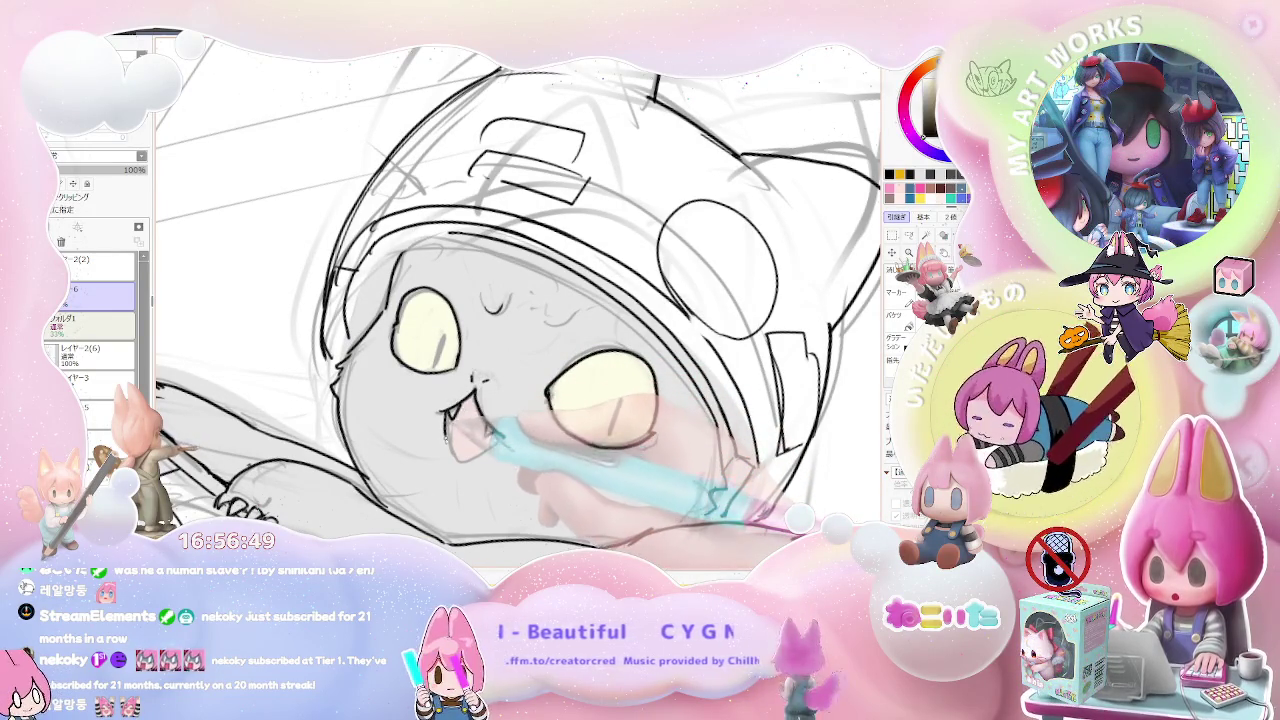
drag(484, 422, 497, 438)
key(minus)
key(minus)
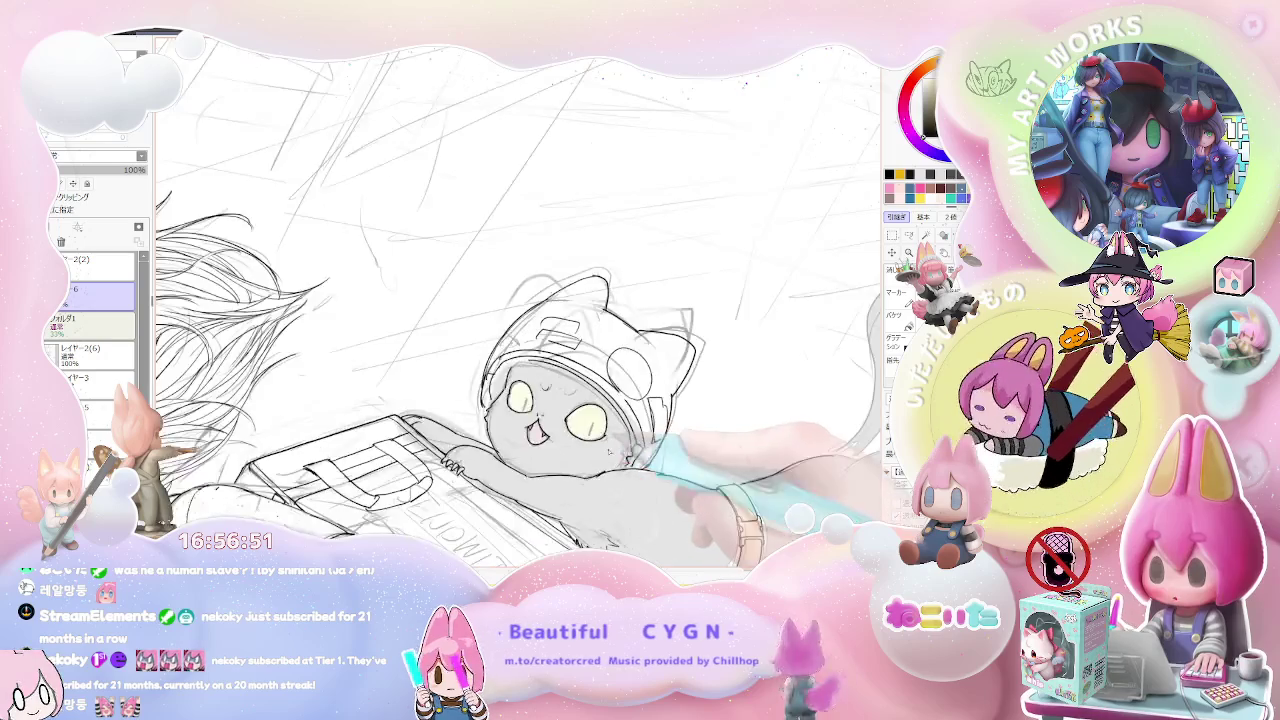
key(minus)
key(plus)
key(plus)
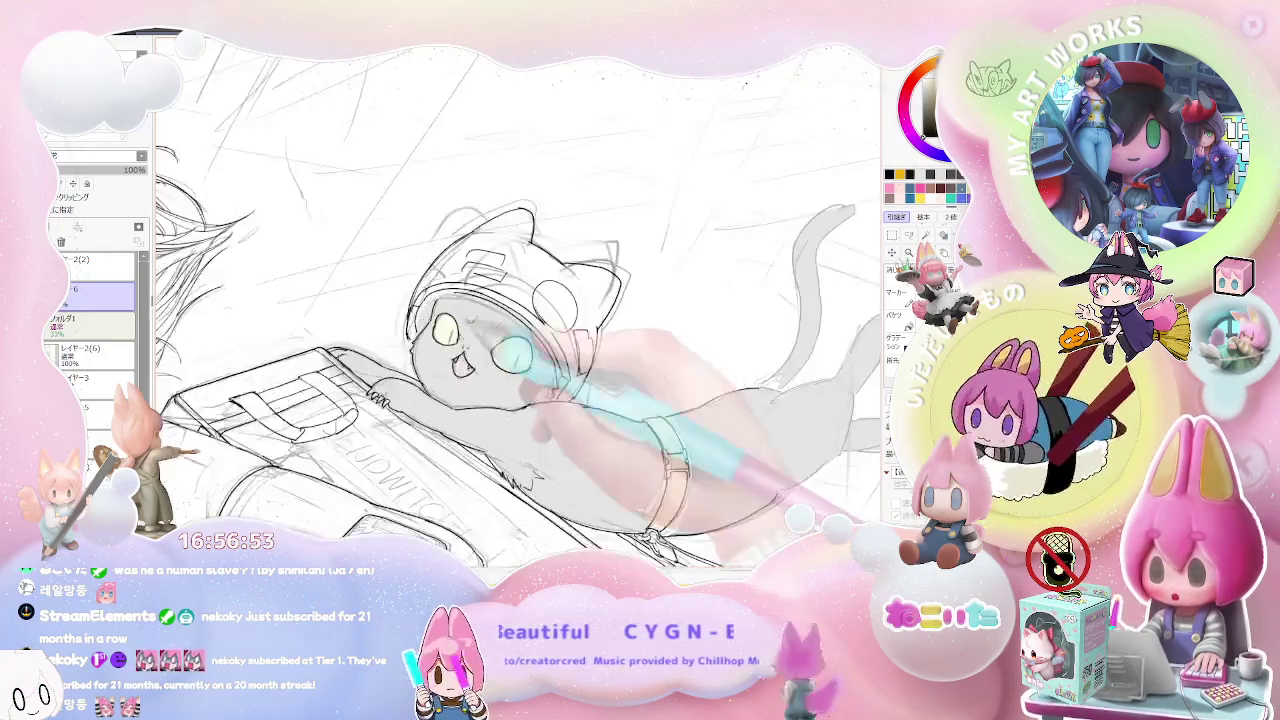
key(plus)
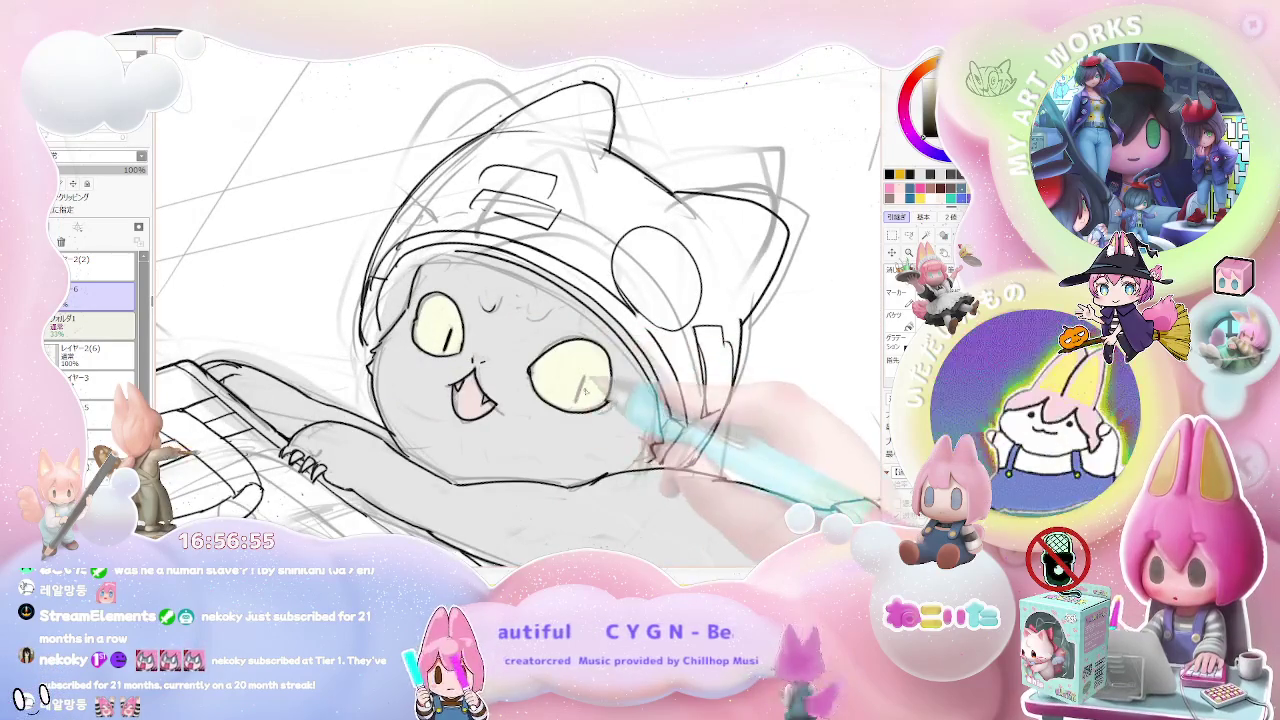
key(minus)
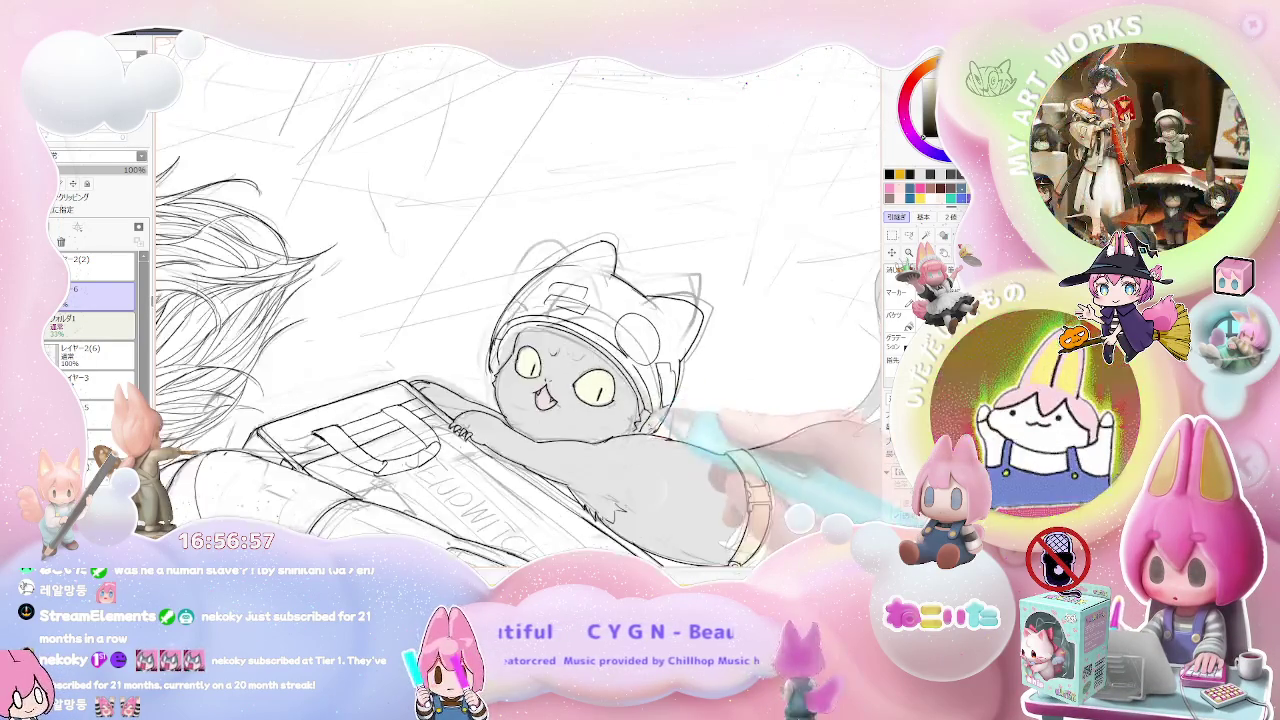
key(minus)
key(minus)
key(End)
key(End)
key(End)
key(End)
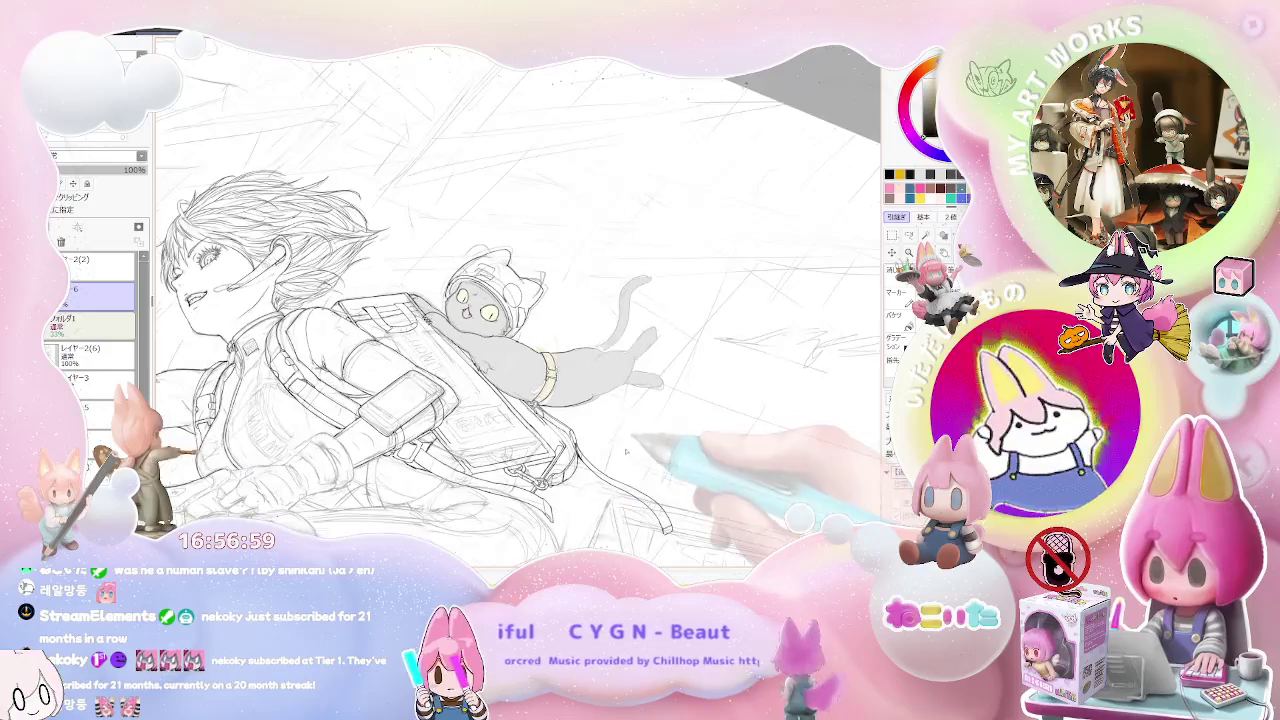
key(End)
key(End)
key(minus)
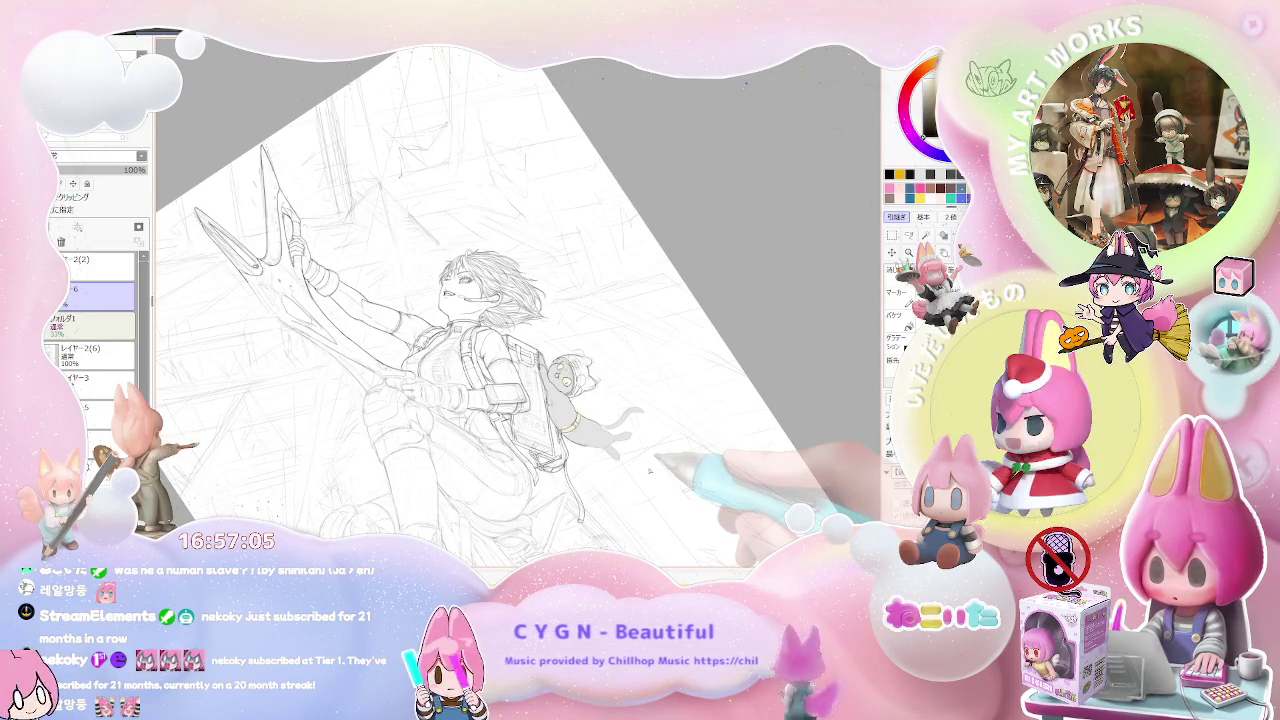
key(End)
key(End)
key(End)
key(End)
key(End)
key(End)
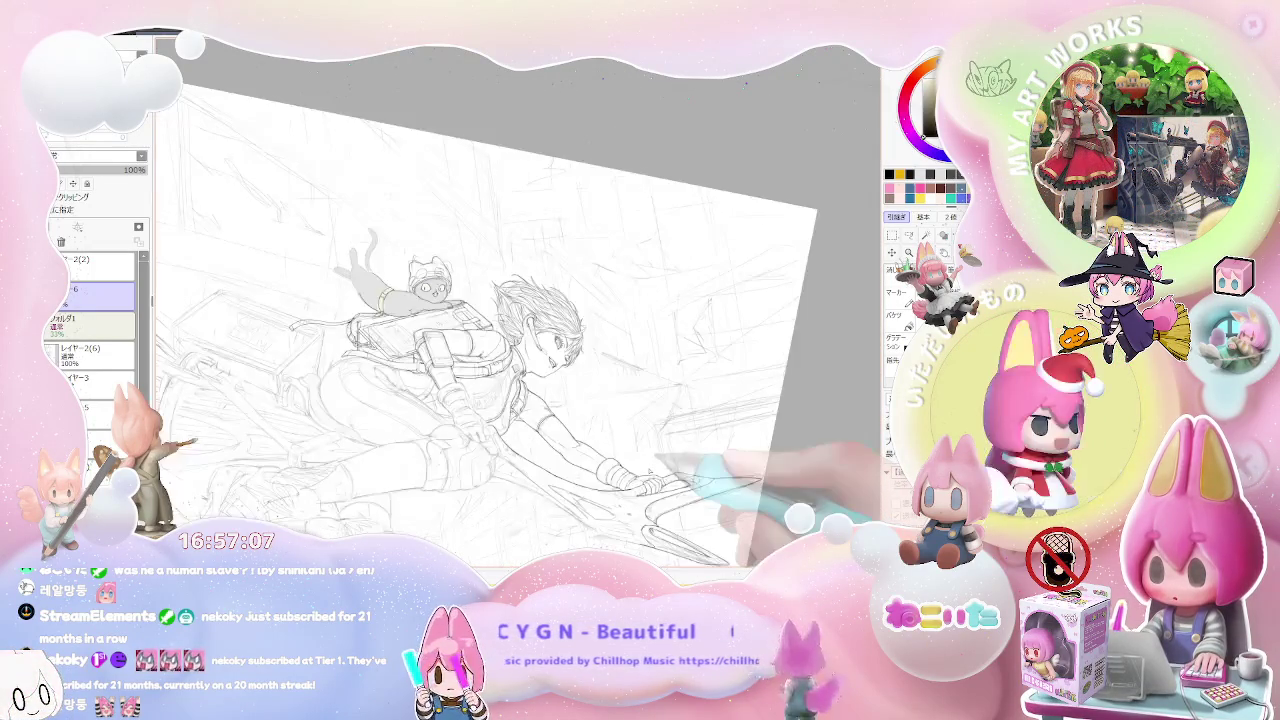
key(Home)
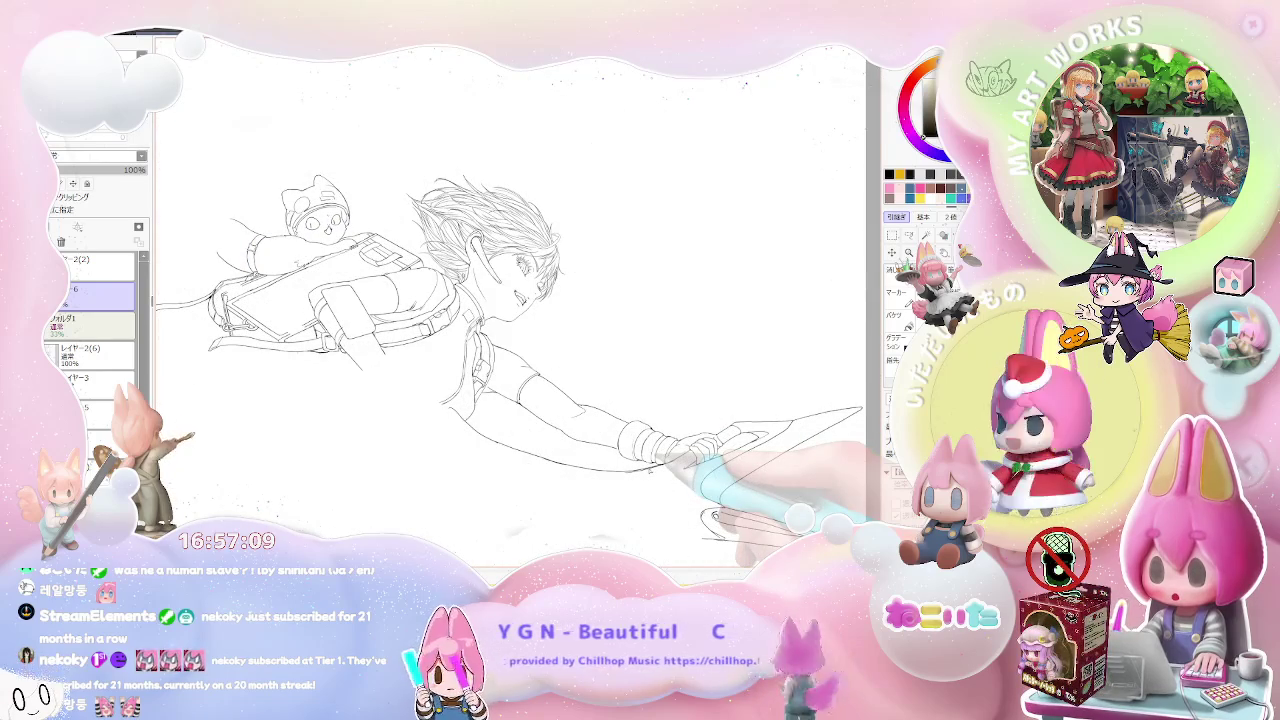
key(Delete)
key(Delete)
key(Delete)
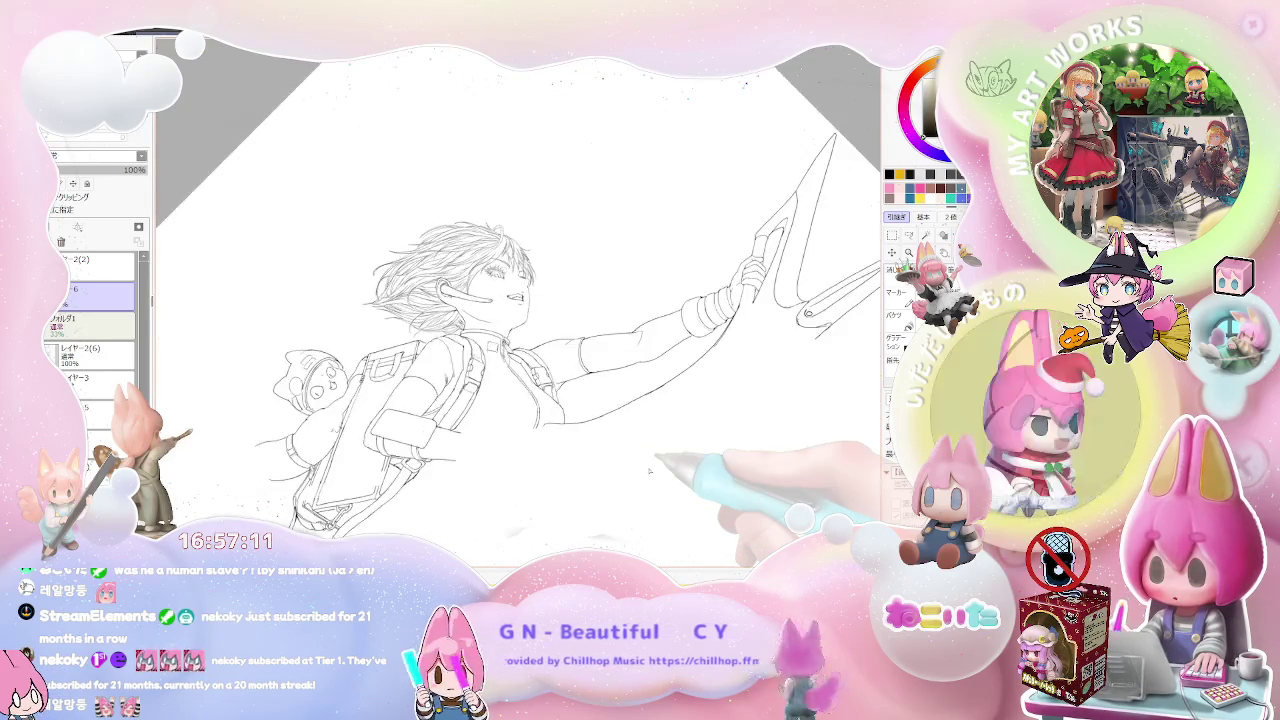
key(Delete)
key(Delete)
key(ctrl+plus)
key(ctrl+plus)
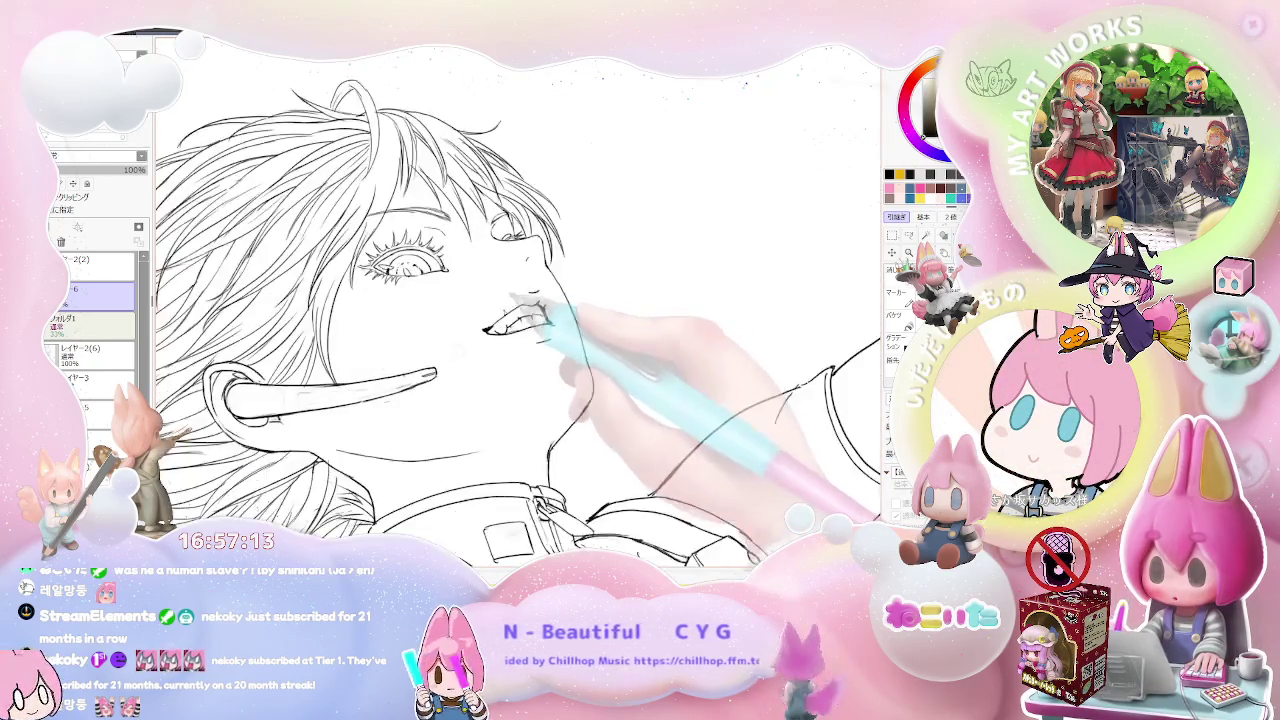
key(ctrl+plus)
key(ctrl+minus)
key(ctrl+minus)
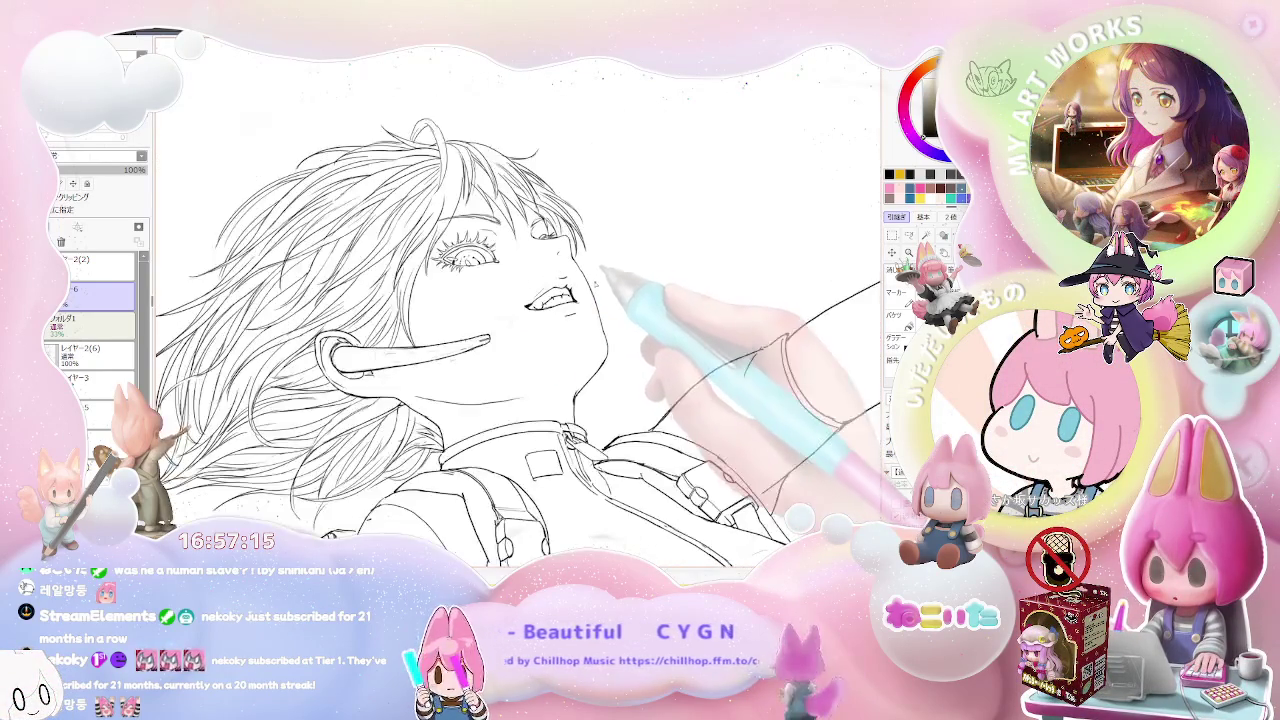
key(ctrl+minus)
key(End)
key(End)
key(End)
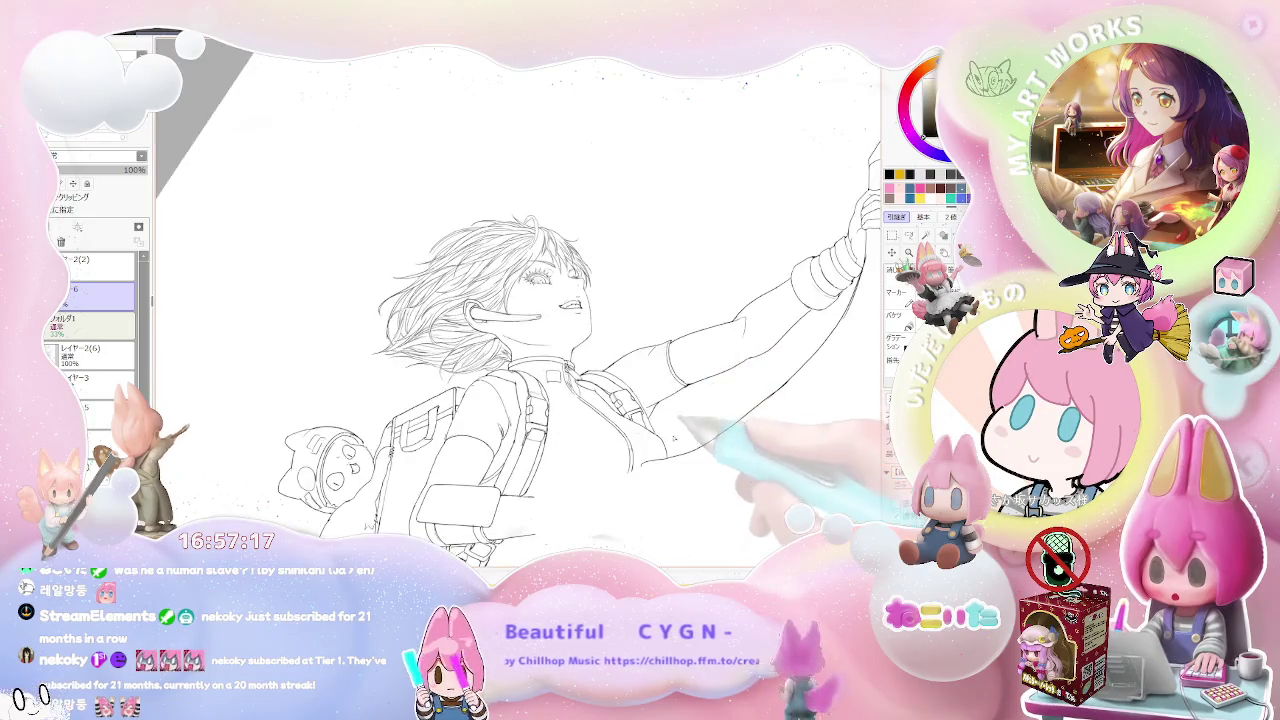
key(End)
key(End)
key(ctrl+minus)
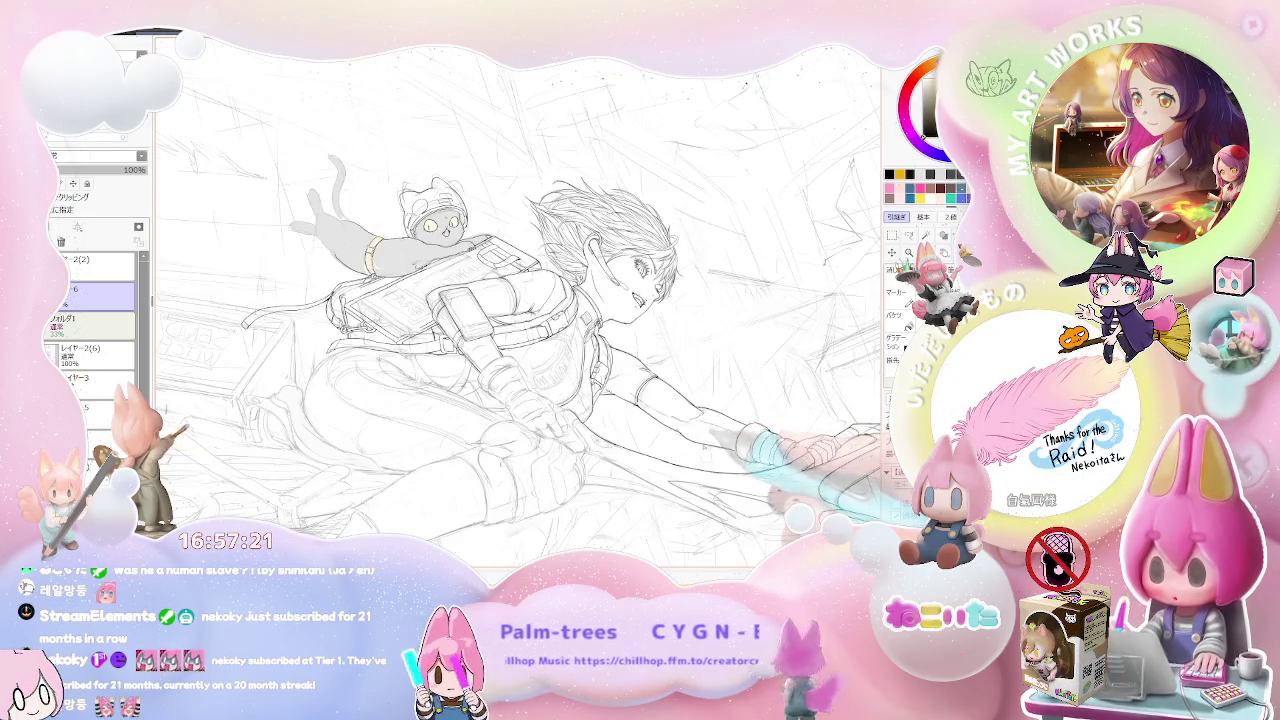
- Redraw the cat's tail outline and add furry ink strokes along its back
key(Home)
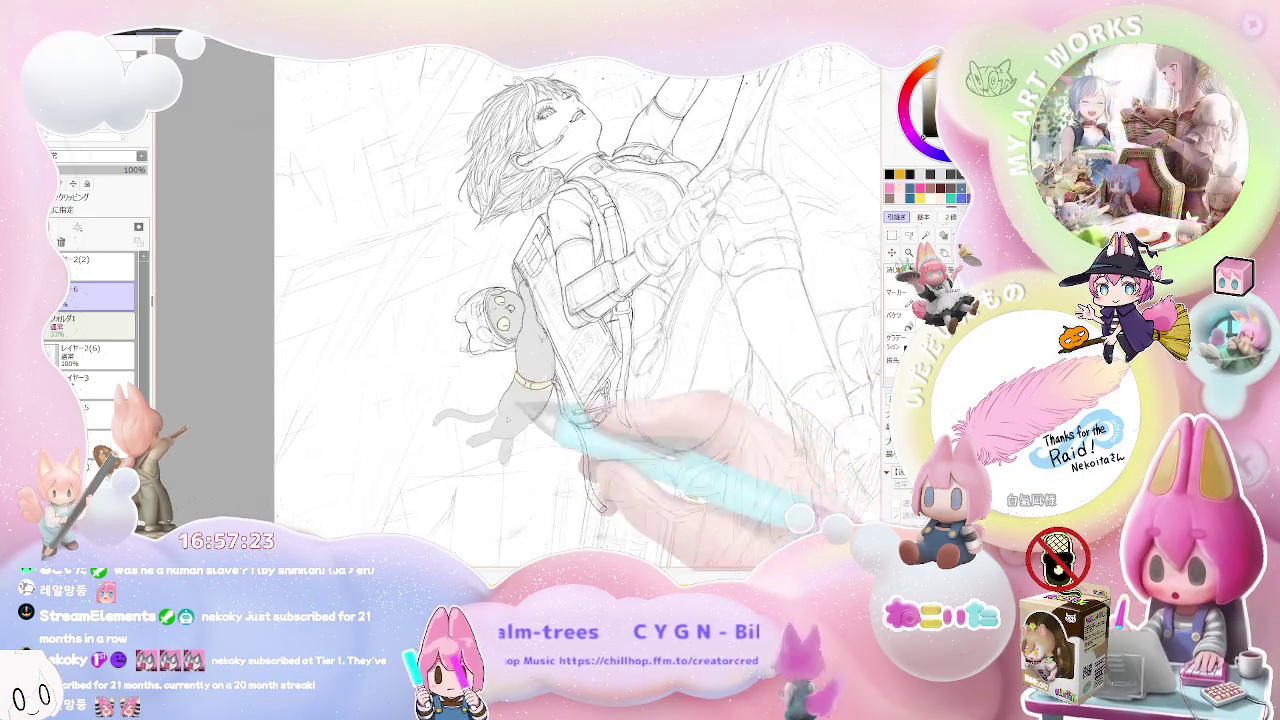
key(ctrl+plus)
key(ctrl+plus)
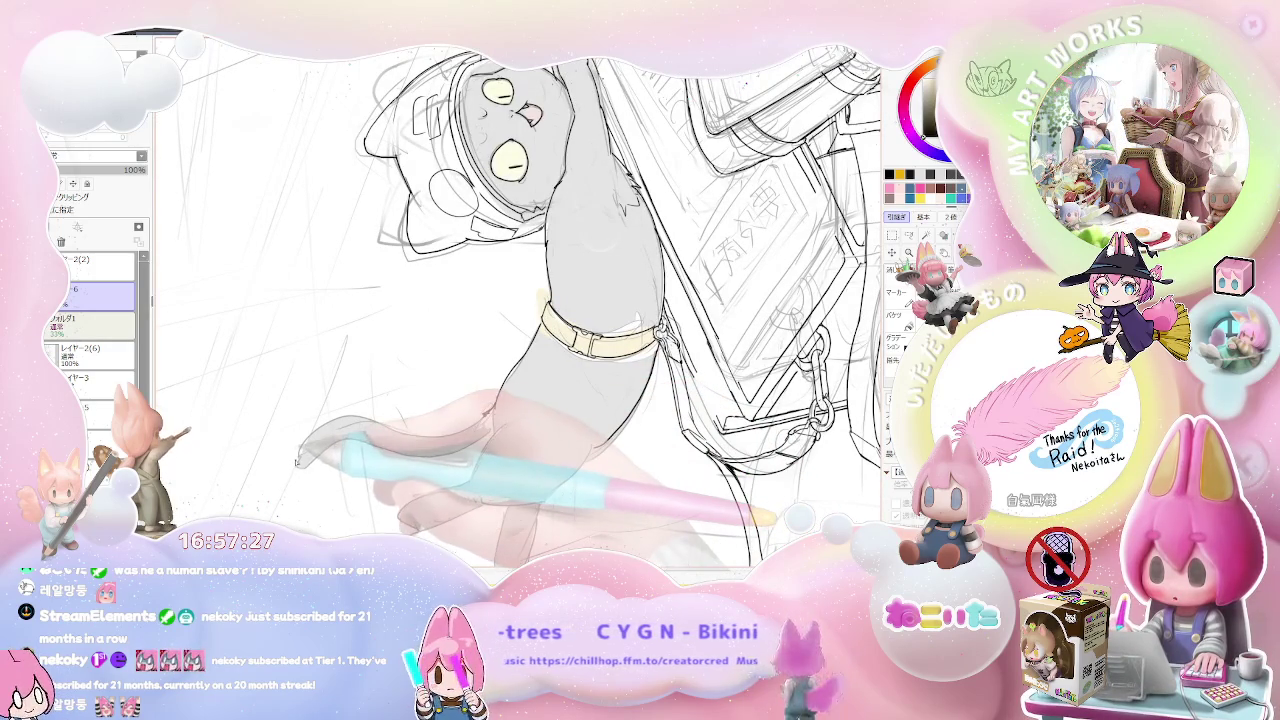
drag(440, 432, 296, 460)
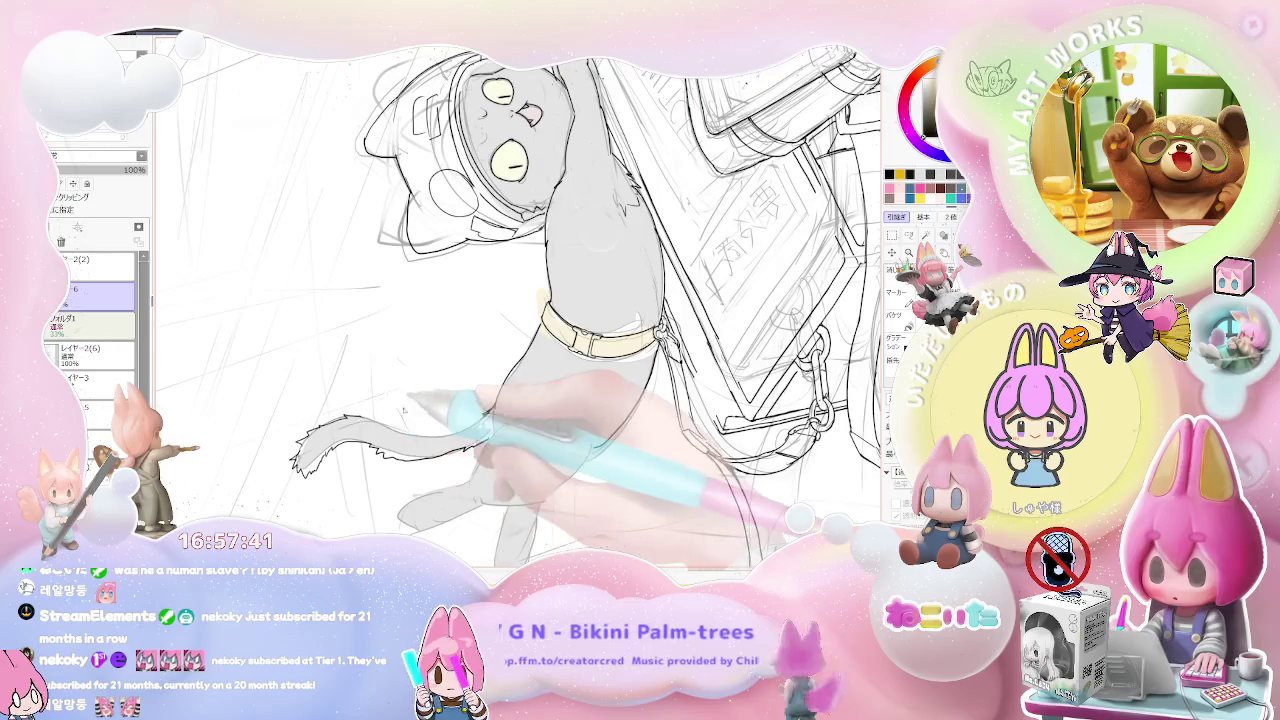
drag(405, 410, 463, 335)
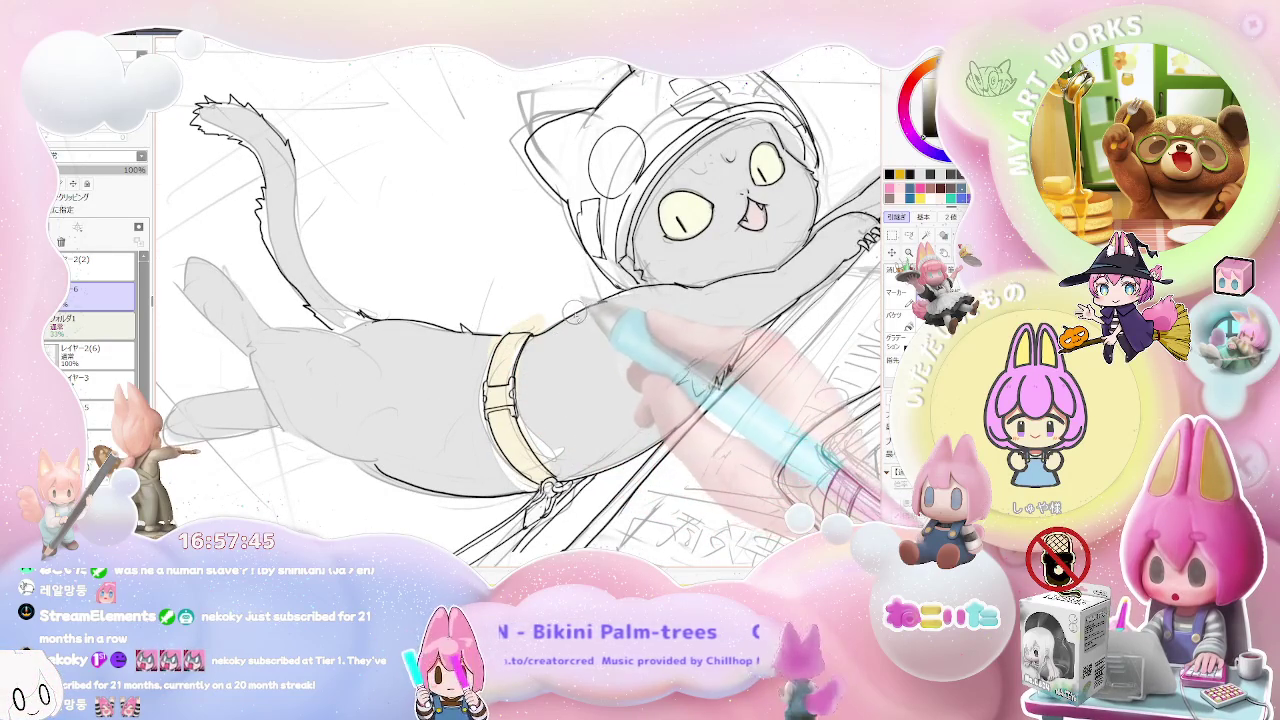
drag(577, 313, 612, 292)
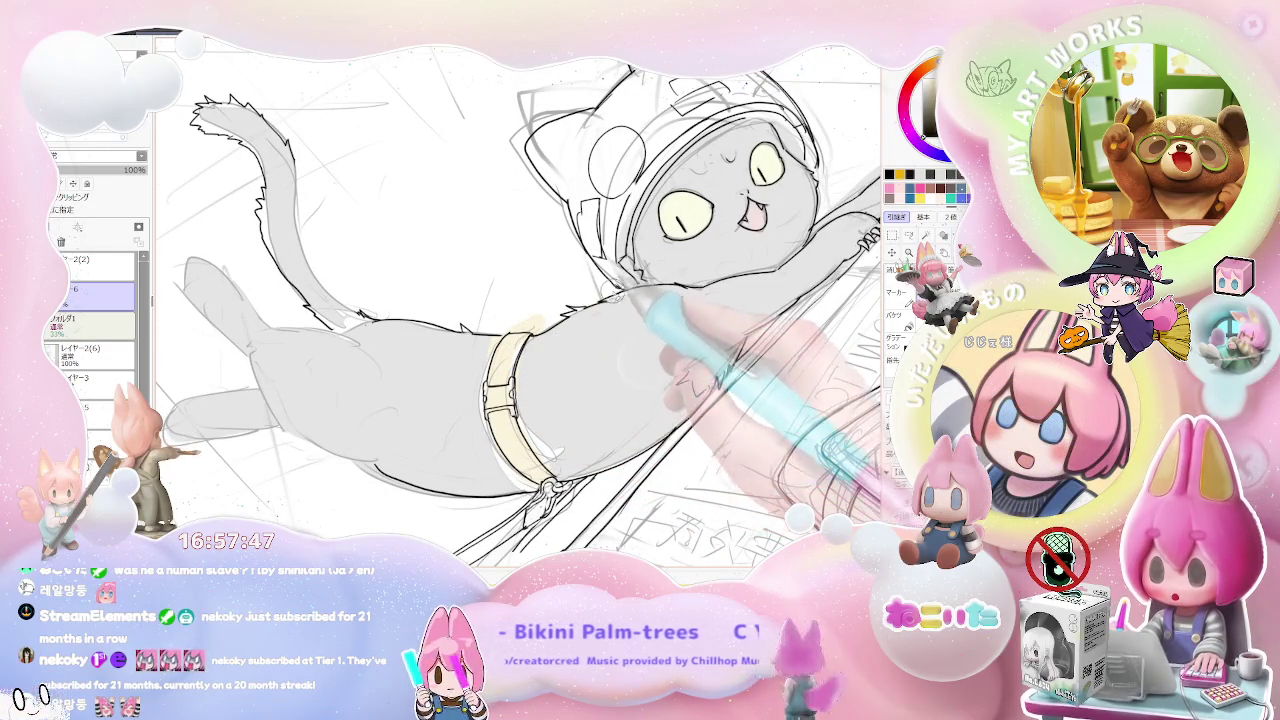
key(Home)
key(Delete)
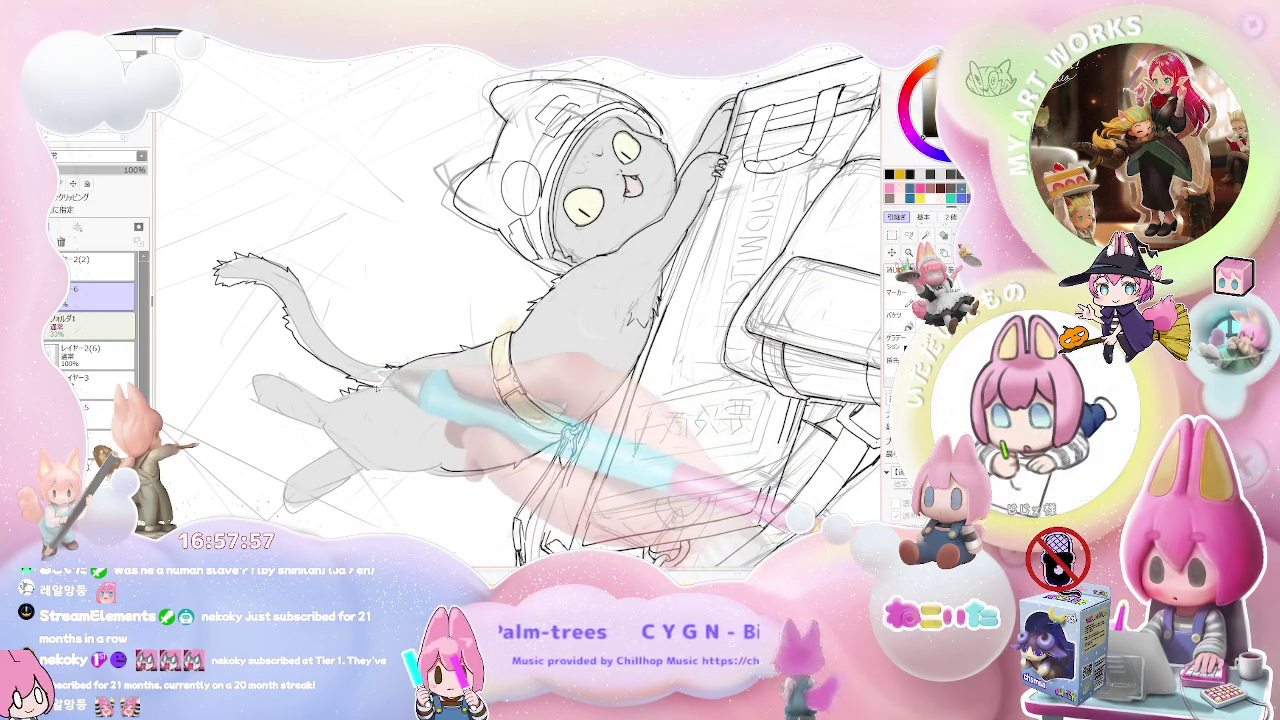
key(ctrl+minus)
key(End)
key(ctrl+plus)
key(ctrl+plus)
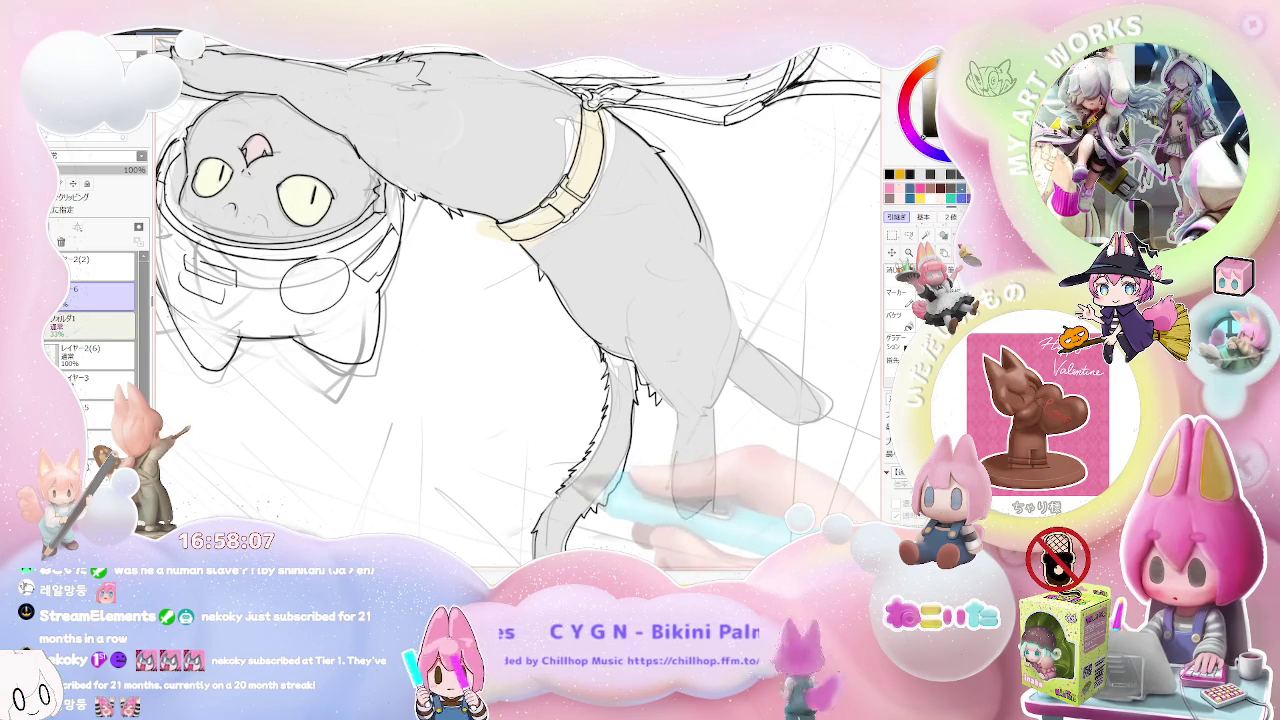
- With the canvas turned about 90° clockwise, ink the outline of the cat's lower leg
scroll(629, 490, down, 2)
scroll(629, 490, down, 2)
scroll(629, 490, down, 1)
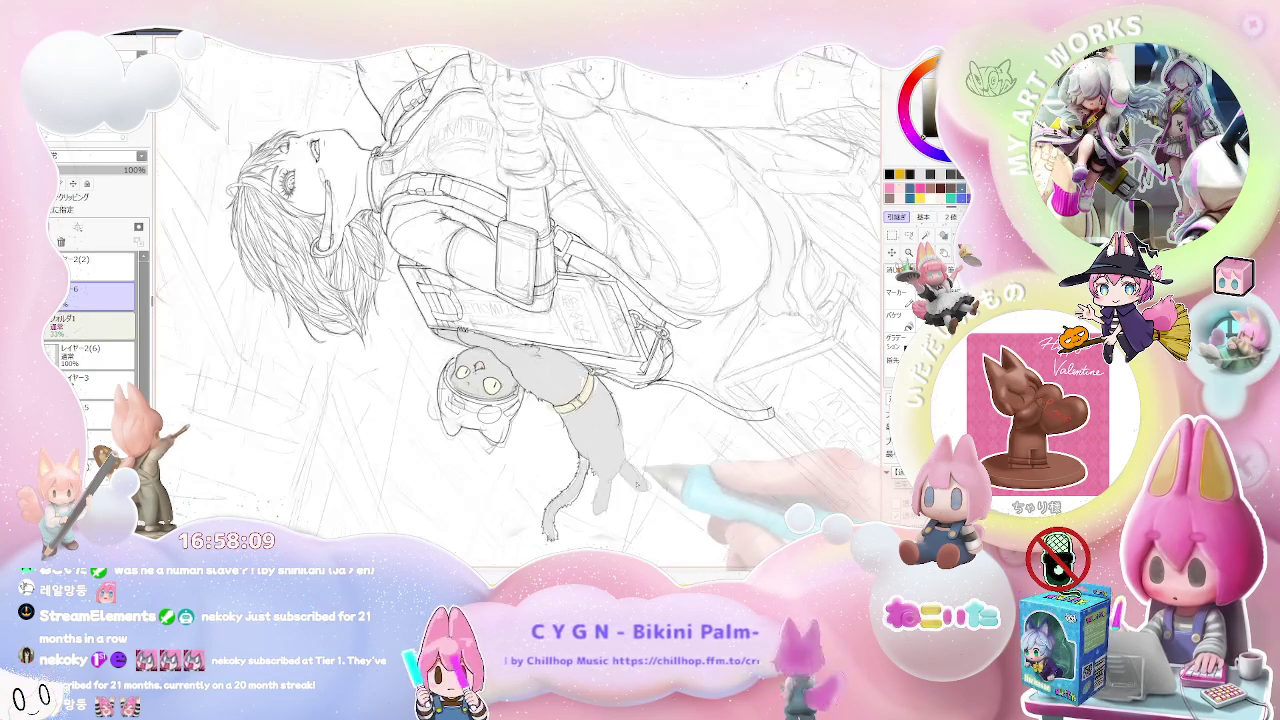
scroll(629, 490, down, 1)
key(End)
mouse_move(473, 511)
mouse_down()
mouse_move(570, 360)
mouse_move(575, 425)
mouse_up()
scroll(482, 498, up, 2)
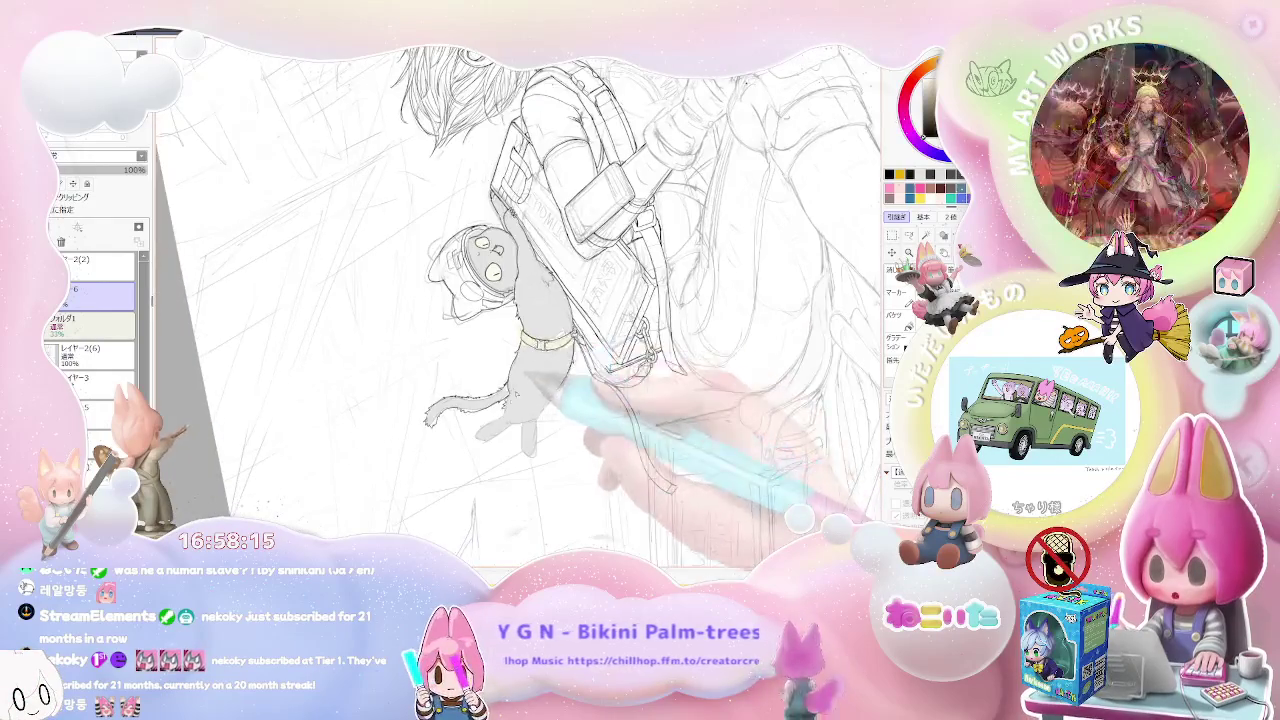
scroll(482, 498, up, 2)
scroll(482, 498, up, 2)
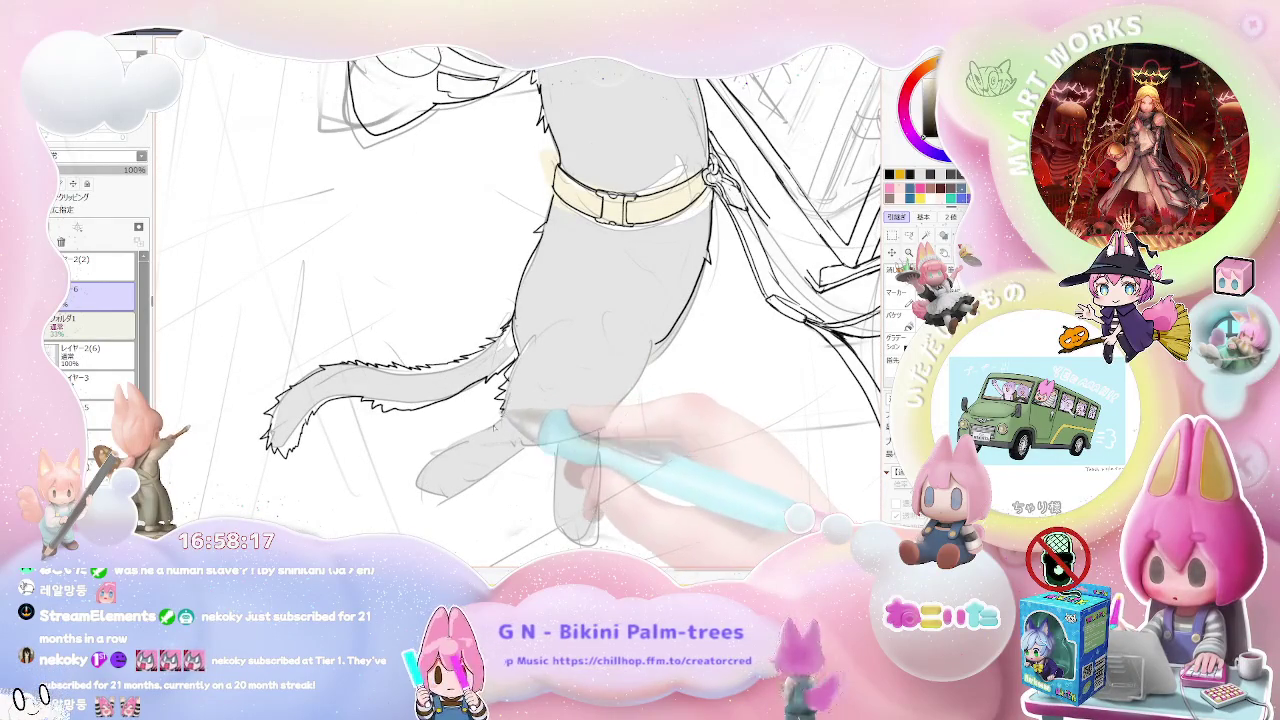
mouse_move(513, 408)
mouse_down()
mouse_move(423, 478)
mouse_move(525, 452)
mouse_up()
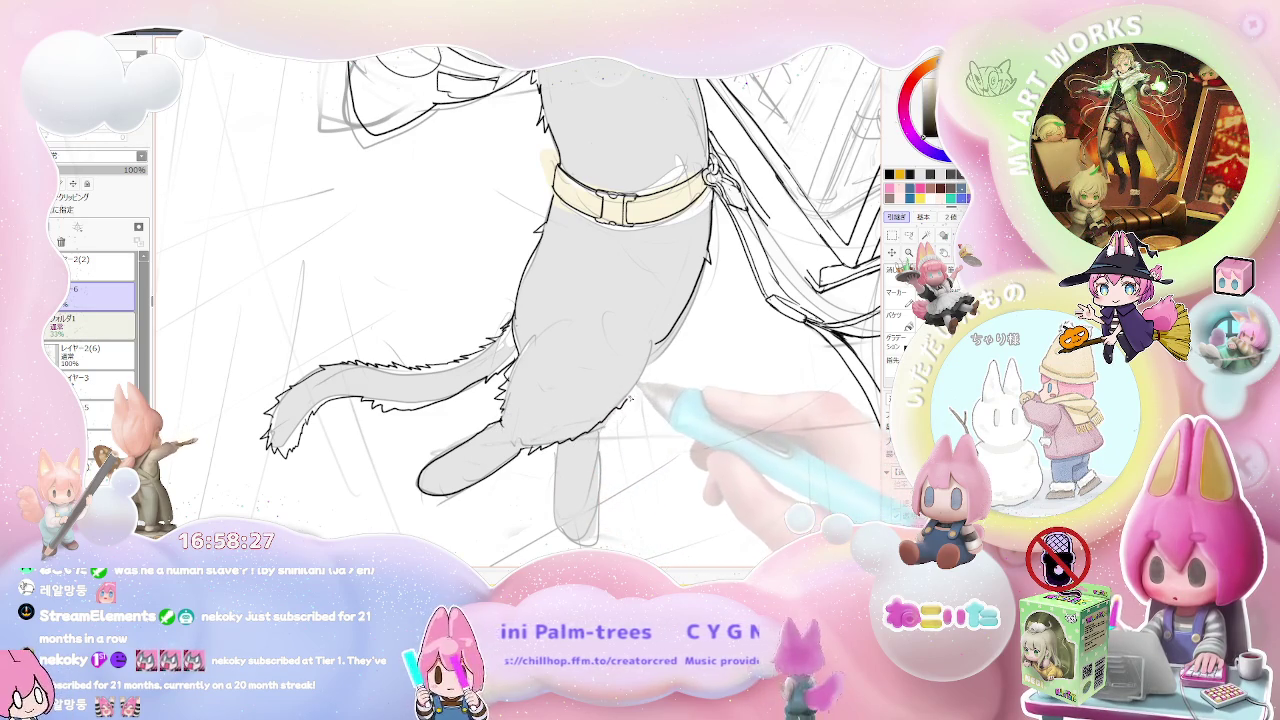
- Rotate the cat horizontal and zoom onto its raised hind paws and their pads
scroll(640, 300, down, 2)
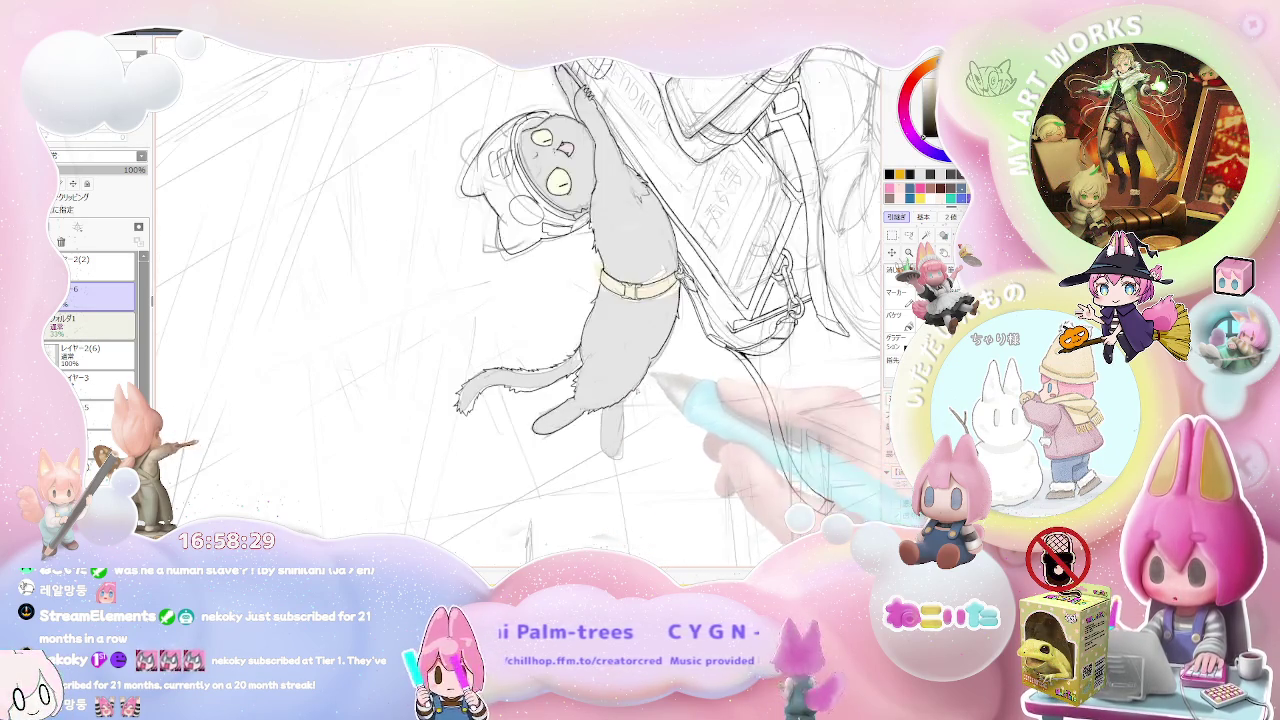
scroll(610, 300, up, 1)
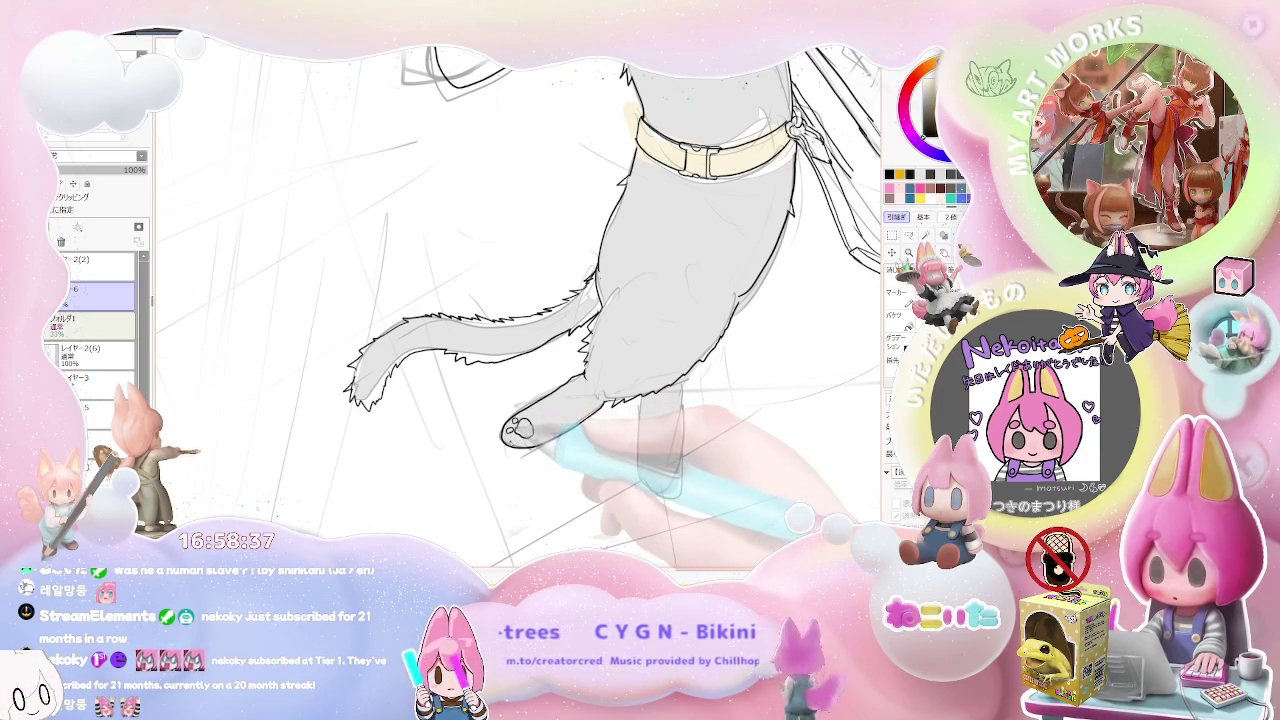
scroll(640, 300, down, 1)
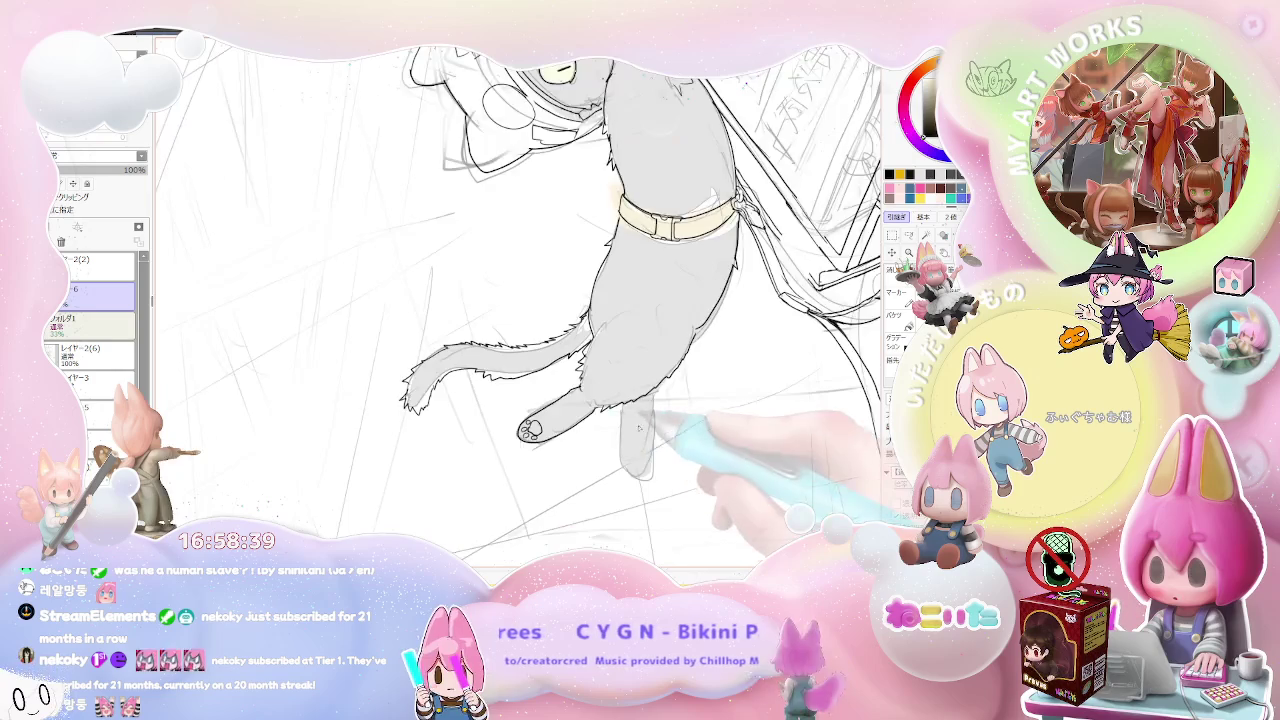
scroll(640, 300, down, 1)
scroll(520, 300, up, 1)
scroll(520, 300, up, 1)
scroll(520, 300, up, 1)
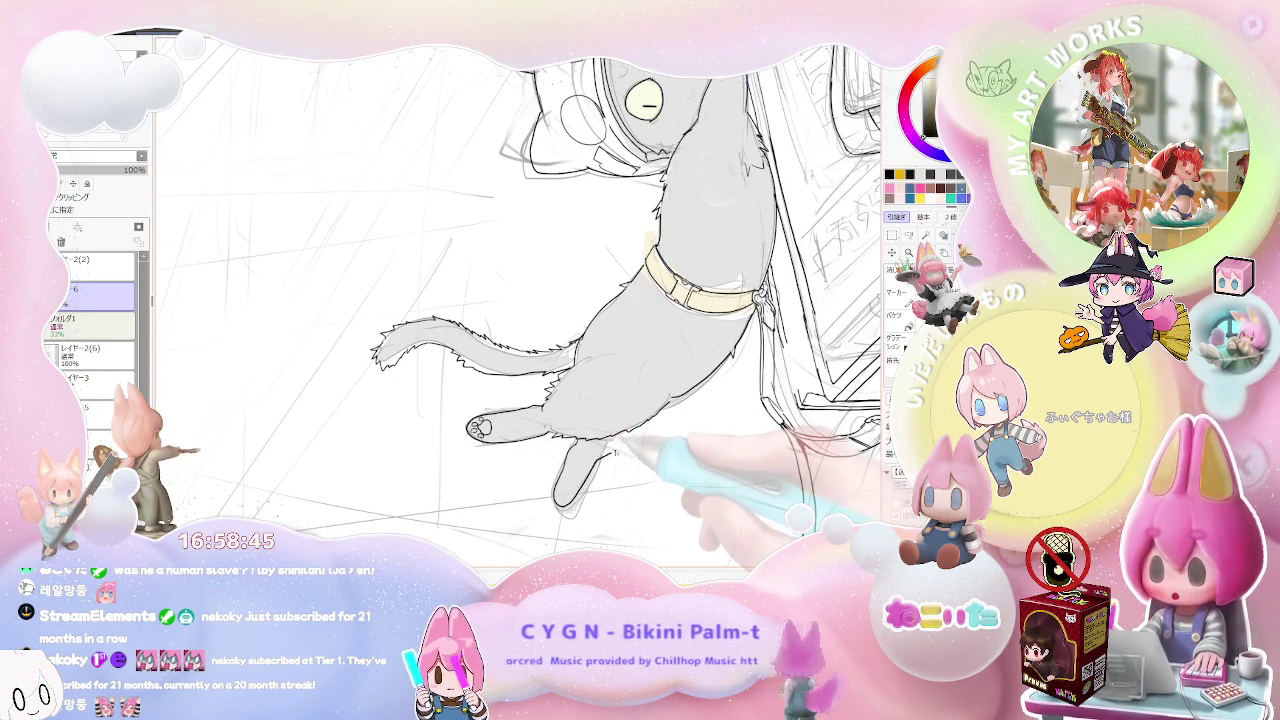
scroll(520, 300, down, 1)
key(Delete)
key(Delete)
key(Delete)
key(Delete)
scroll(700, 438, up, 1)
scroll(700, 438, up, 2)
scroll(690, 400, up, 1)
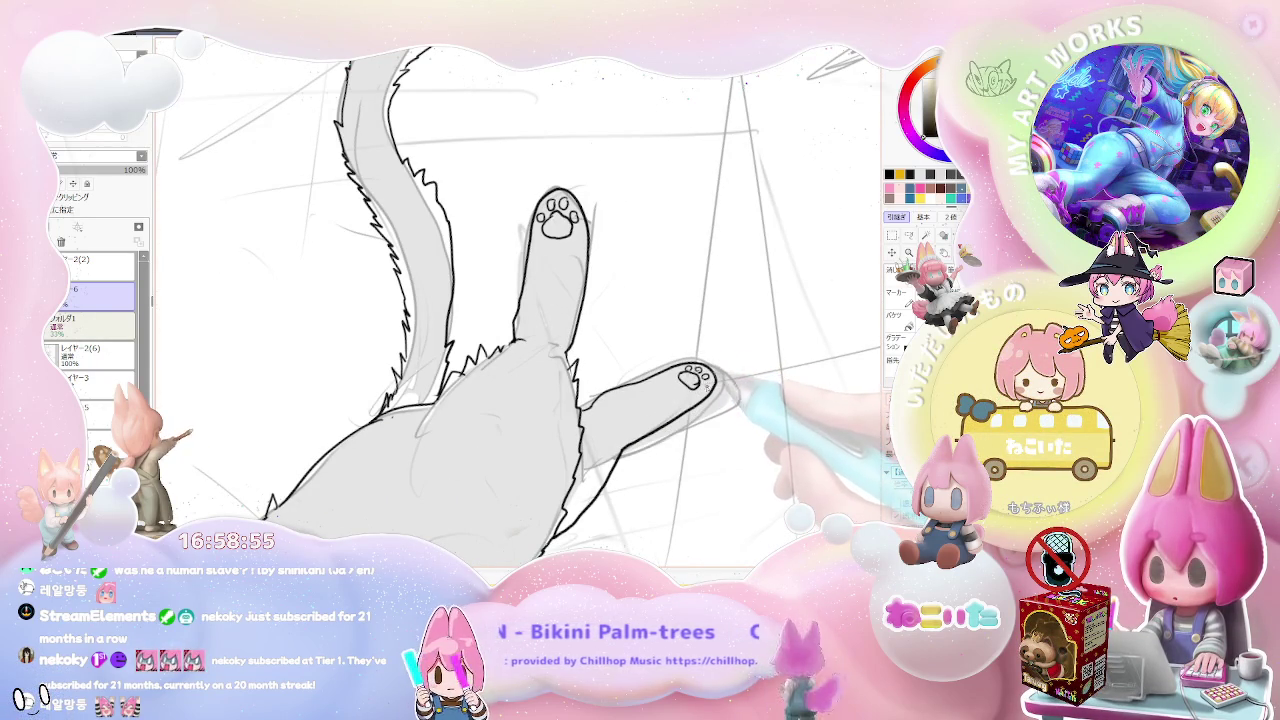
scroll(712, 382, down, 2)
scroll(718, 468, down, 2)
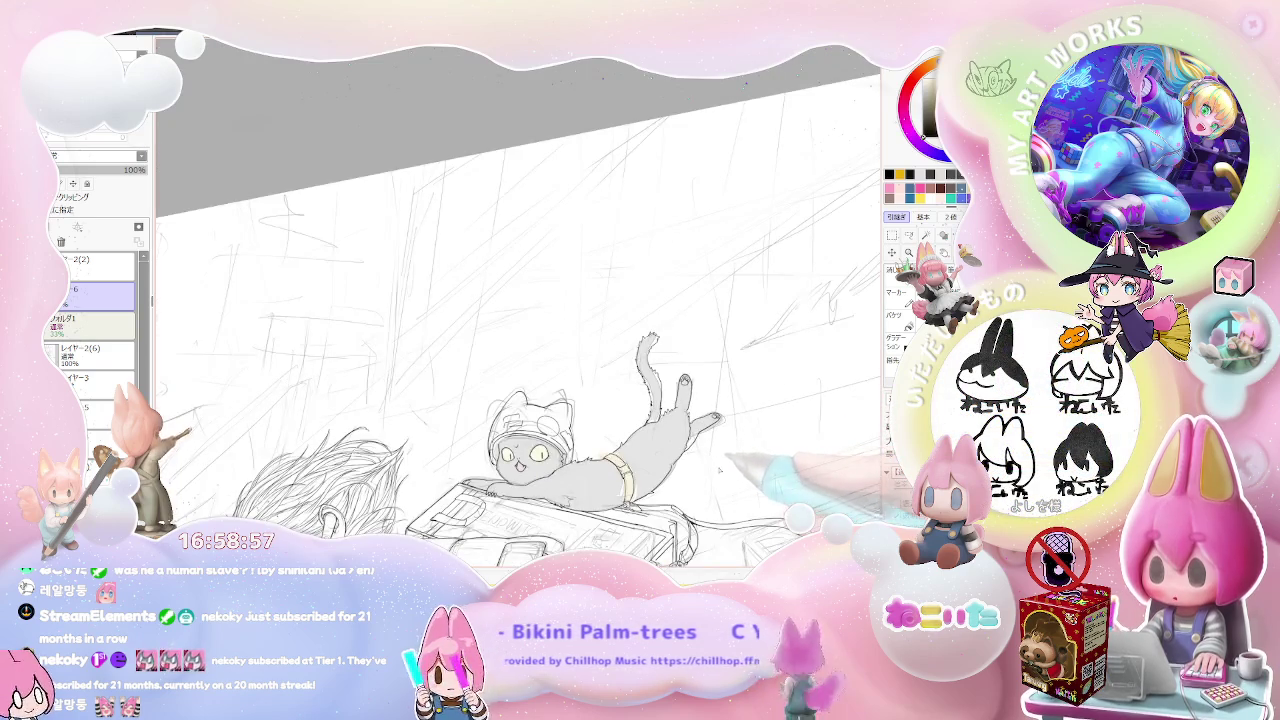
- Turn the canvas counter-clockwise and zoom around the girl's backpack straps
scroll(720, 400, down, 2)
scroll(737, 311, down, 1)
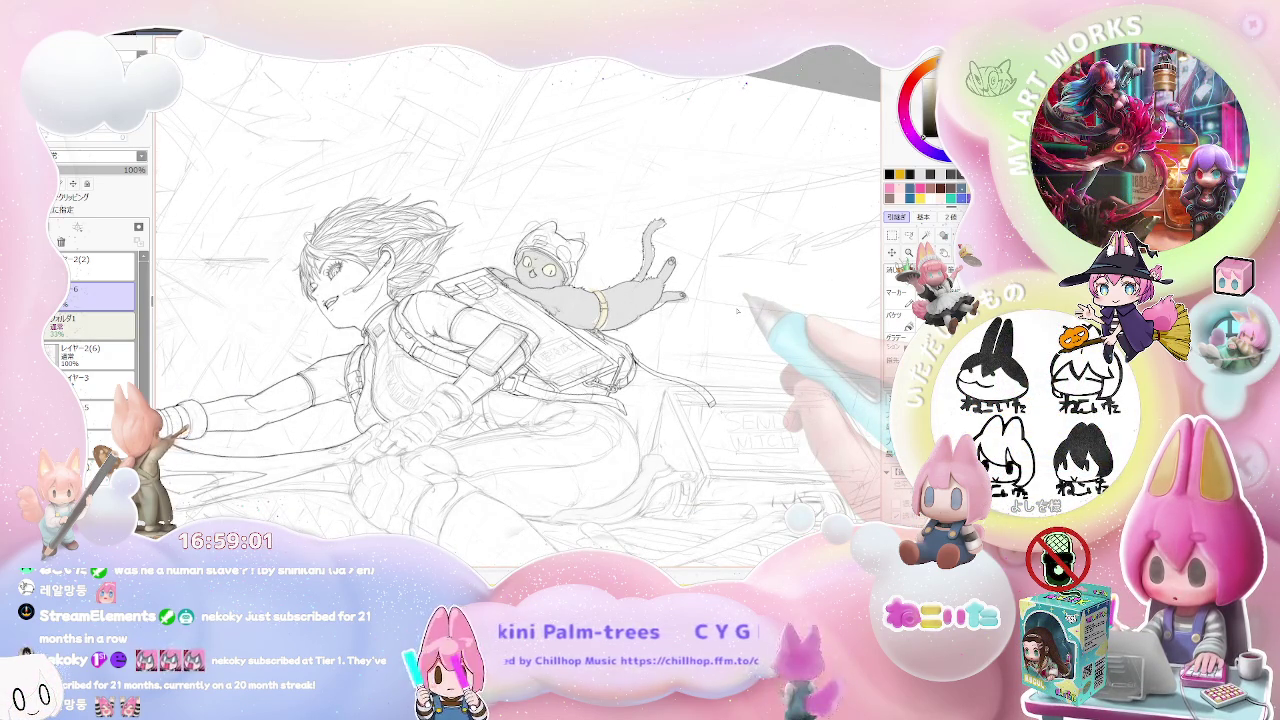
key(Delete)
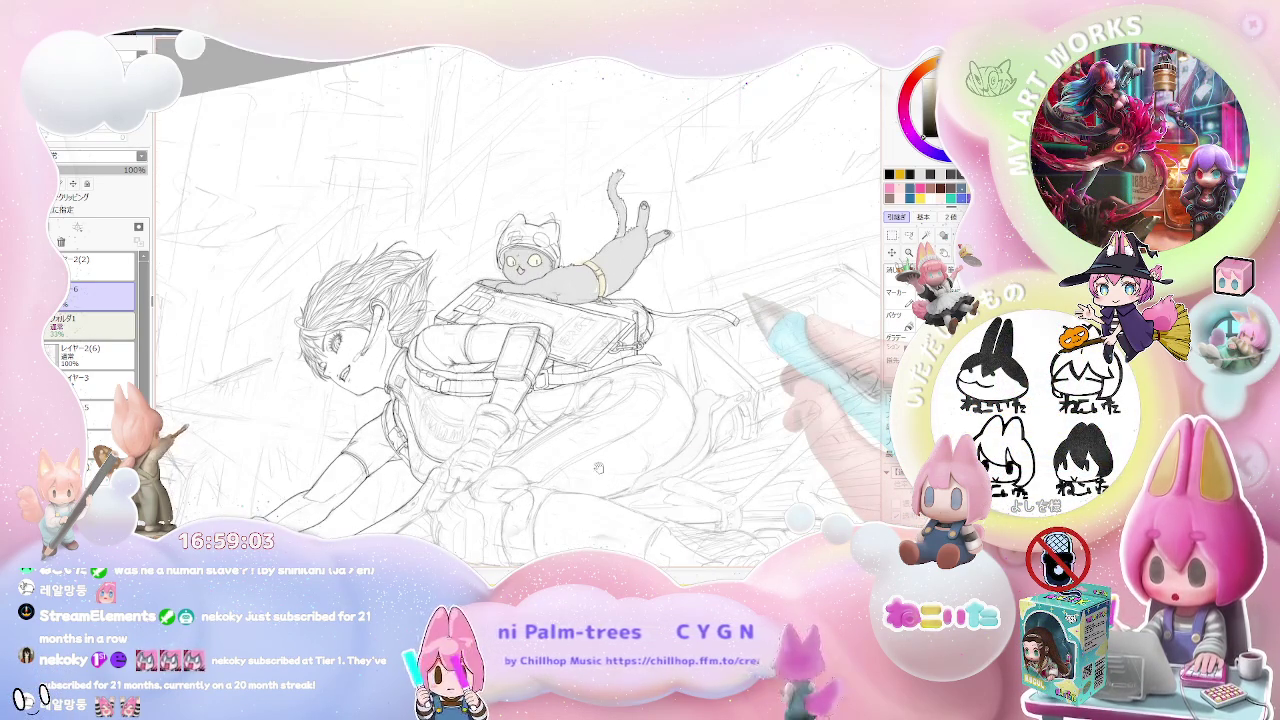
scroll(520, 310, up, 2)
scroll(520, 310, up, 2)
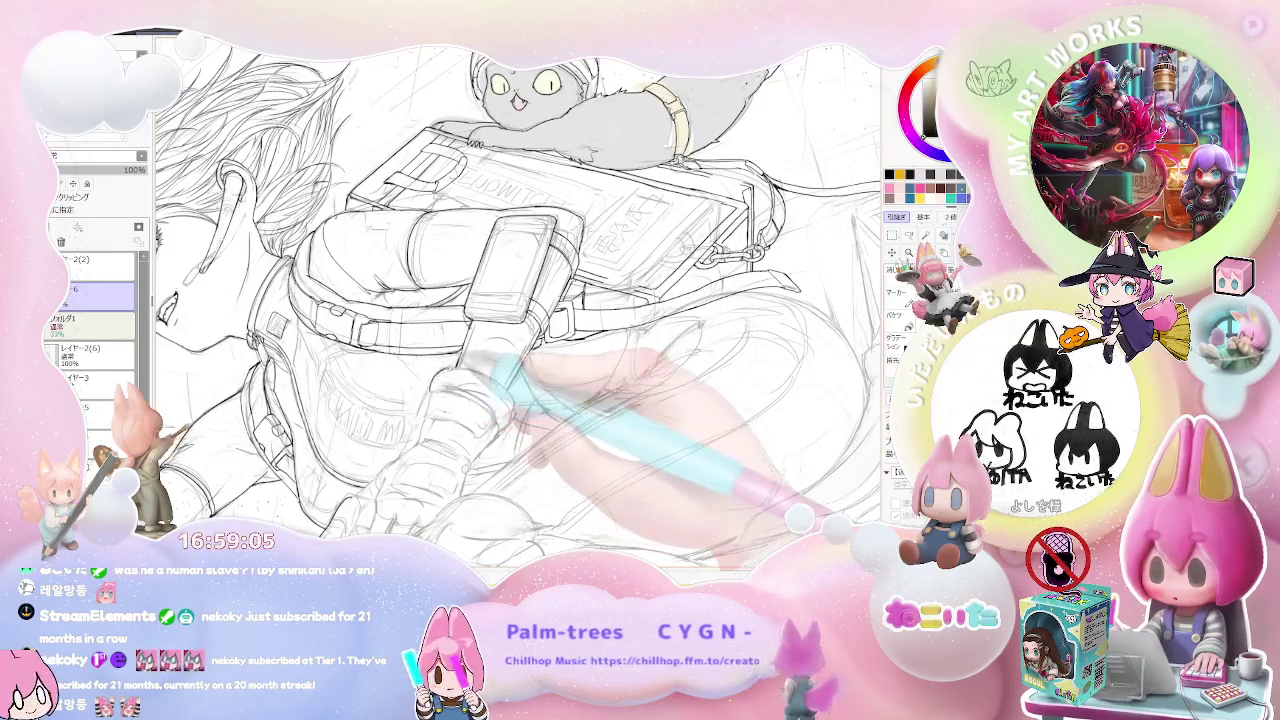
scroll(520, 310, down, 2)
key(Delete)
key(Delete)
key(Delete)
key(Delete)
scroll(520, 310, up, 3)
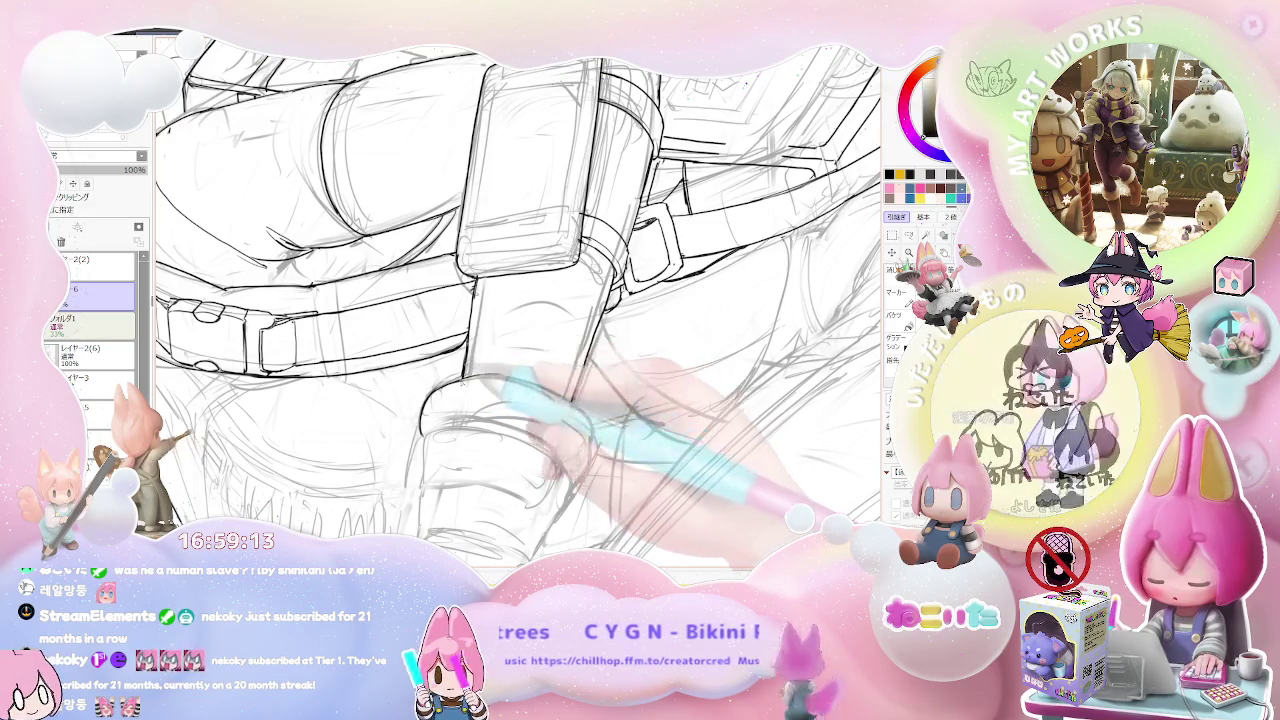
scroll(518, 300, down, 3)
scroll(518, 300, down, 2)
scroll(518, 300, down, 1)
scroll(518, 300, down, 1)
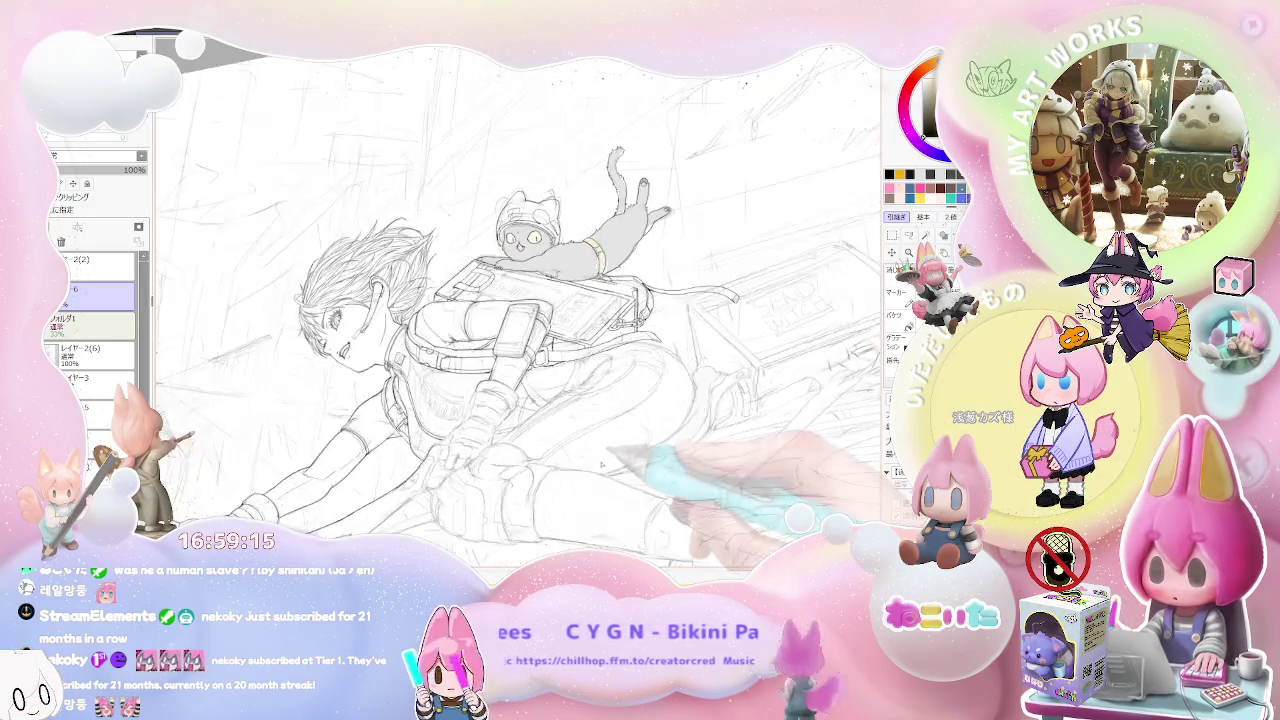
- Tilt the girl diagonally and zoom in close on the strap sketch for the zipper teeth
key(End)
key(End)
key(End)
key(End)
key(End)
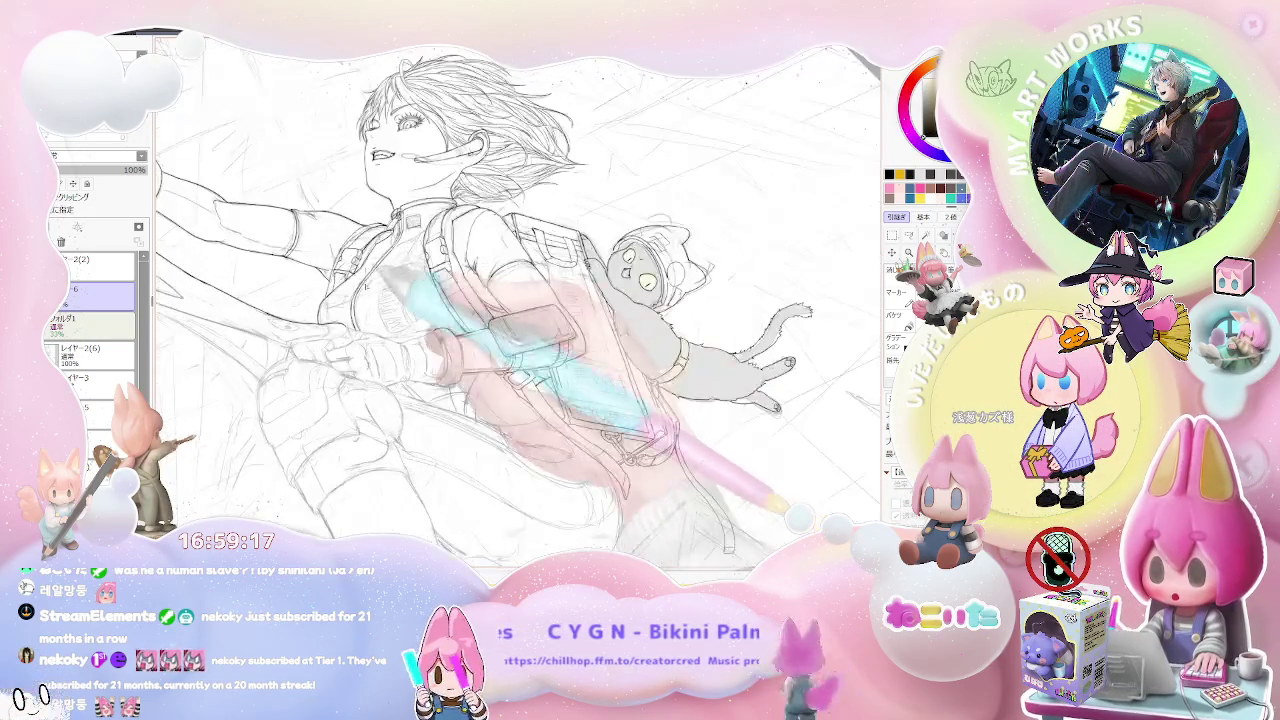
scroll(518, 300, up, 3)
scroll(518, 300, up, 1)
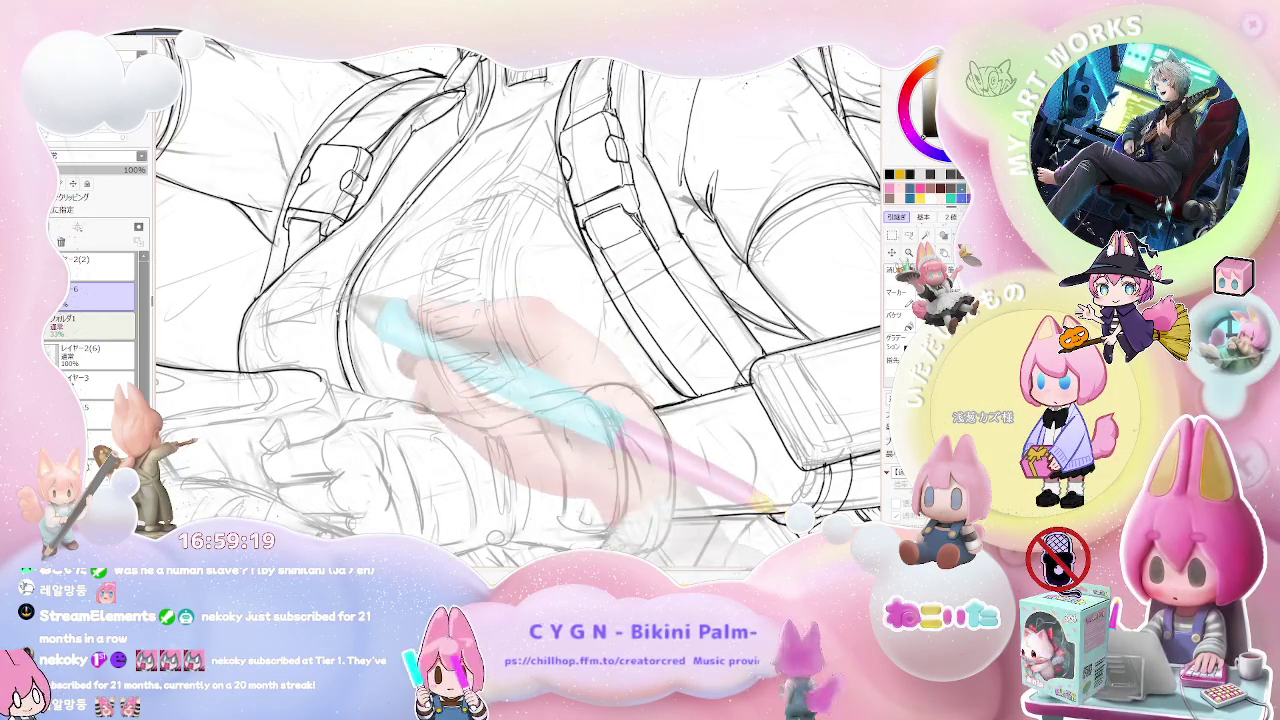
scroll(518, 300, up, 1)
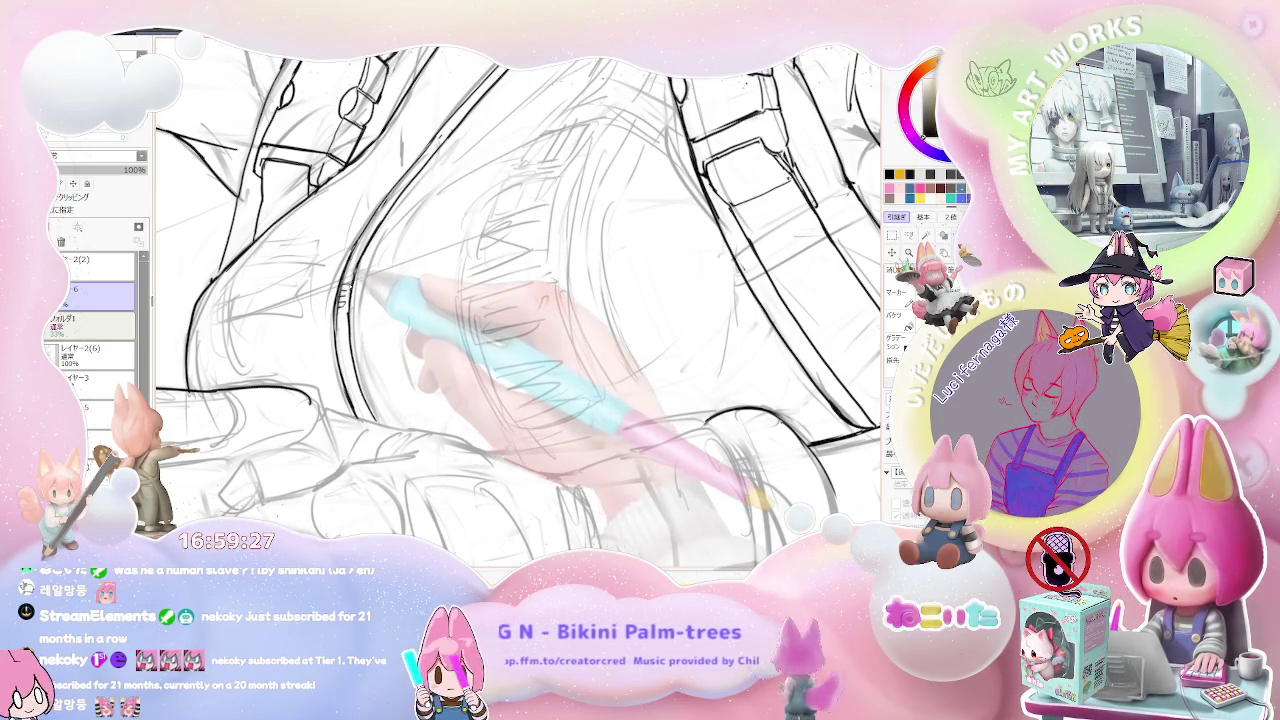
key(ctrl+plus)
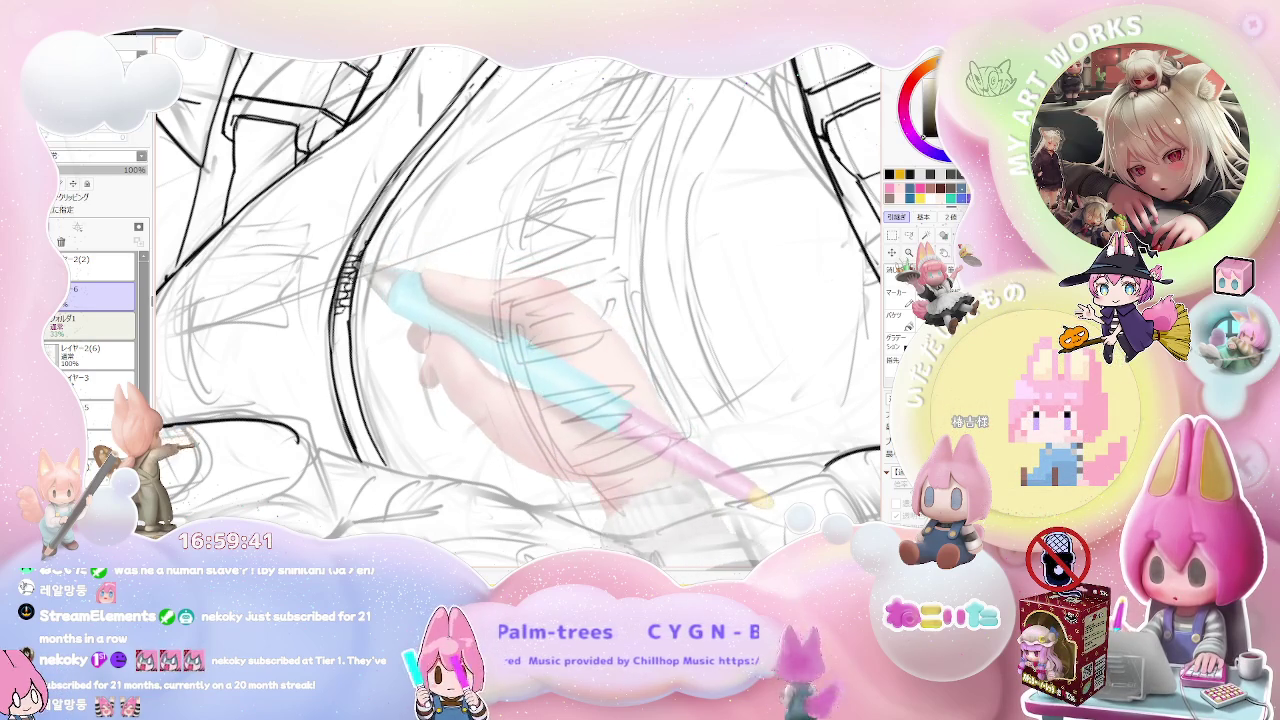
scroll(462, 332, down, 1)
scroll(462, 332, down, 2)
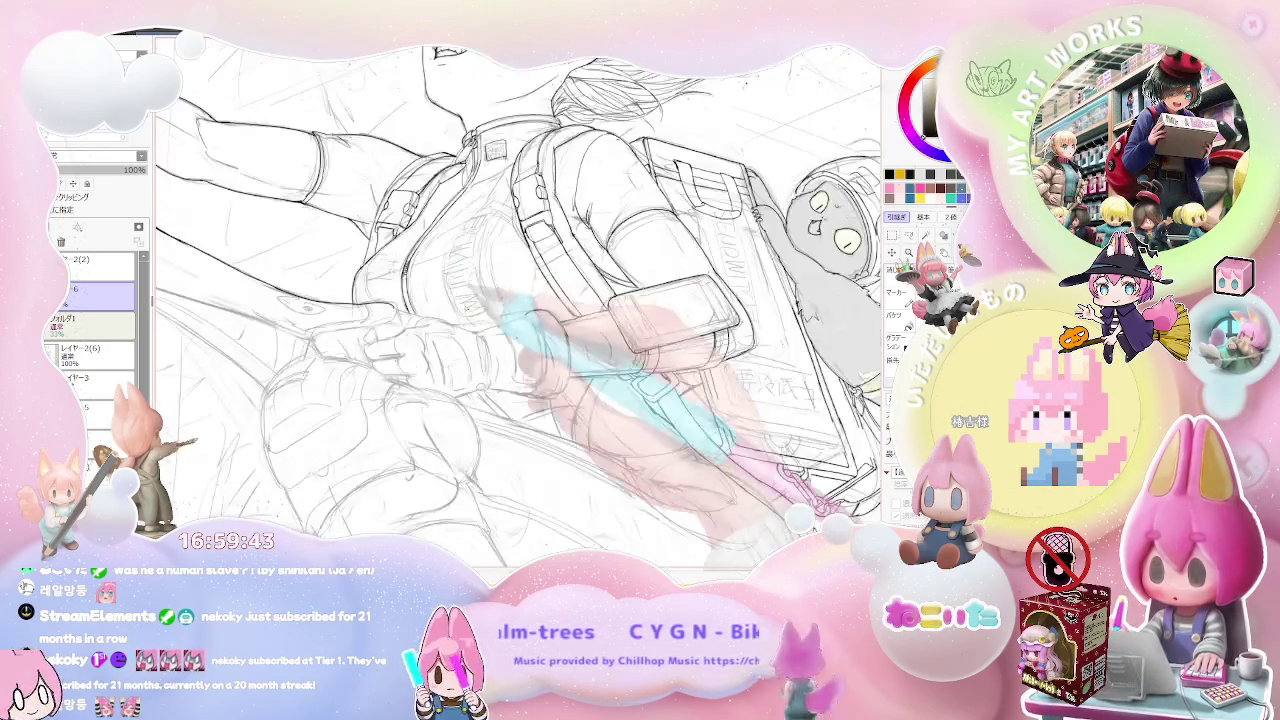
scroll(462, 333, down, 2)
scroll(462, 333, down, 1)
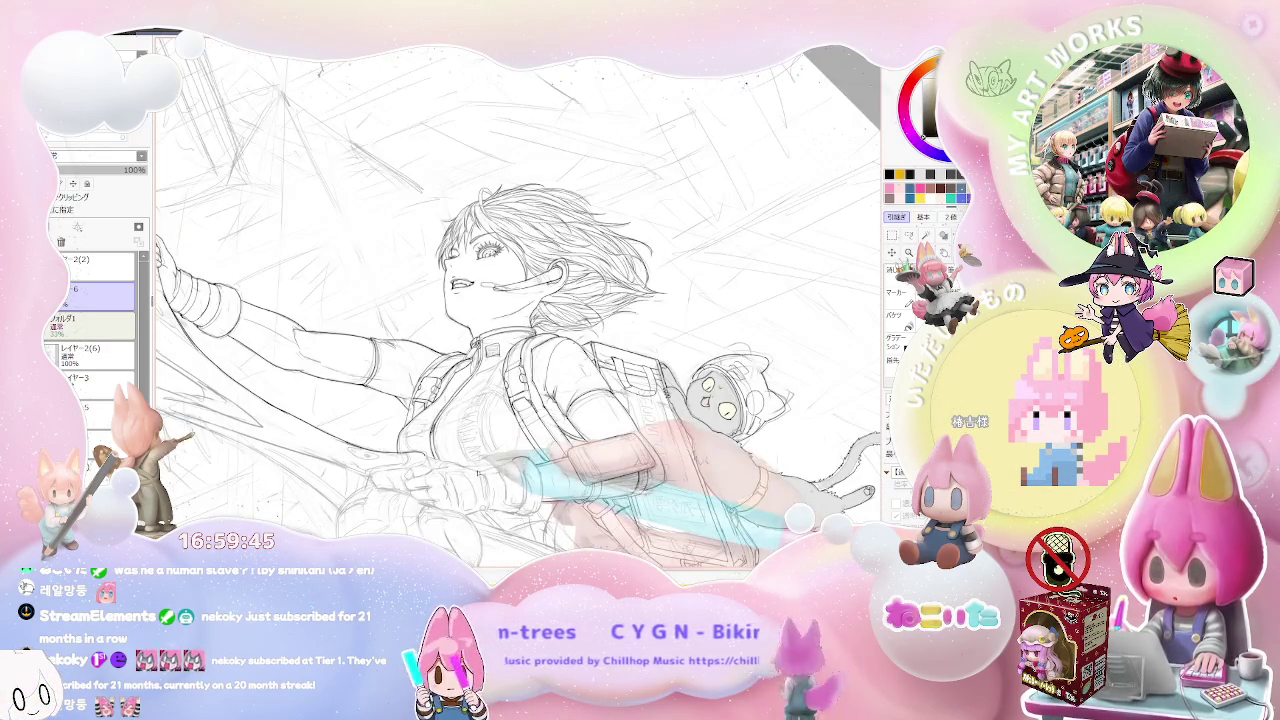
scroll(462, 333, down, 1)
scroll(462, 333, up, 1)
scroll(462, 333, up, 1)
scroll(462, 333, up, 1)
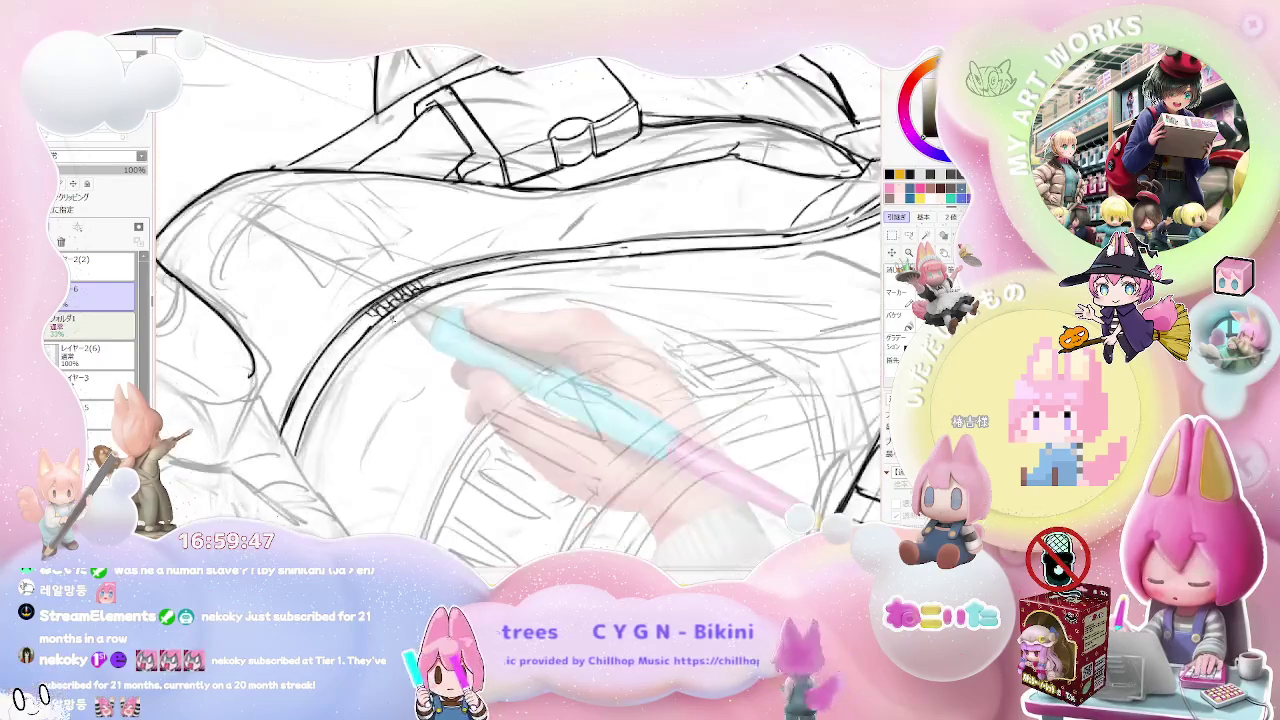
scroll(462, 333, up, 1)
scroll(403, 359, up, 1)
scroll(410, 390, up, 1)
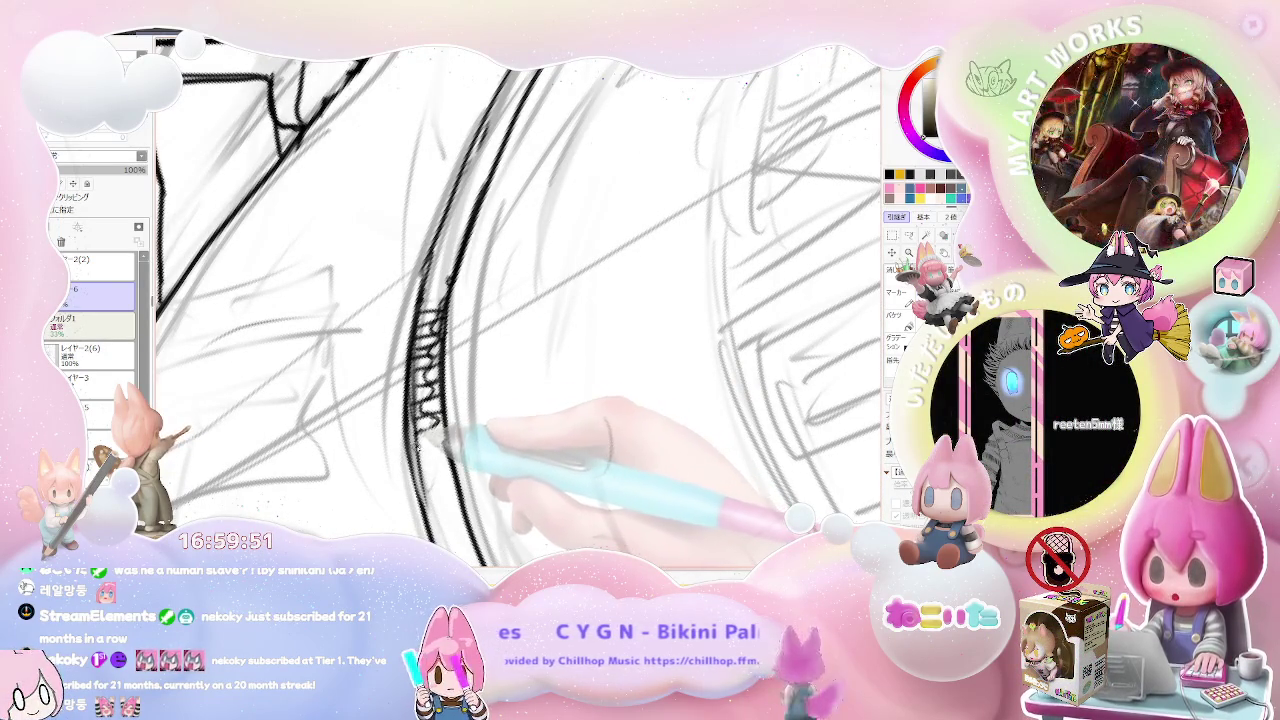
- Ink more zigzag zipper teeth at the strap's lower end
drag(442, 480, 420, 395)
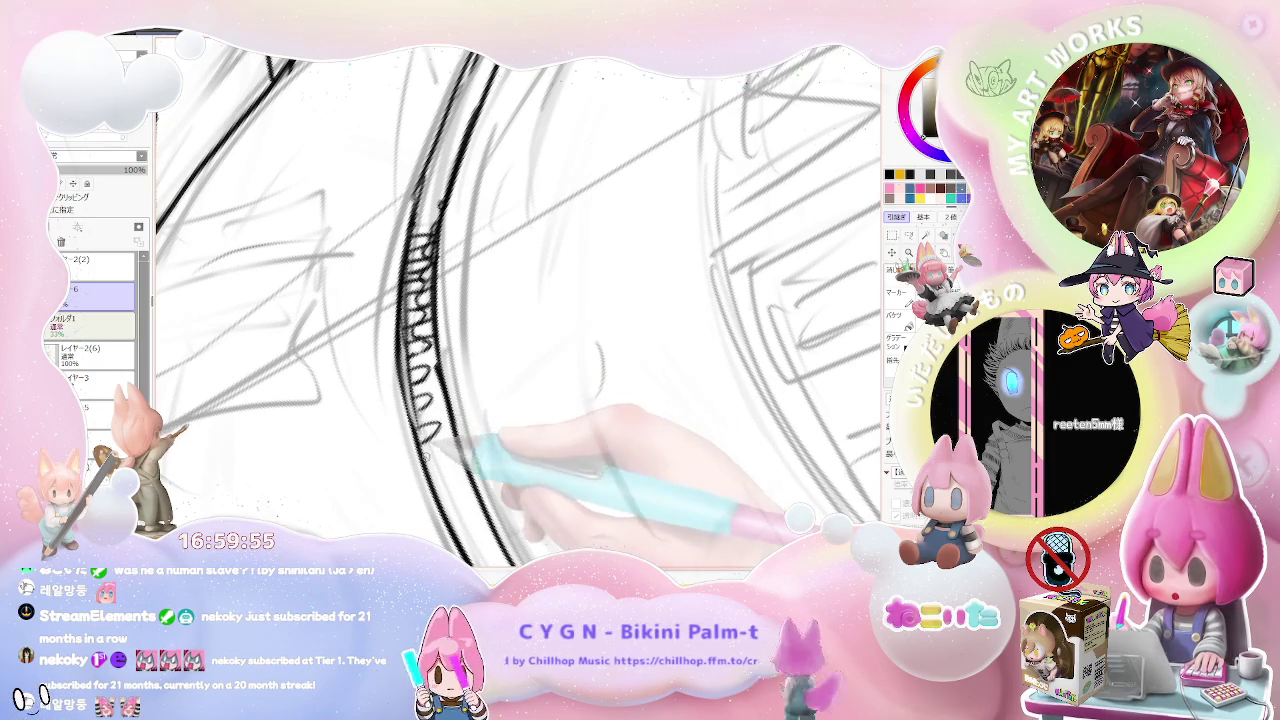
drag(446, 458, 428, 375)
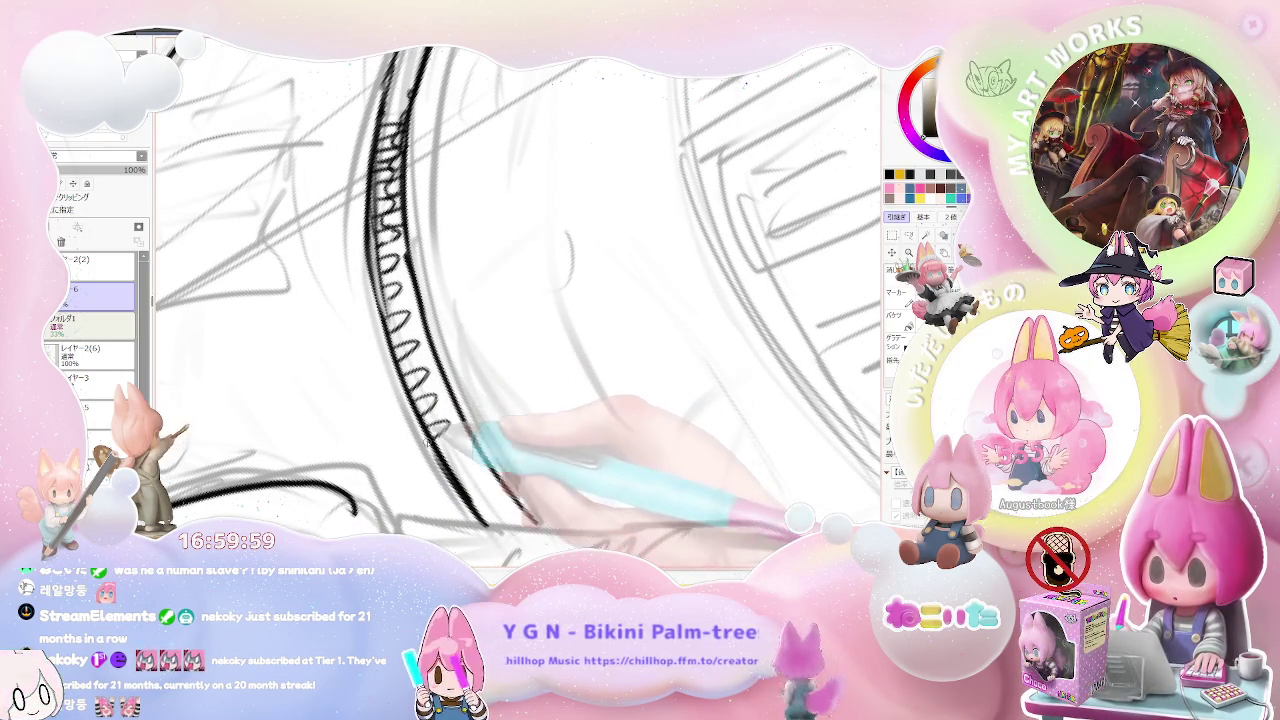
drag(432, 406, 456, 462)
scroll(495, 466, down, 2)
scroll(495, 466, down, 2)
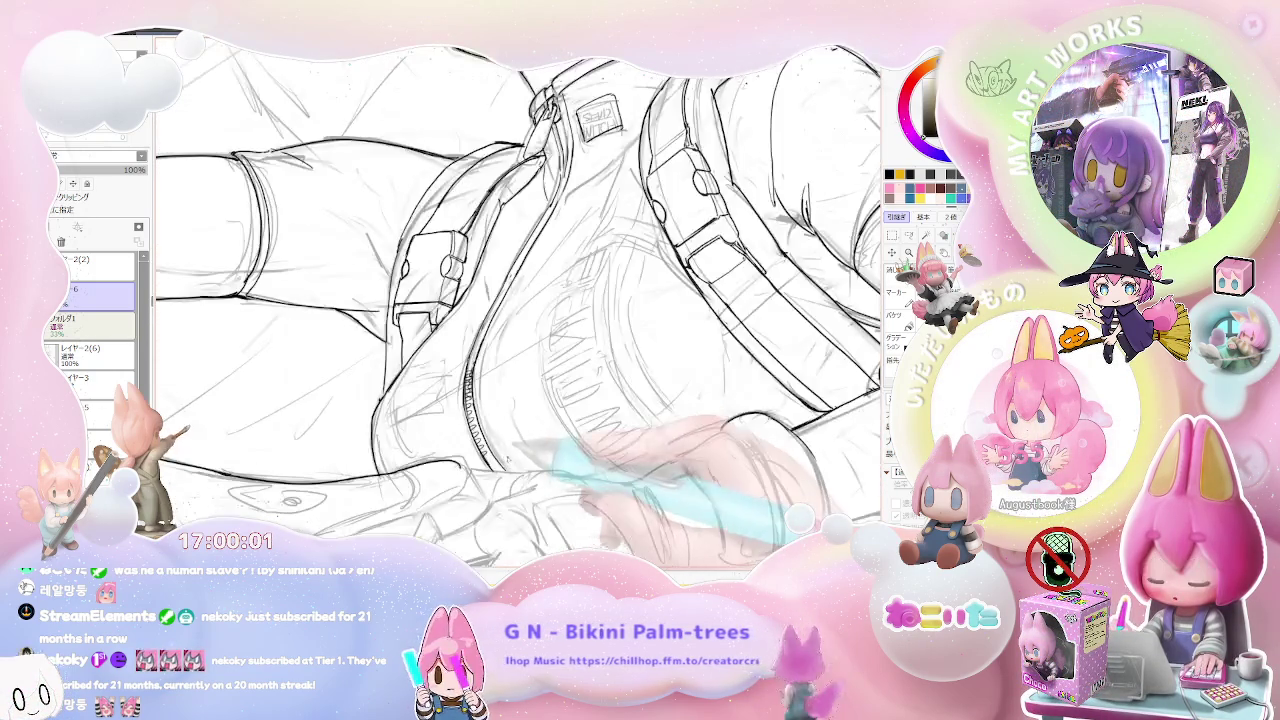
scroll(495, 466, down, 1)
scroll(495, 466, down, 2)
scroll(353, 285, up, 3)
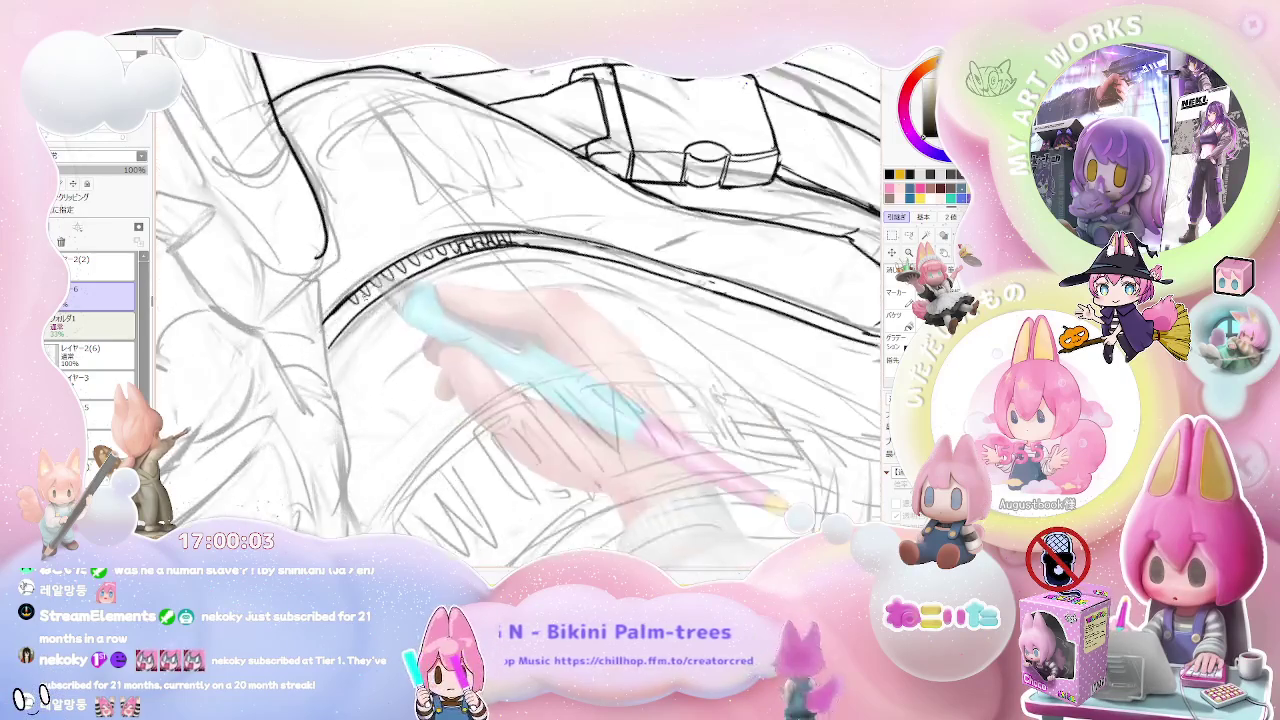
scroll(353, 285, up, 2)
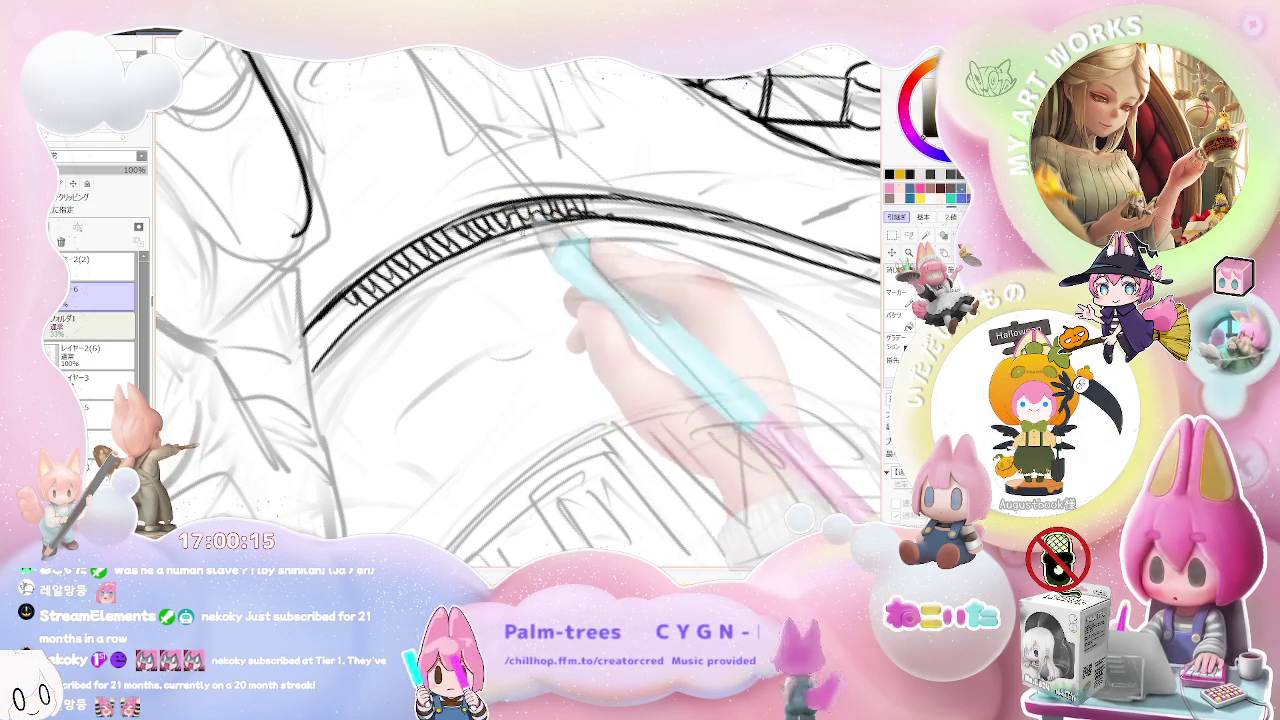
- Zoom in and rotate the view so the zipper arc runs vertically, then zoom out
key(ctrl+plus)
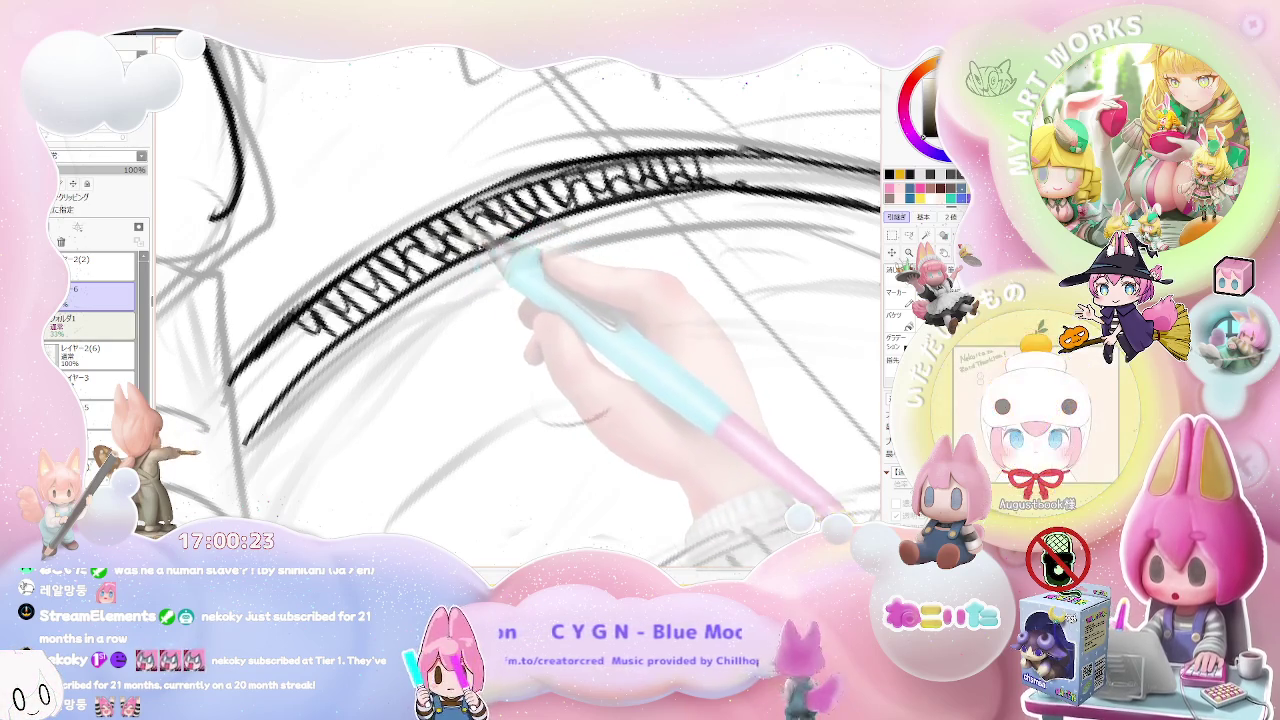
key(Home)
drag(507, 278, 484, 316)
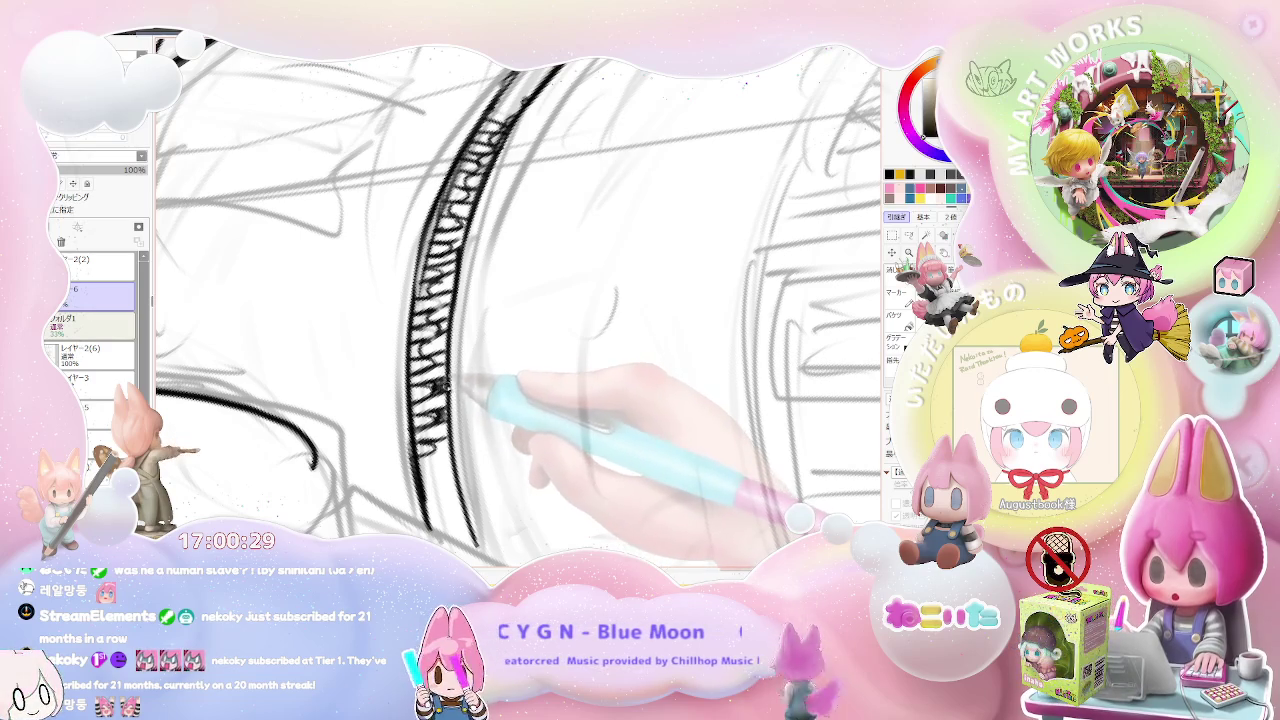
key(End)
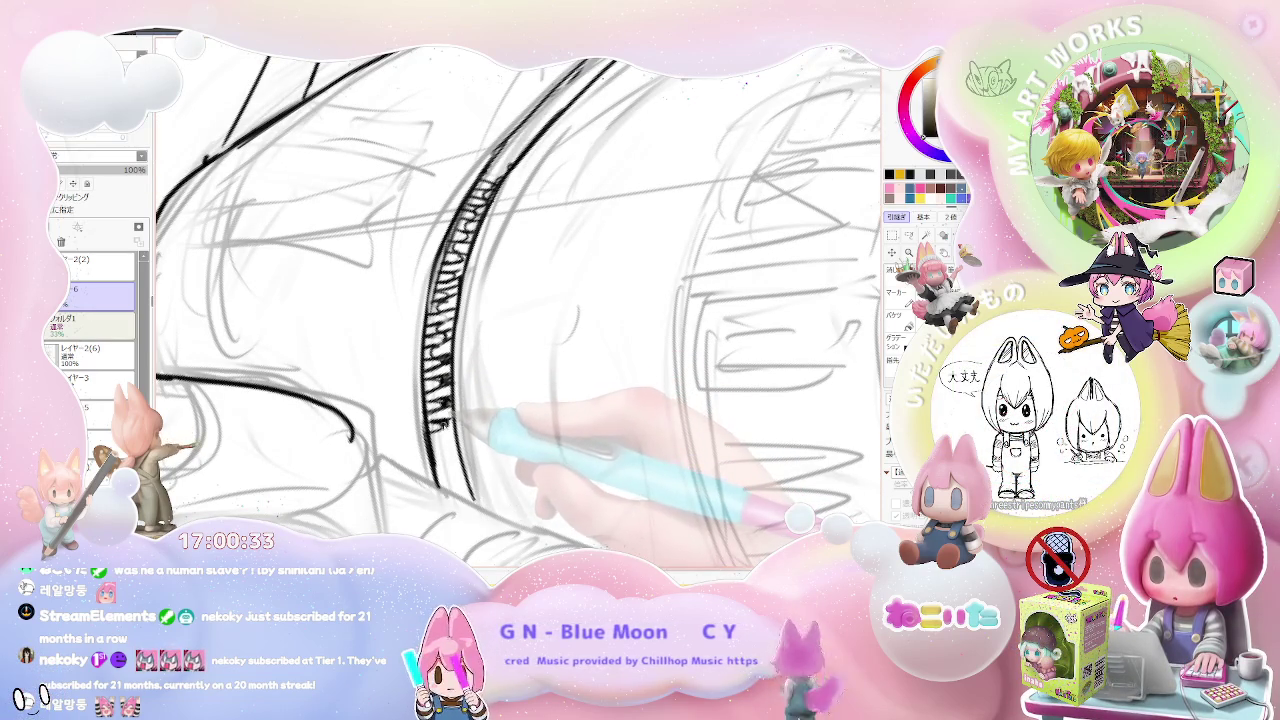
key(minus)
key(minus)
key(minus)
key(minus)
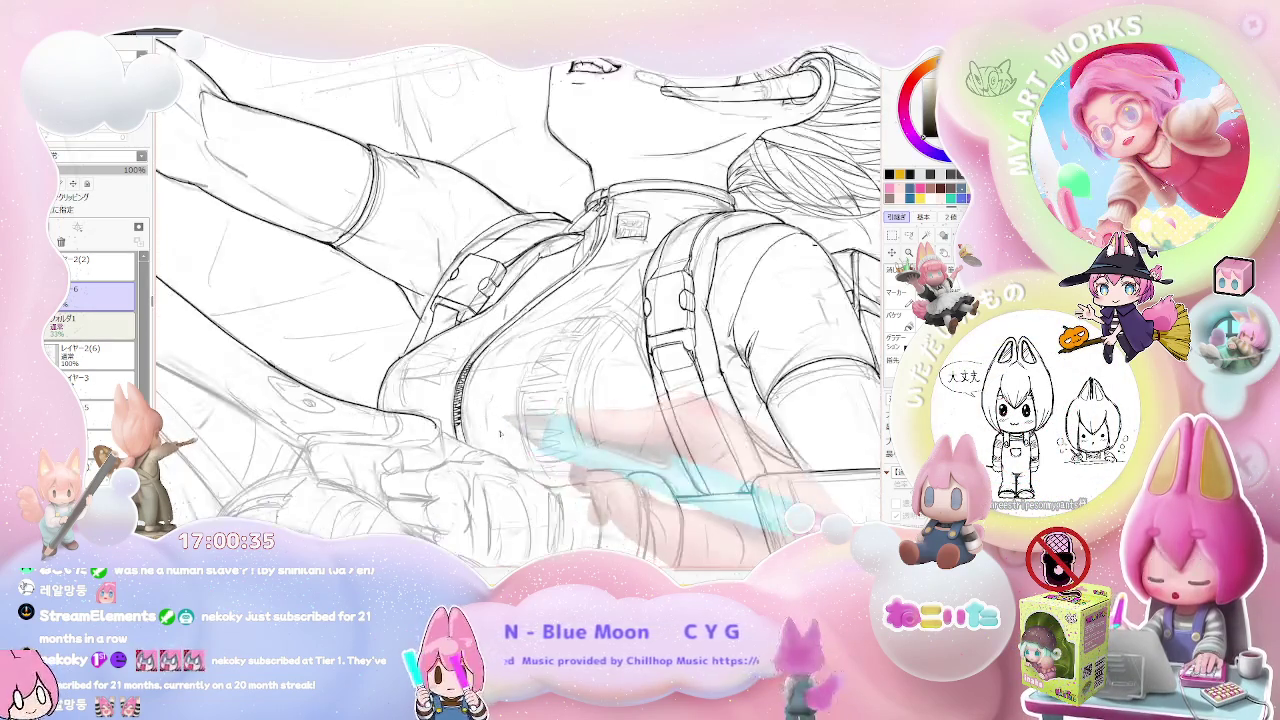
- Add a short hatch stroke ending the zipper teeth row at the strap edge
drag(499, 431, 560, 500)
key(Delete)
key(Delete)
key(plus)
key(plus)
key(plus)
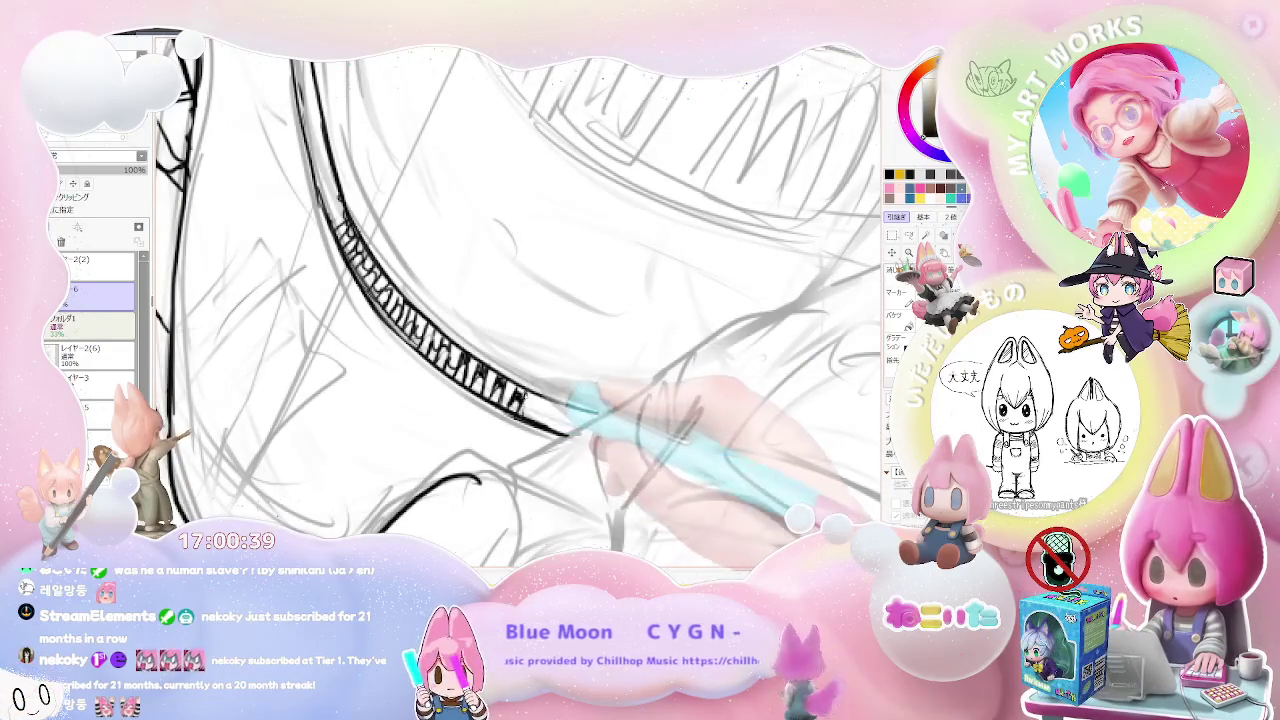
drag(533, 393, 538, 410)
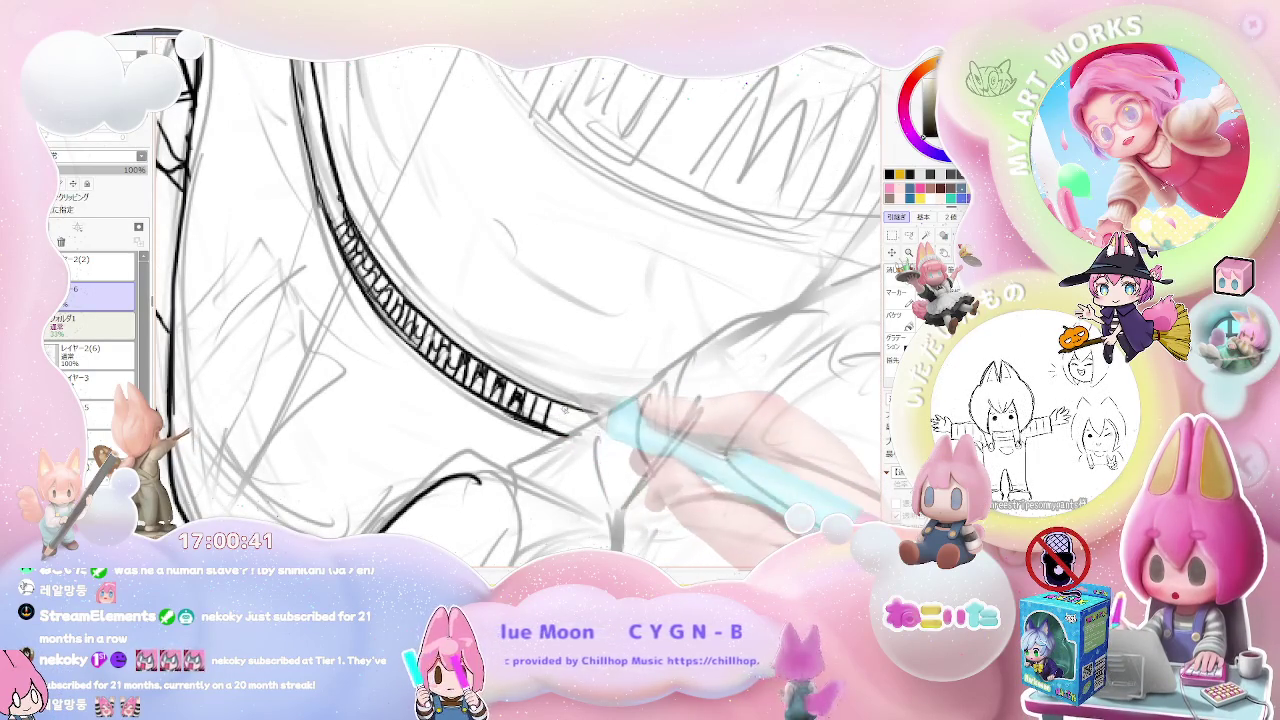
key(minus)
key(minus)
key(minus)
key(minus)
key(End)
key(End)
key(End)
key(End)
key(End)
key(plus)
key(plus)
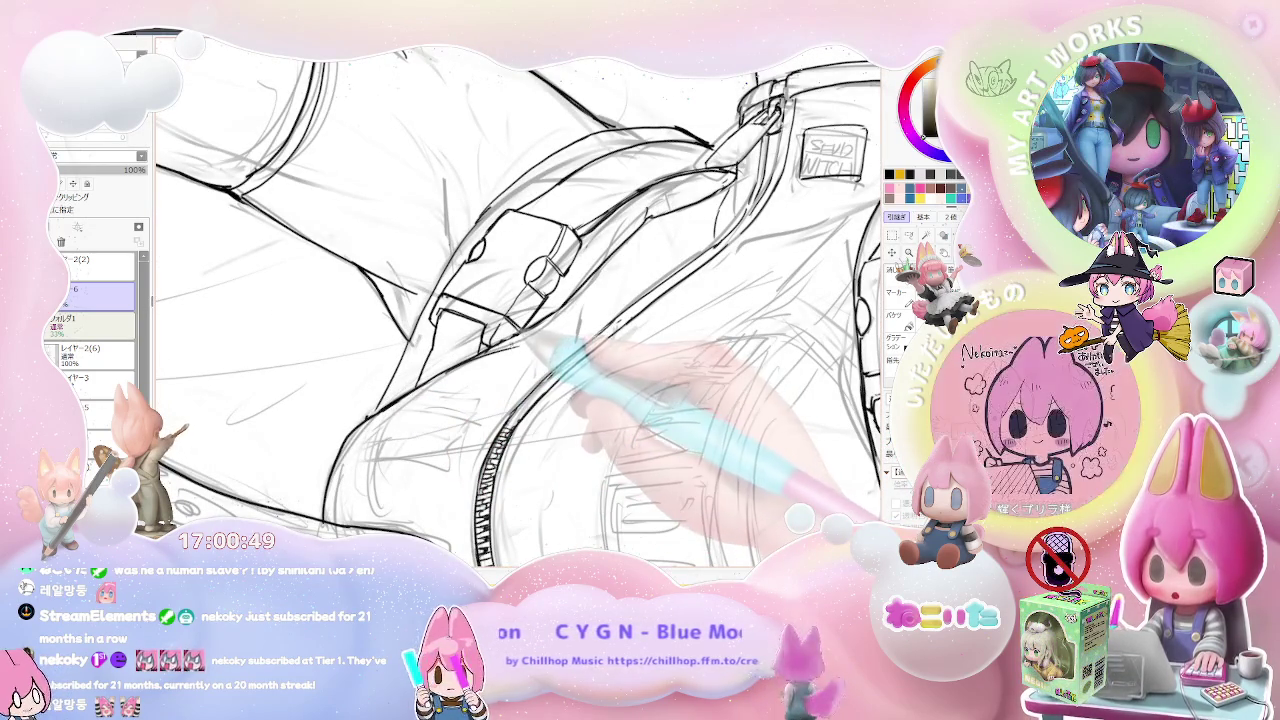
key(minus)
key(minus)
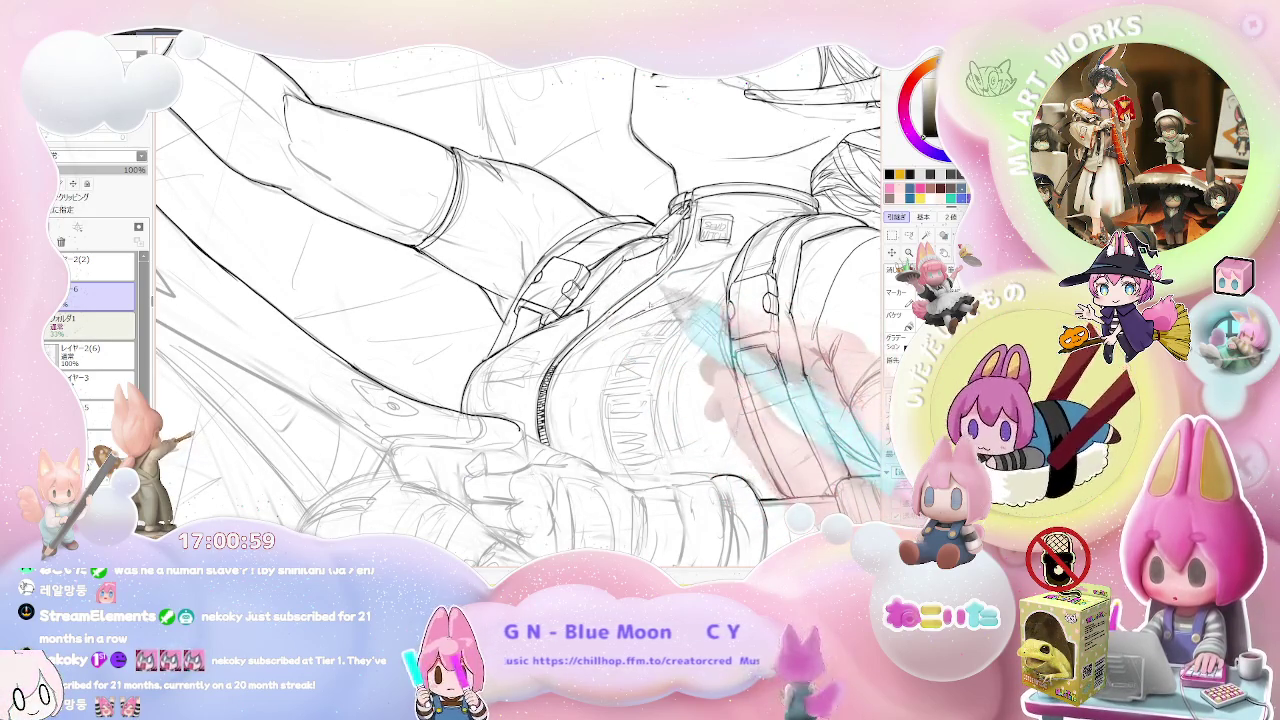
key(minus)
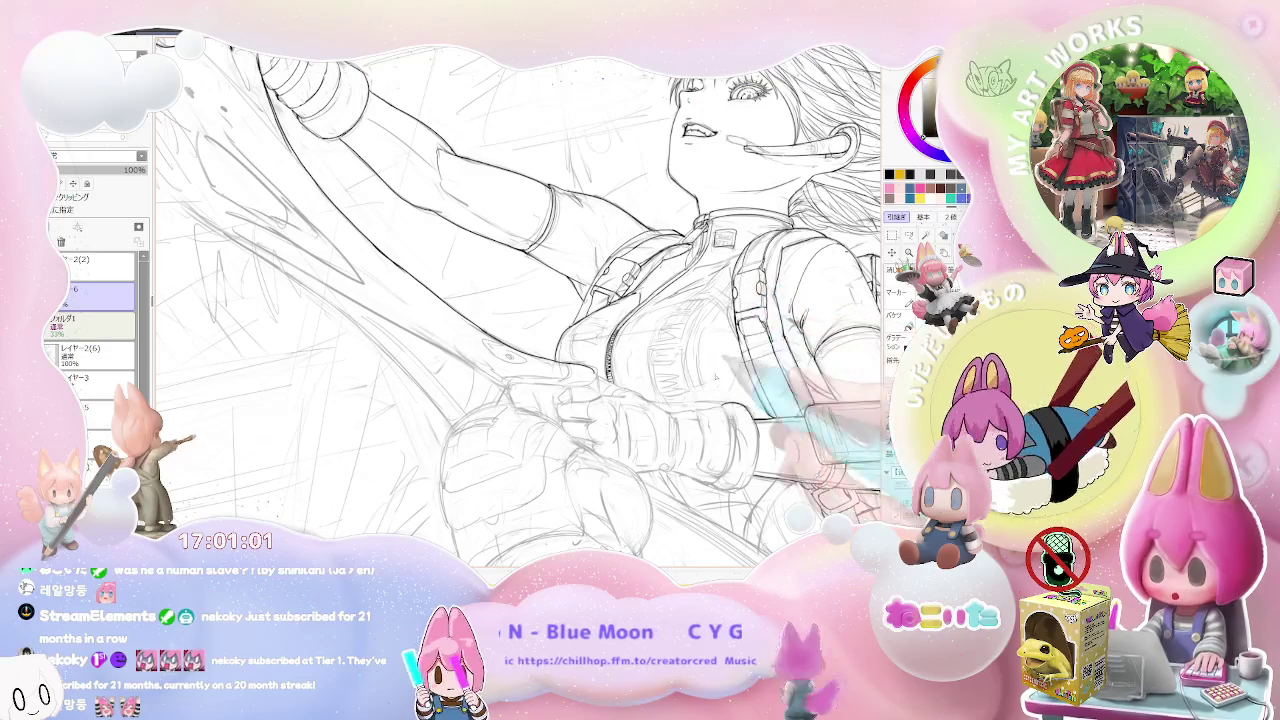
key(Delete)
key(Delete)
key(Delete)
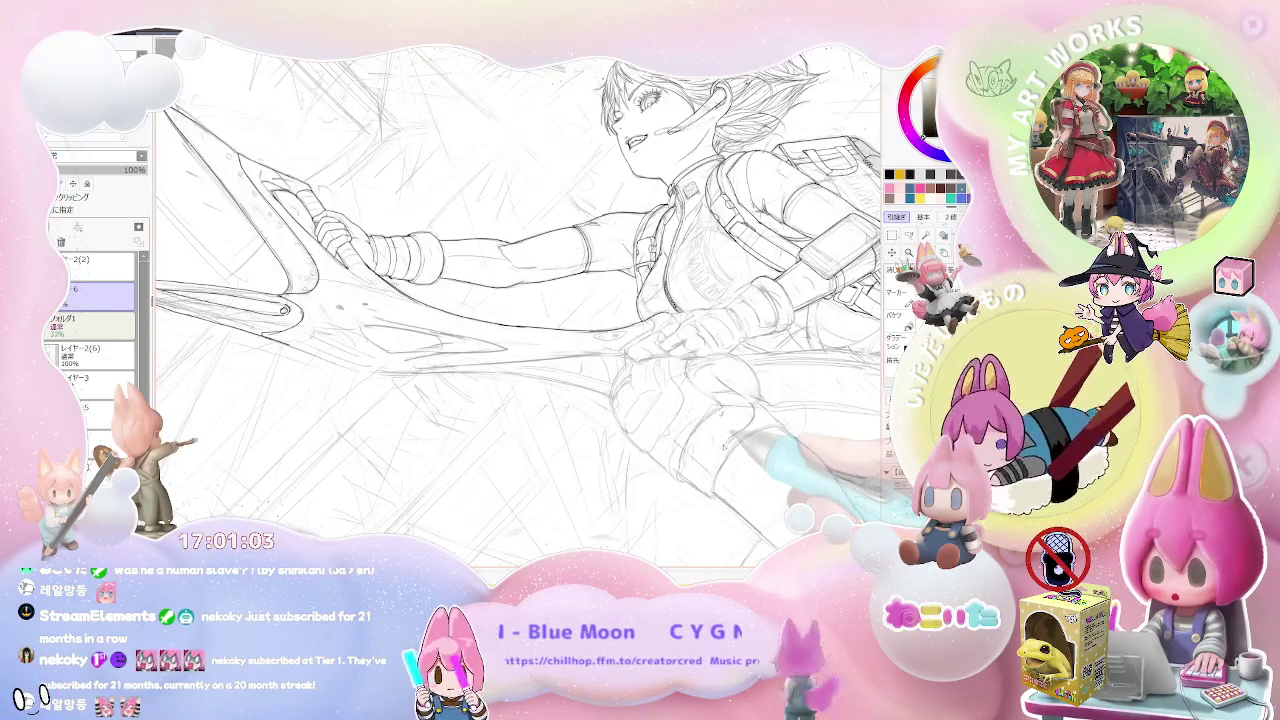
key(Insert)
key(minus)
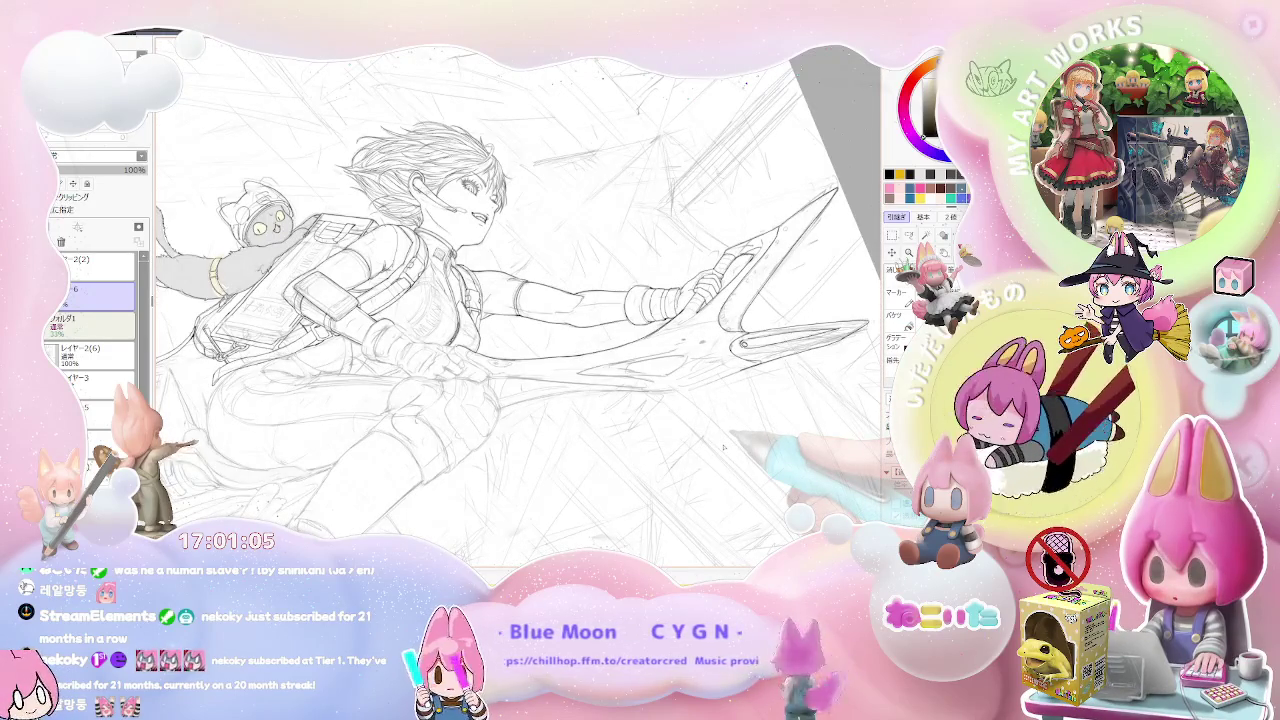
key(Delete)
key(Delete)
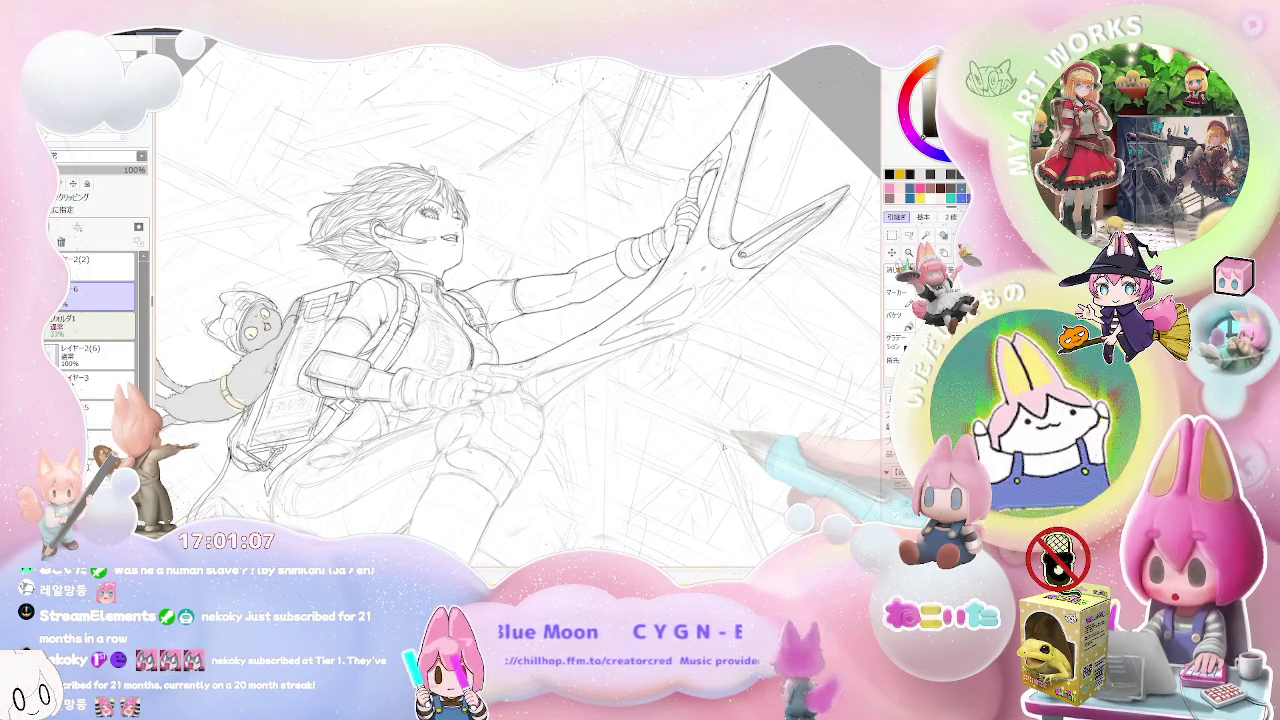
key(End)
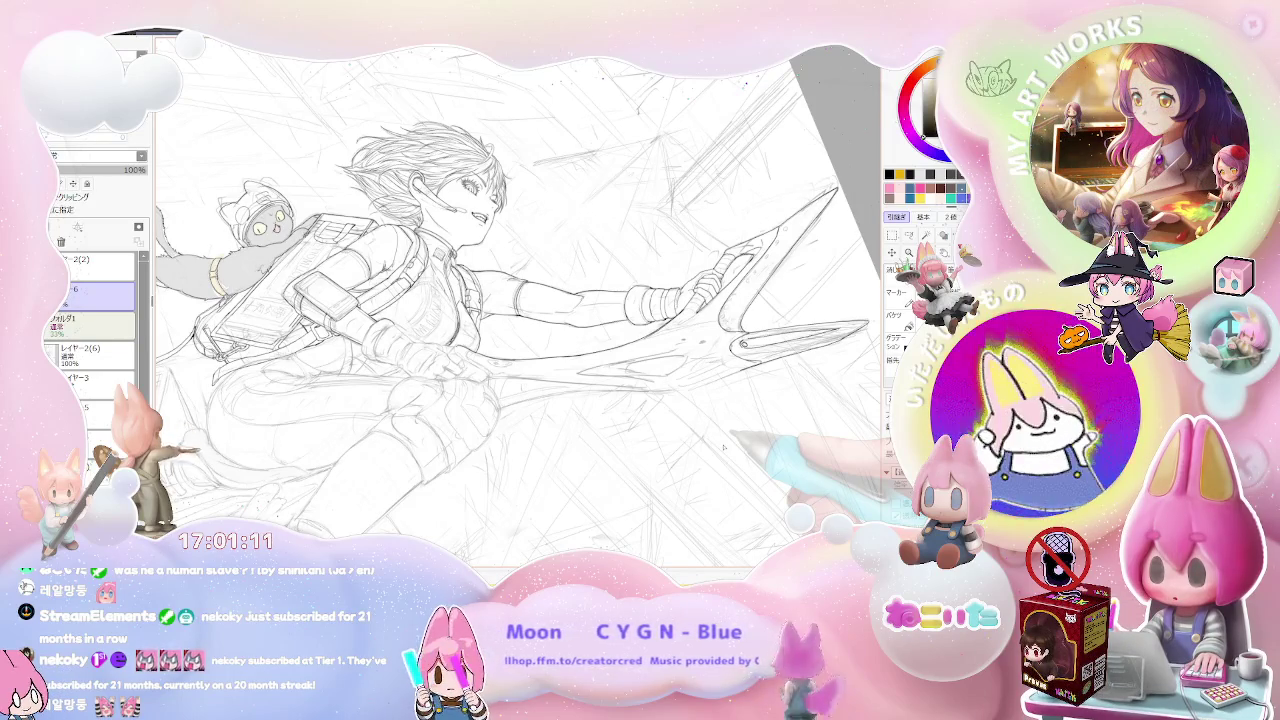
key(minus)
key(Delete)
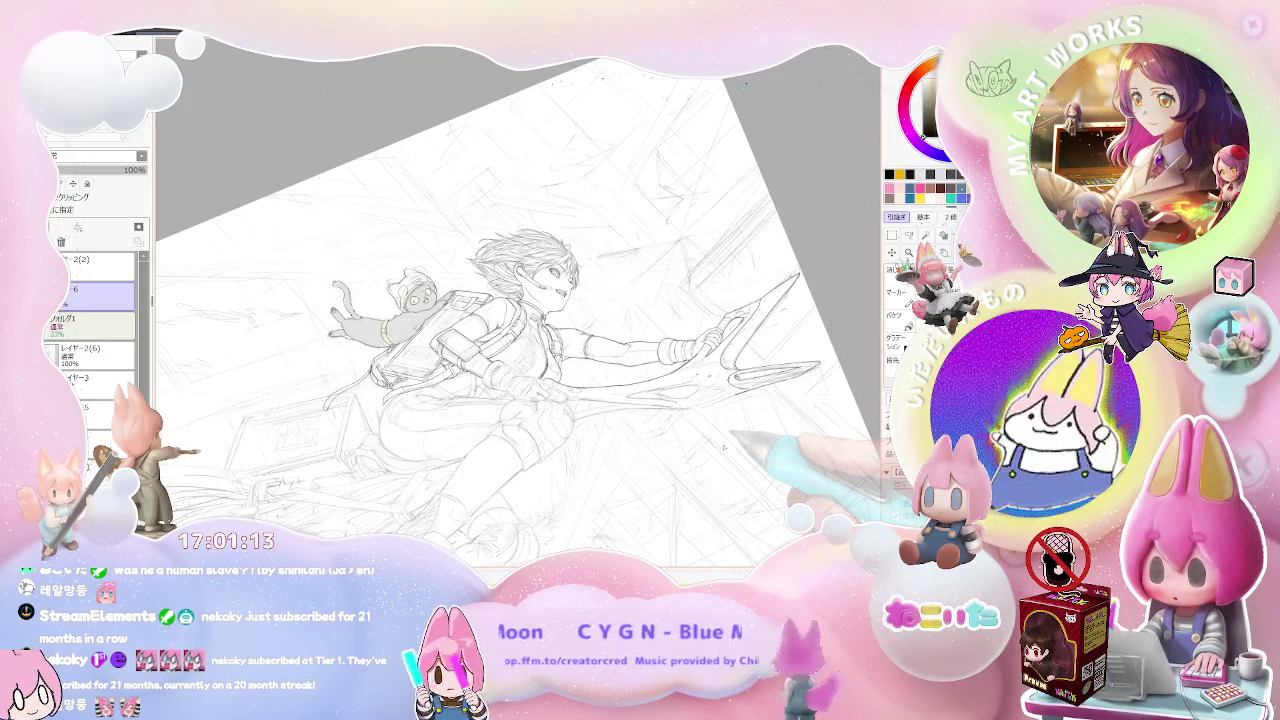
key(Delete)
key(Delete)
key(Delete)
key(plus)
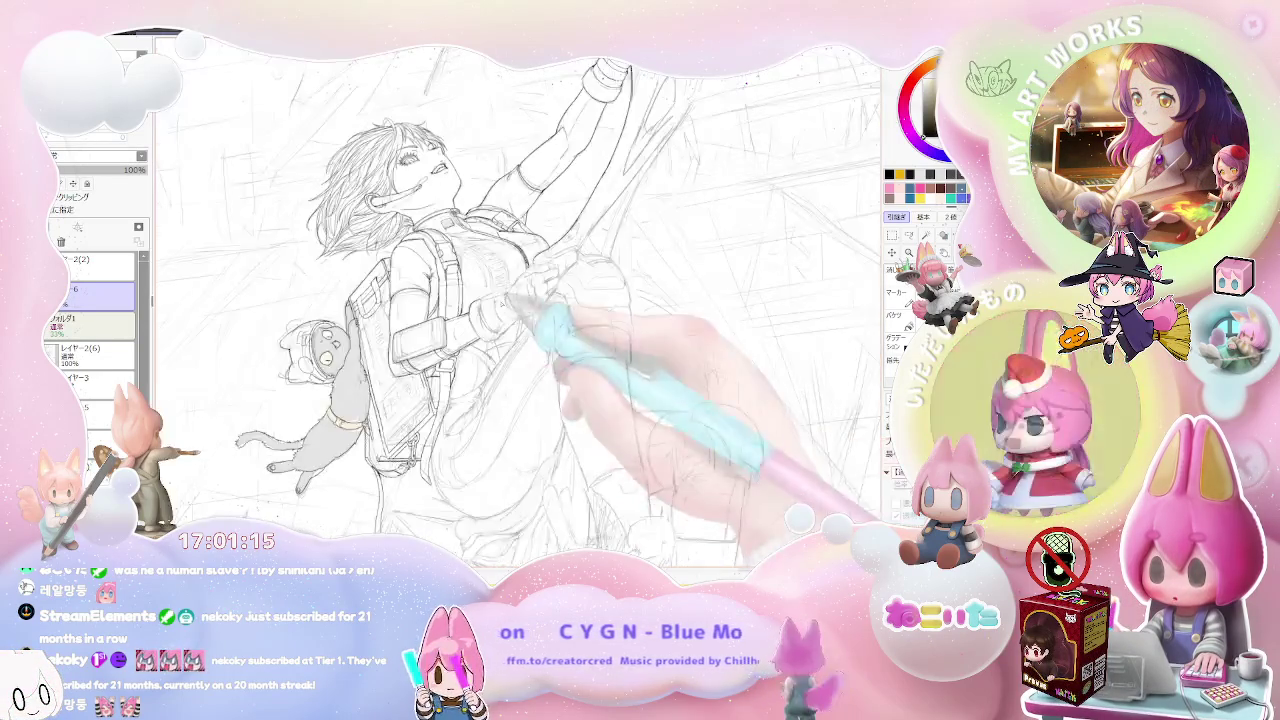
key(plus)
key(plus)
key(plus)
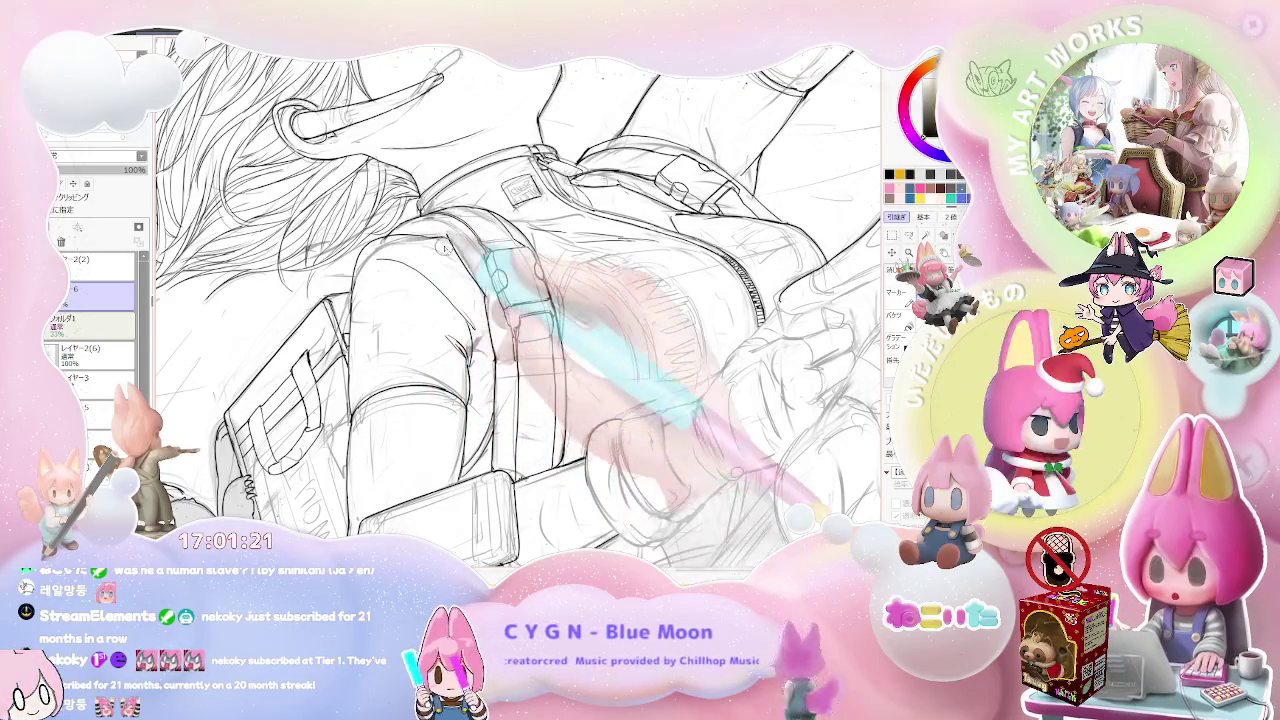
key(minus)
key(minus)
key(minus)
key(minus)
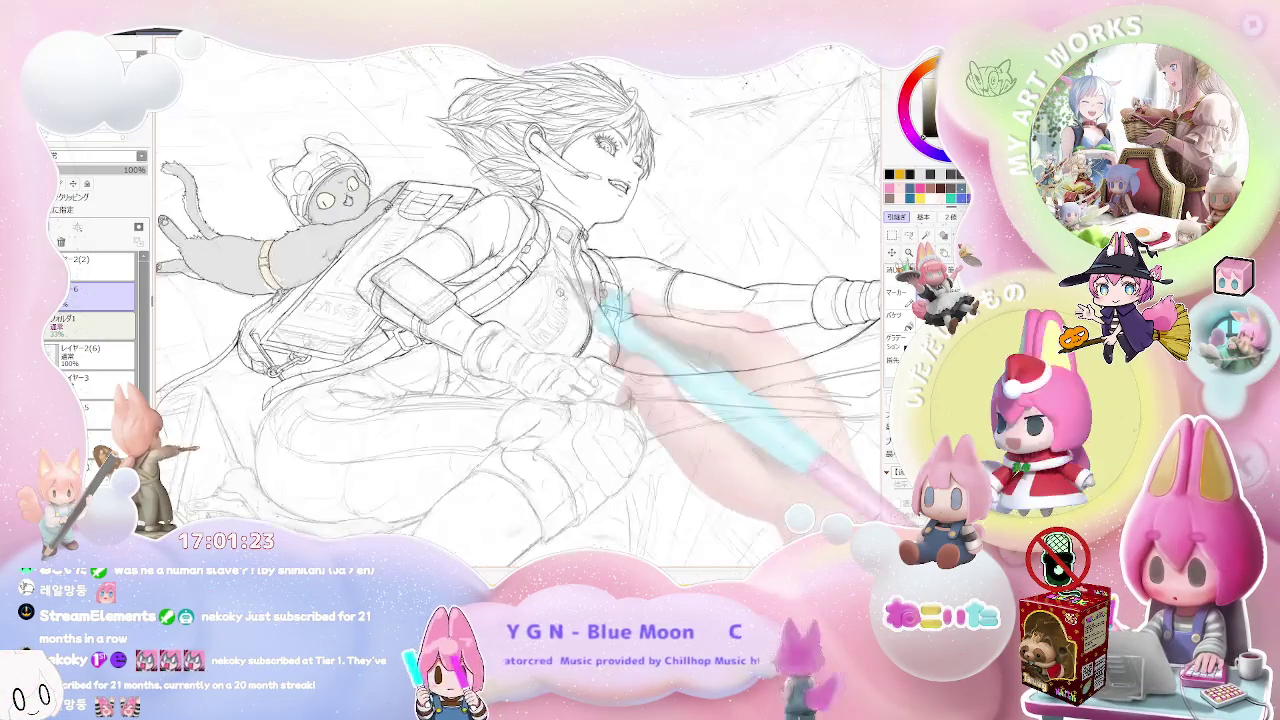
key(plus)
key(plus)
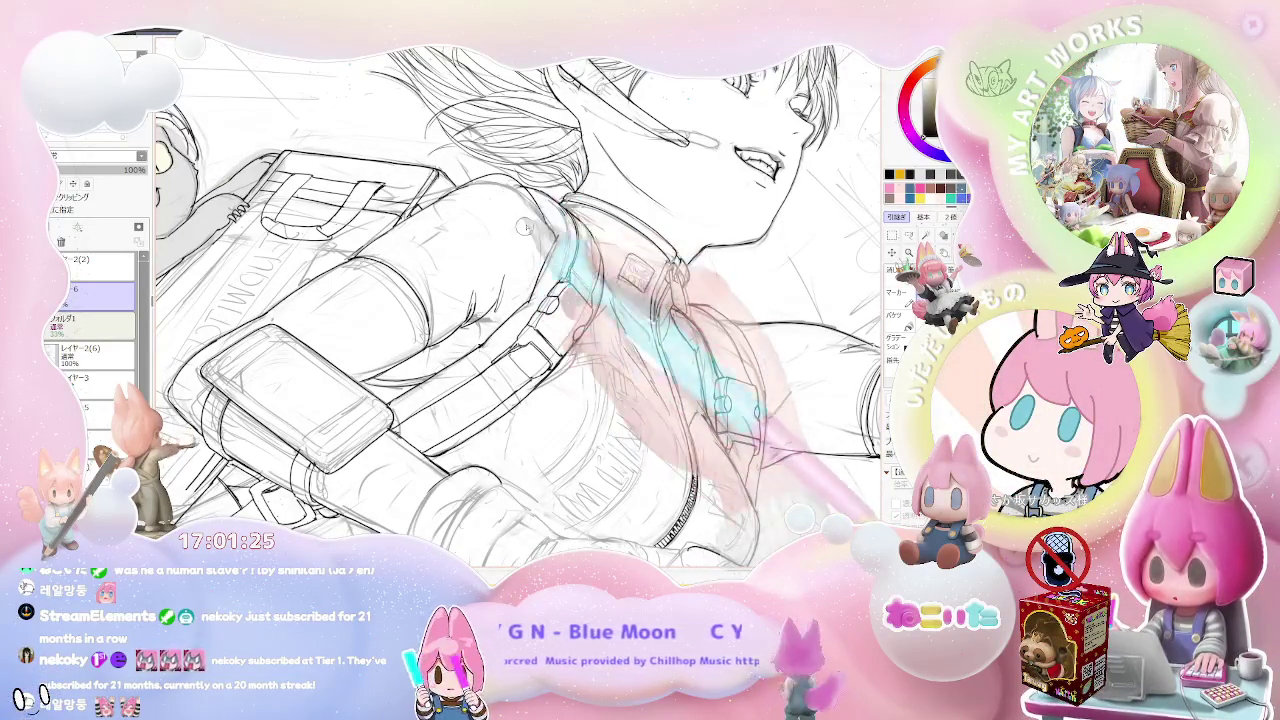
key(Delete)
key(Delete)
key(Delete)
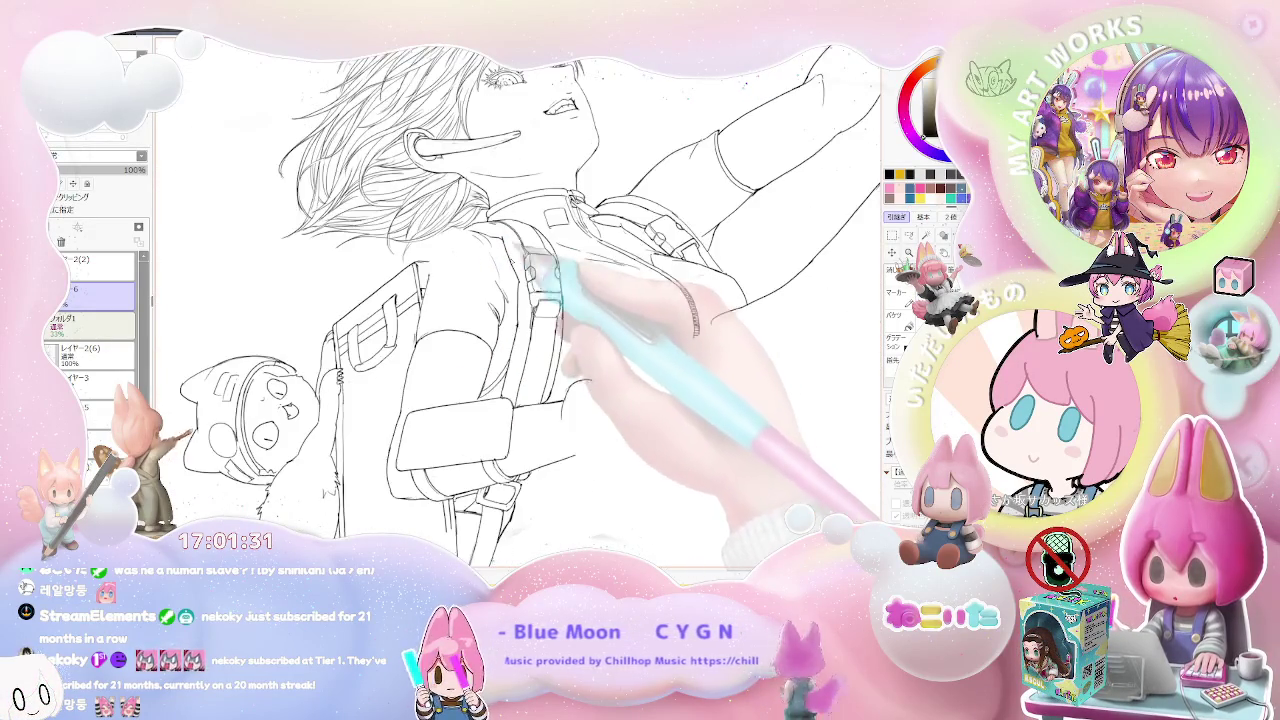
- Mirror the canvas view and zoom around the face and cat to check the inks
drag(540, 280, 520, 270)
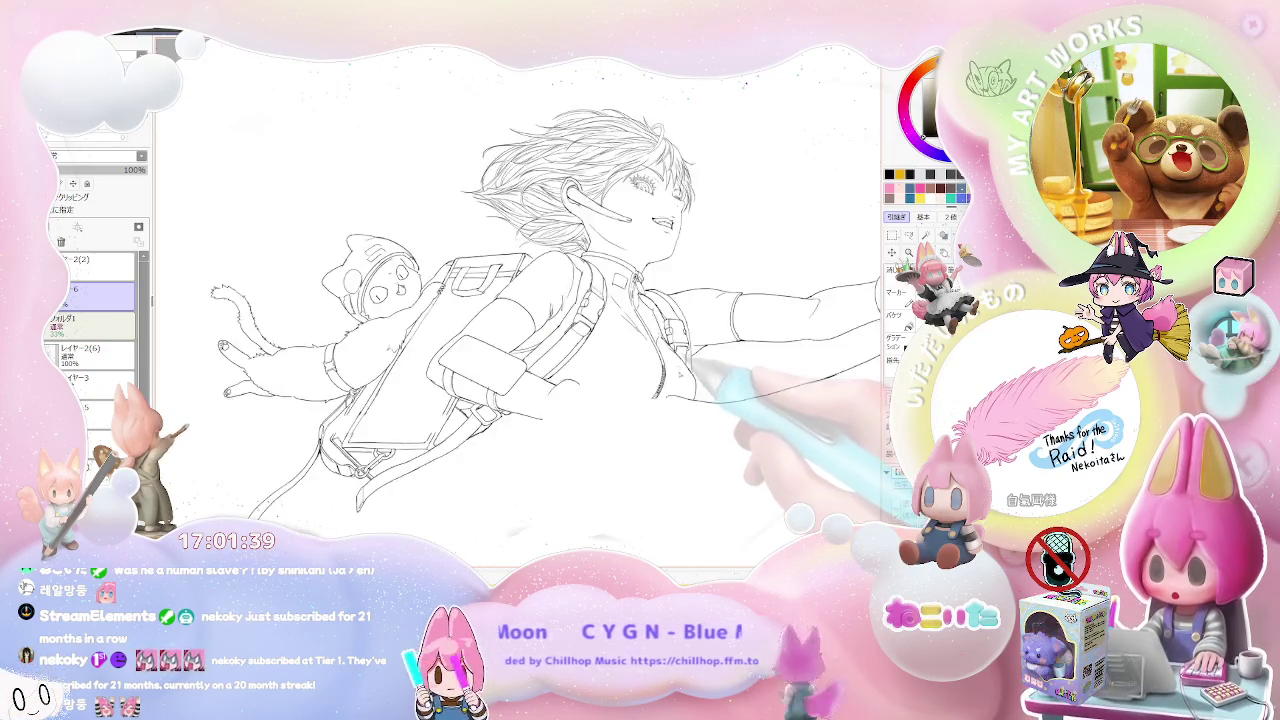
key(h)
scroll(580, 335, up, 3)
scroll(580, 335, up, 3)
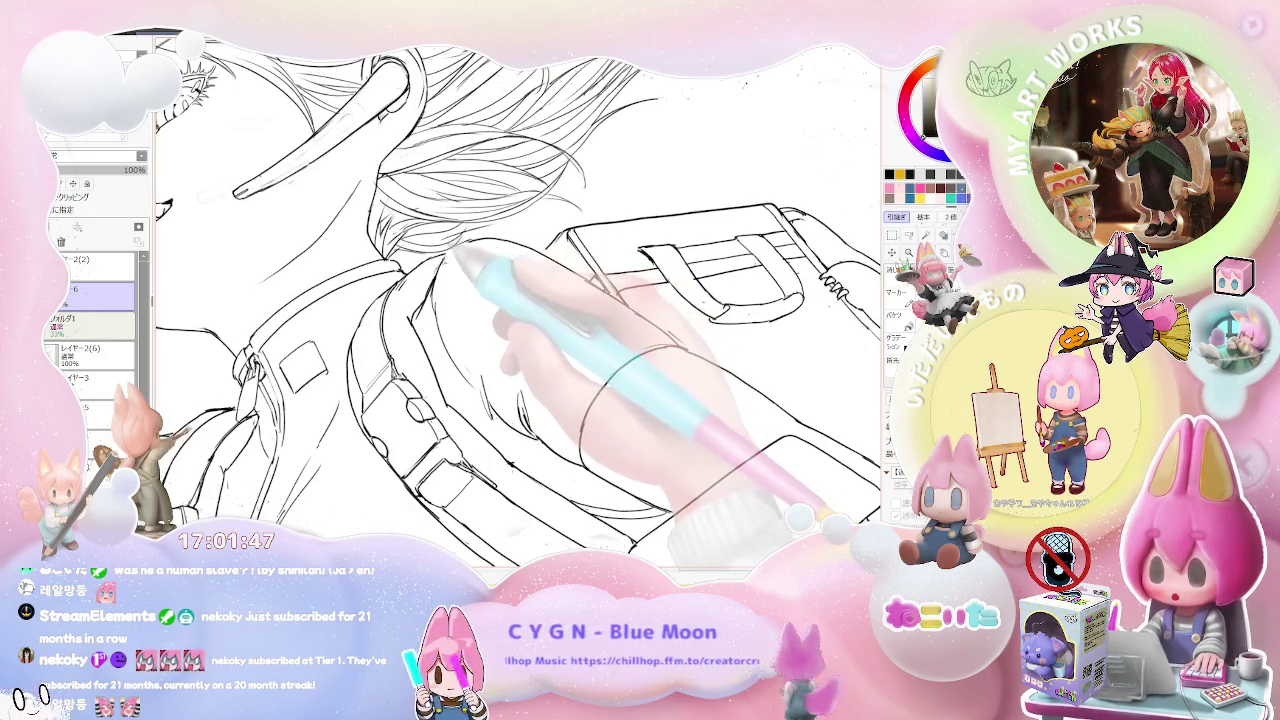
scroll(520, 300, down, 2)
scroll(520, 300, down, 2)
scroll(520, 300, down, 1)
scroll(652, 352, up, 2)
scroll(600, 330, up, 1)
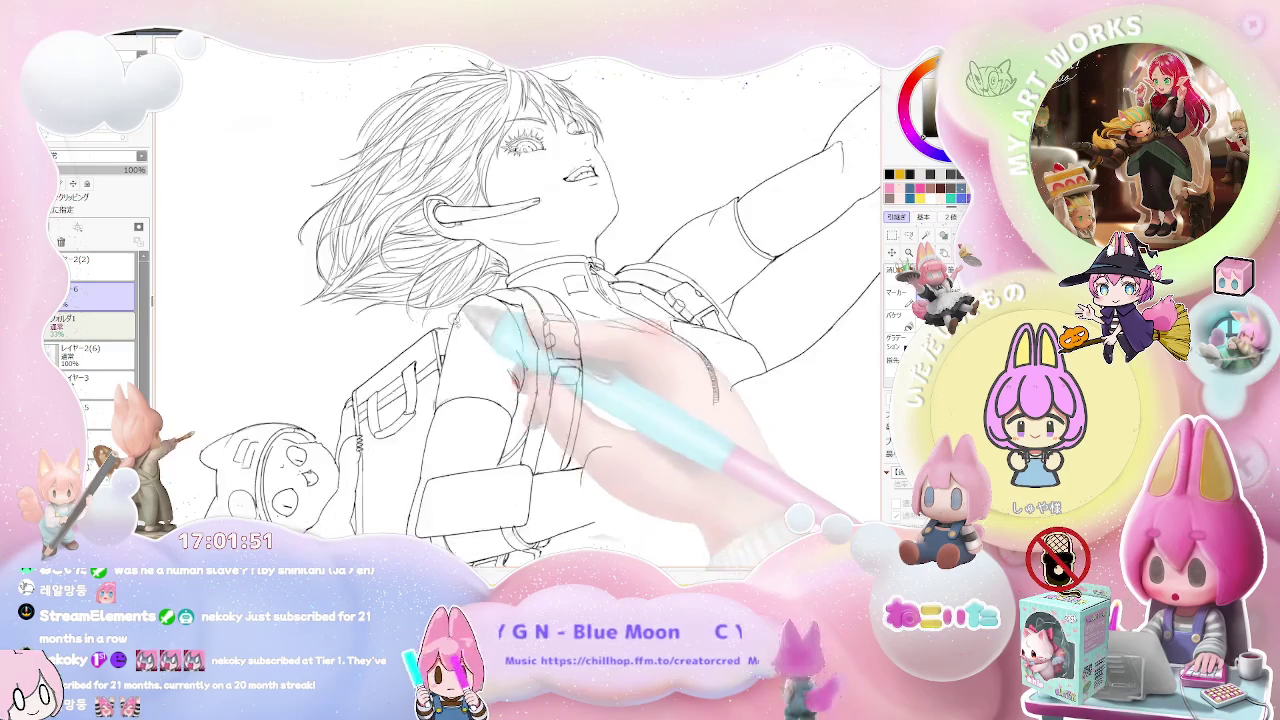
scroll(520, 320, up, 1)
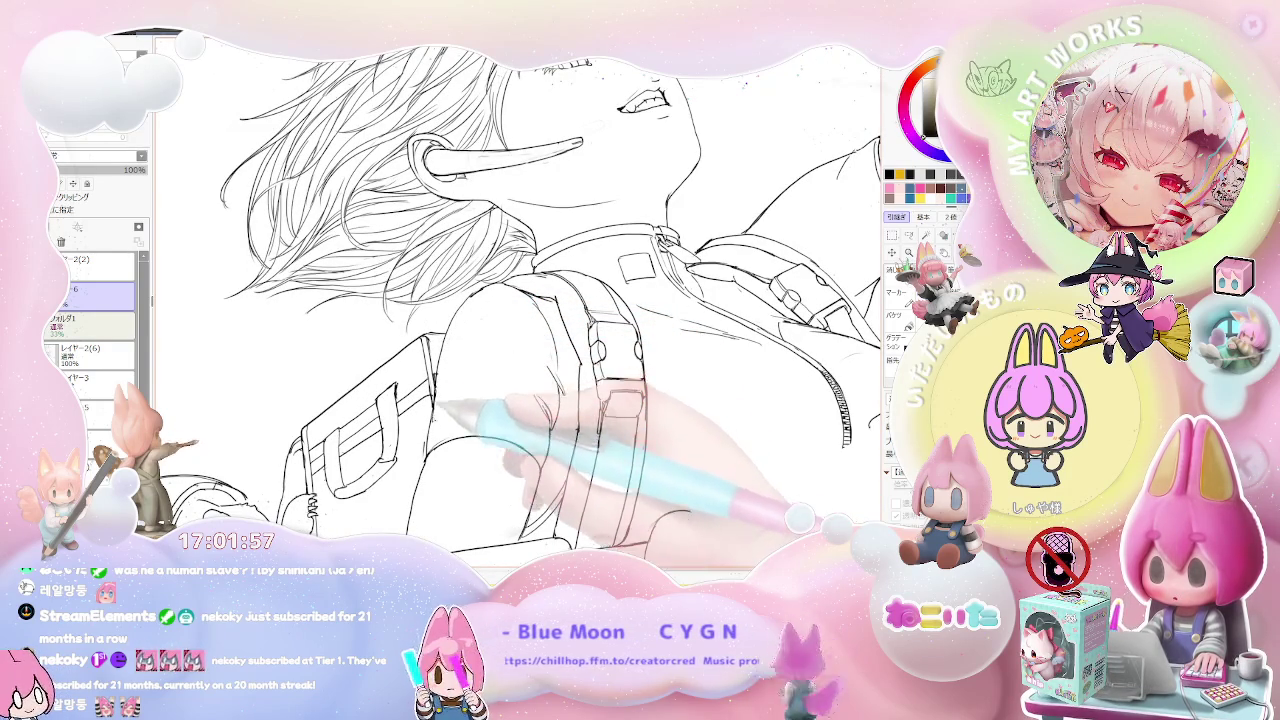
- Zoom out and rotate the view so the figure lies horizontal
scroll(520, 300, down, 1)
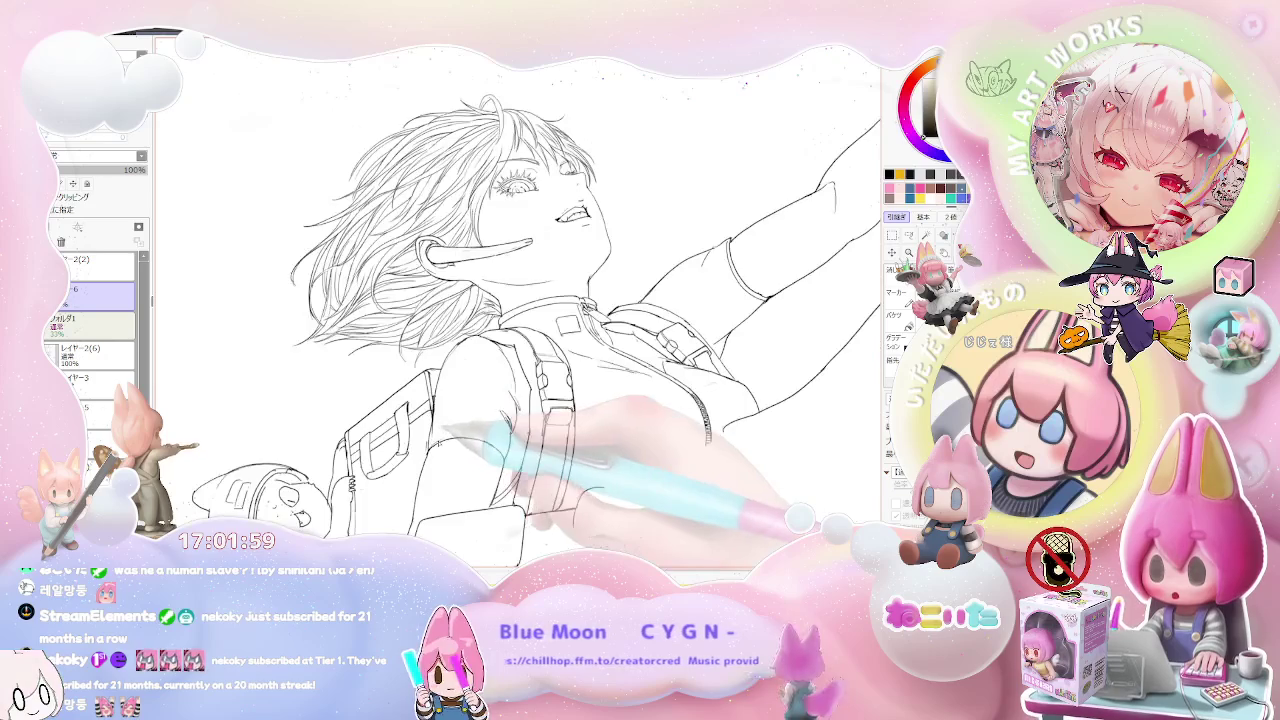
scroll(520, 300, down, 1)
scroll(520, 300, down, 1)
mouse_move(600, 200)
mouse_down()
mouse_move(640, 260)
mouse_move(670, 360)
mouse_up()
- Rotate and zoom the view so the figure points up-right
scroll(438, 441, down, 1)
key(Delete)
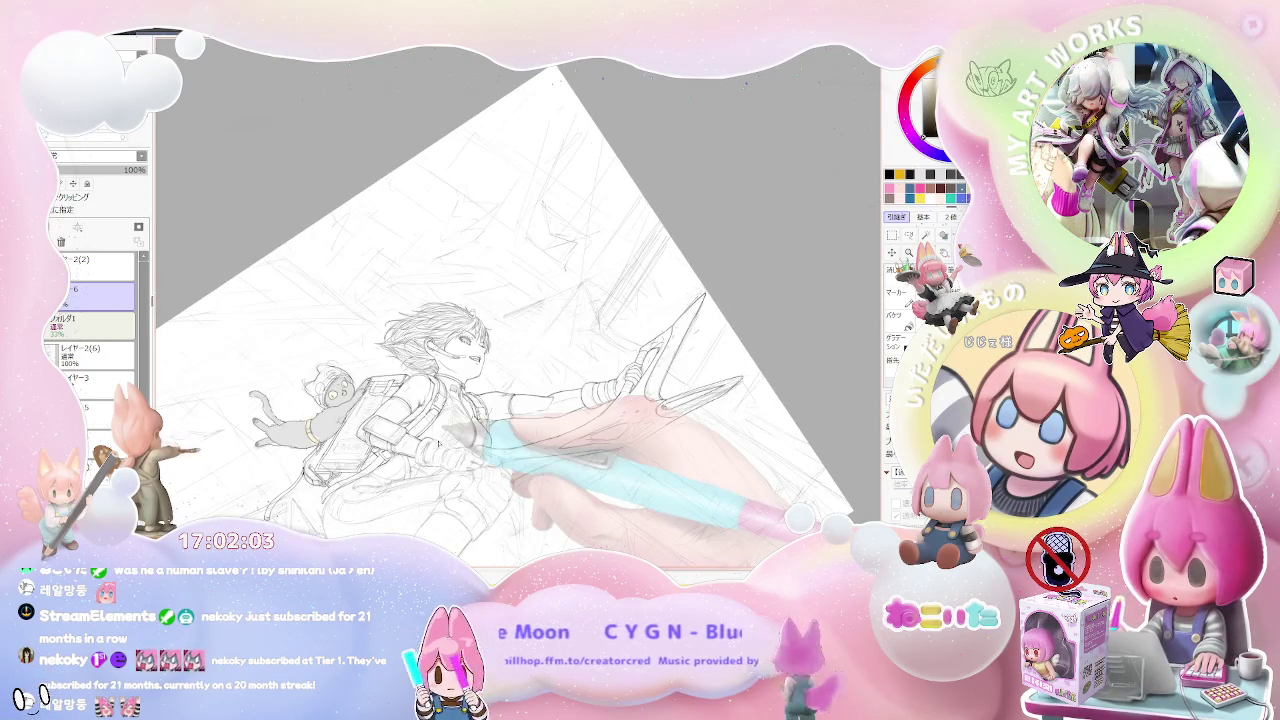
scroll(438, 441, up, 1)
key(End)
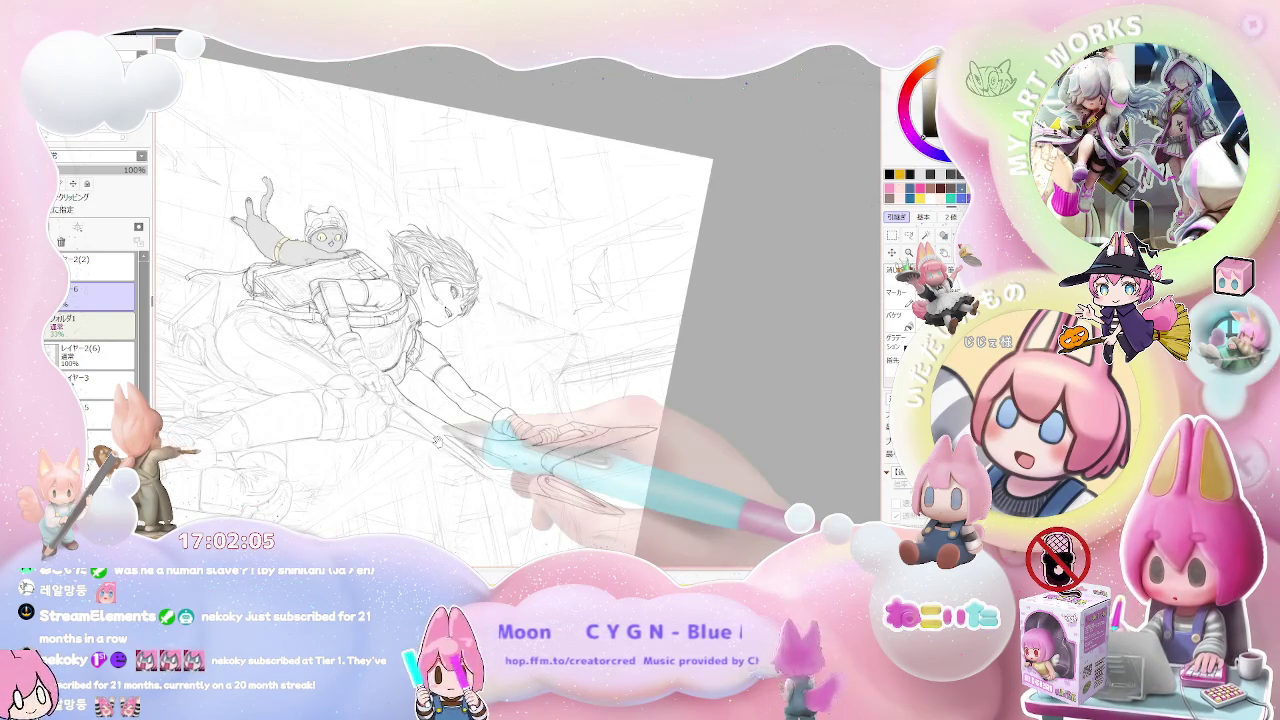
drag(436, 441, 540, 448)
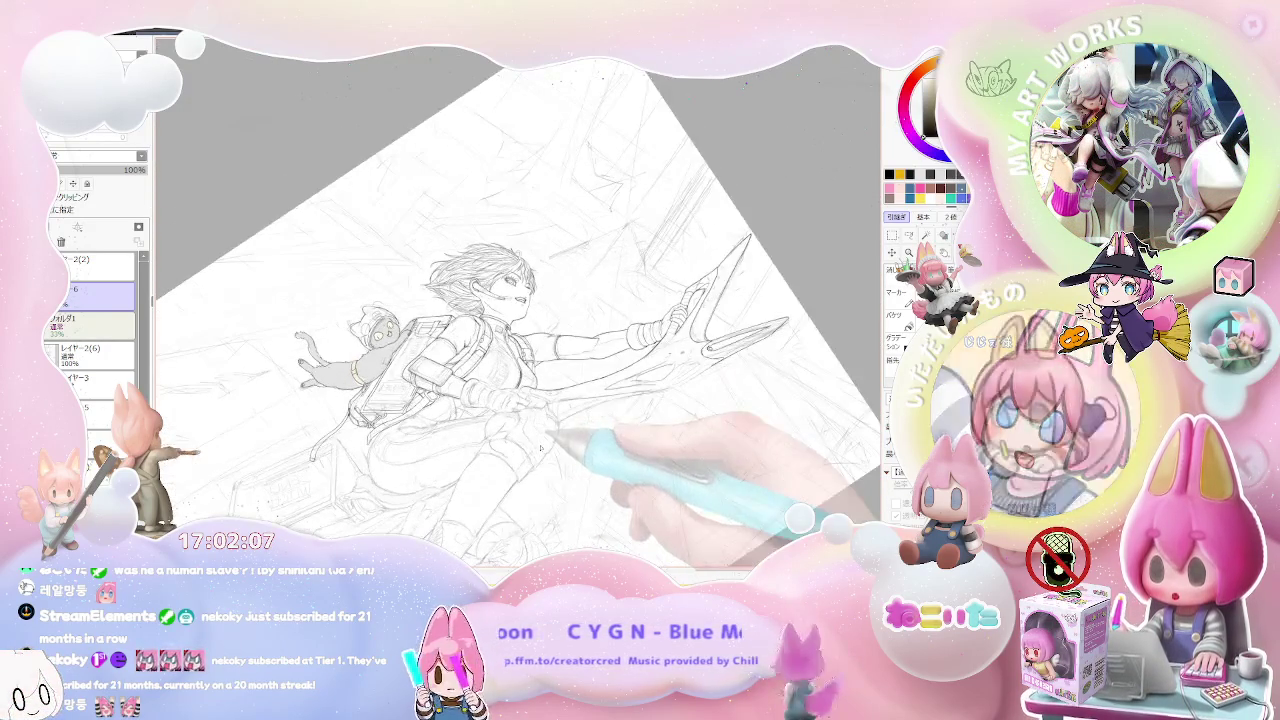
scroll(540, 448, up, 1)
scroll(540, 448, up, 2)
scroll(540, 448, up, 2)
scroll(540, 448, up, 1)
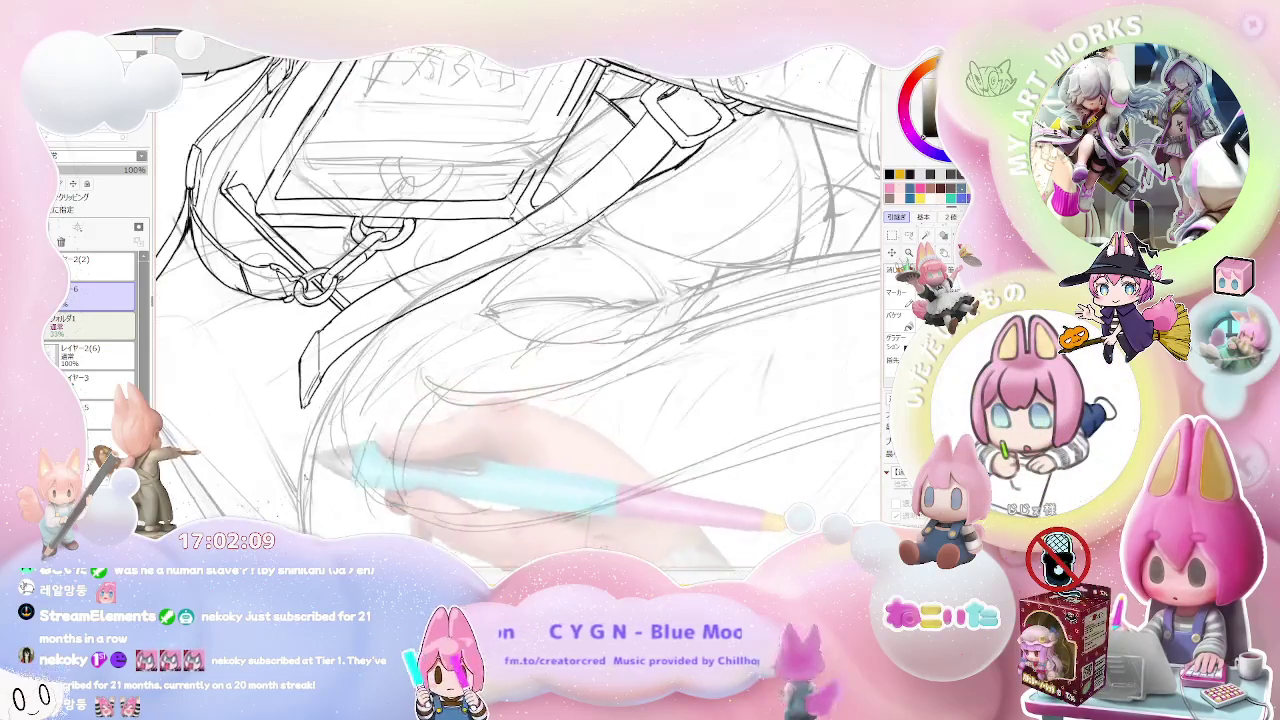
scroll(519, 309, down, 1)
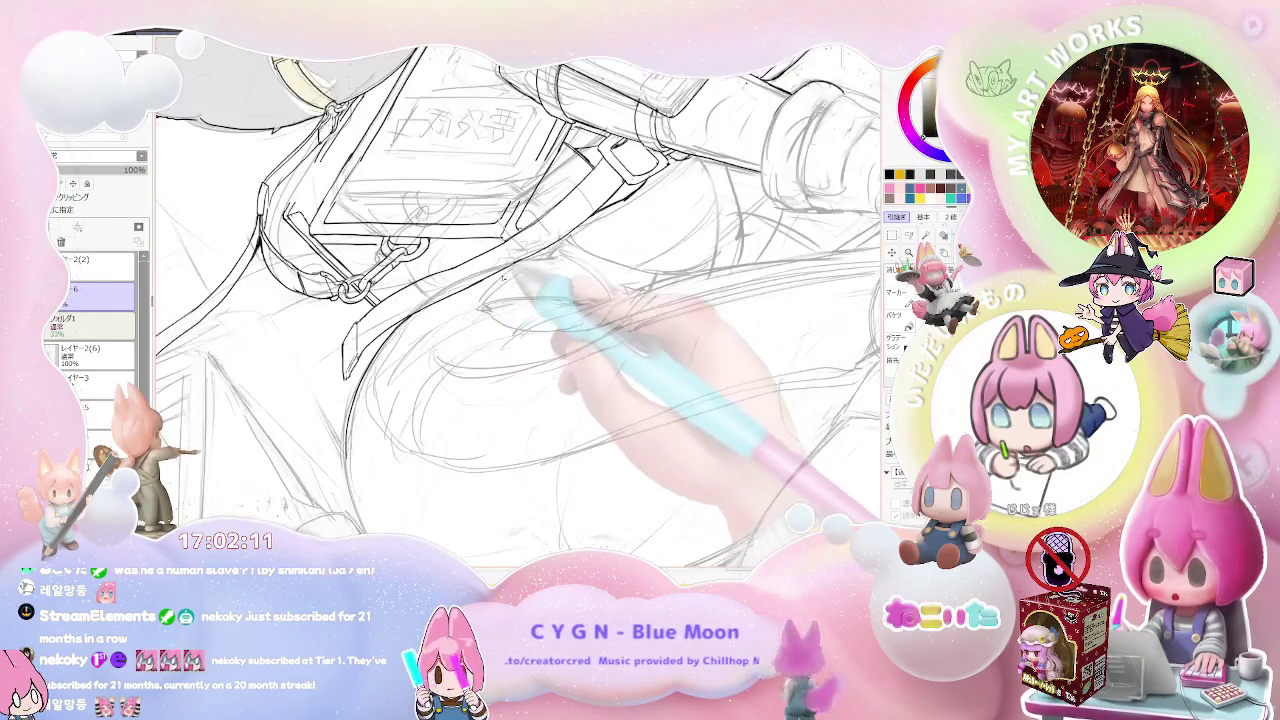
scroll(521, 262, up, 1)
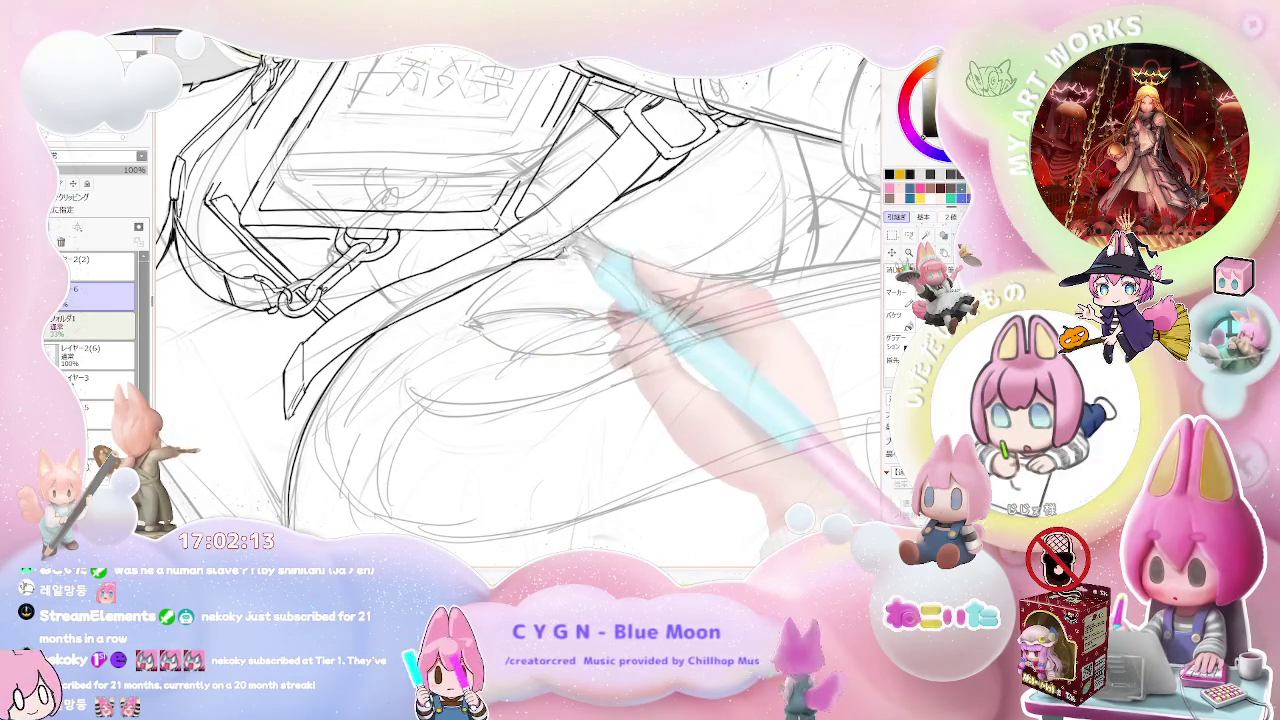
scroll(553, 256, down, 2)
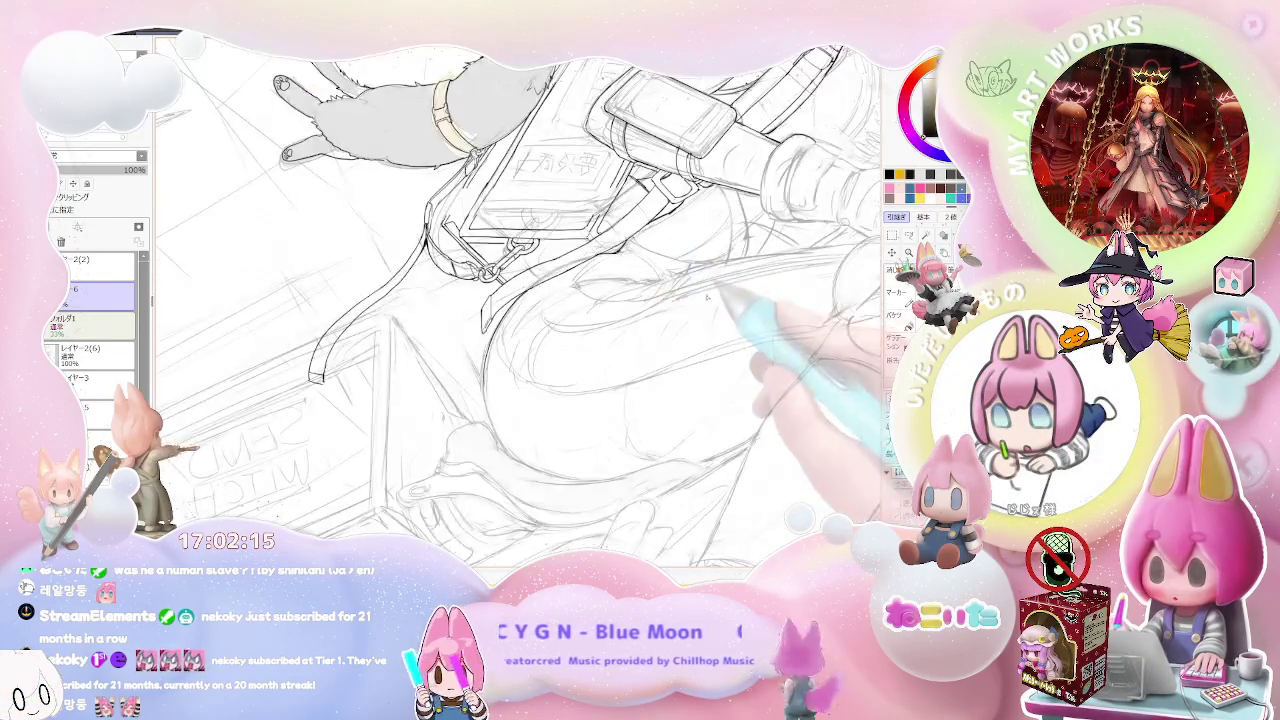
- Ink a curved line along the backpack strap under the pouch
drag(608, 333, 568, 371)
scroll(575, 262, up, 1)
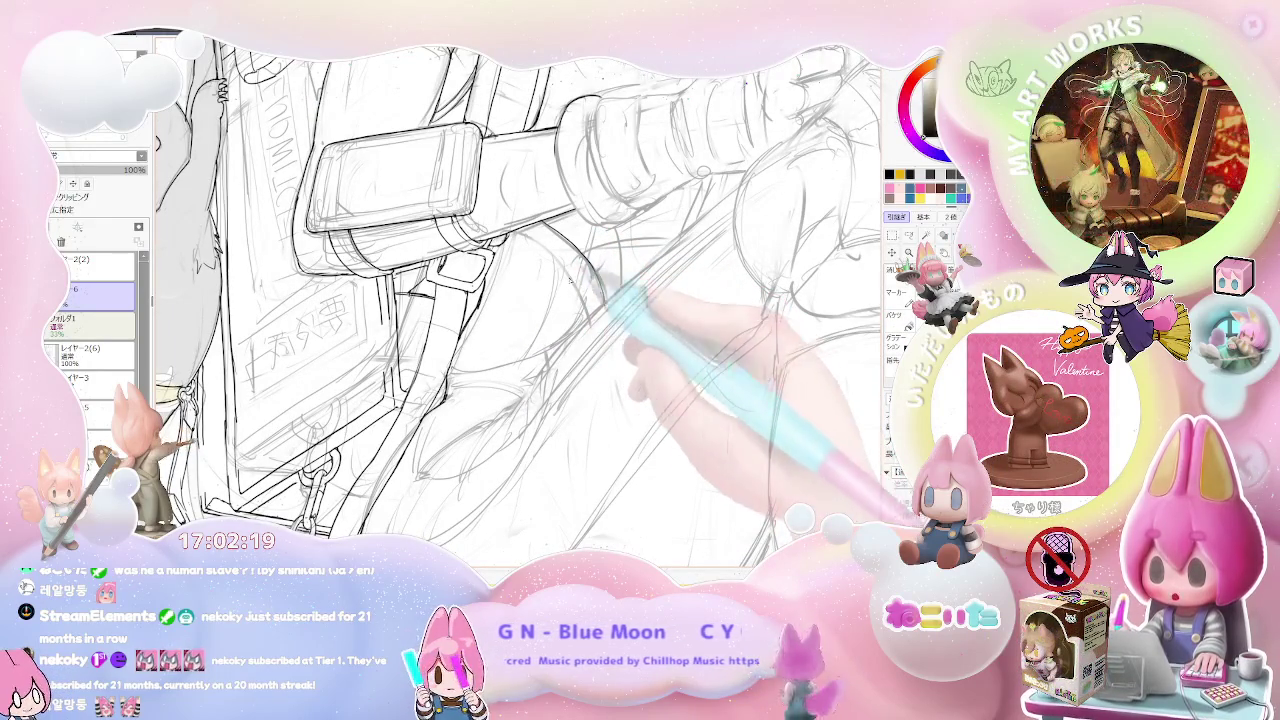
key(h)
scroll(438, 294, up, 1)
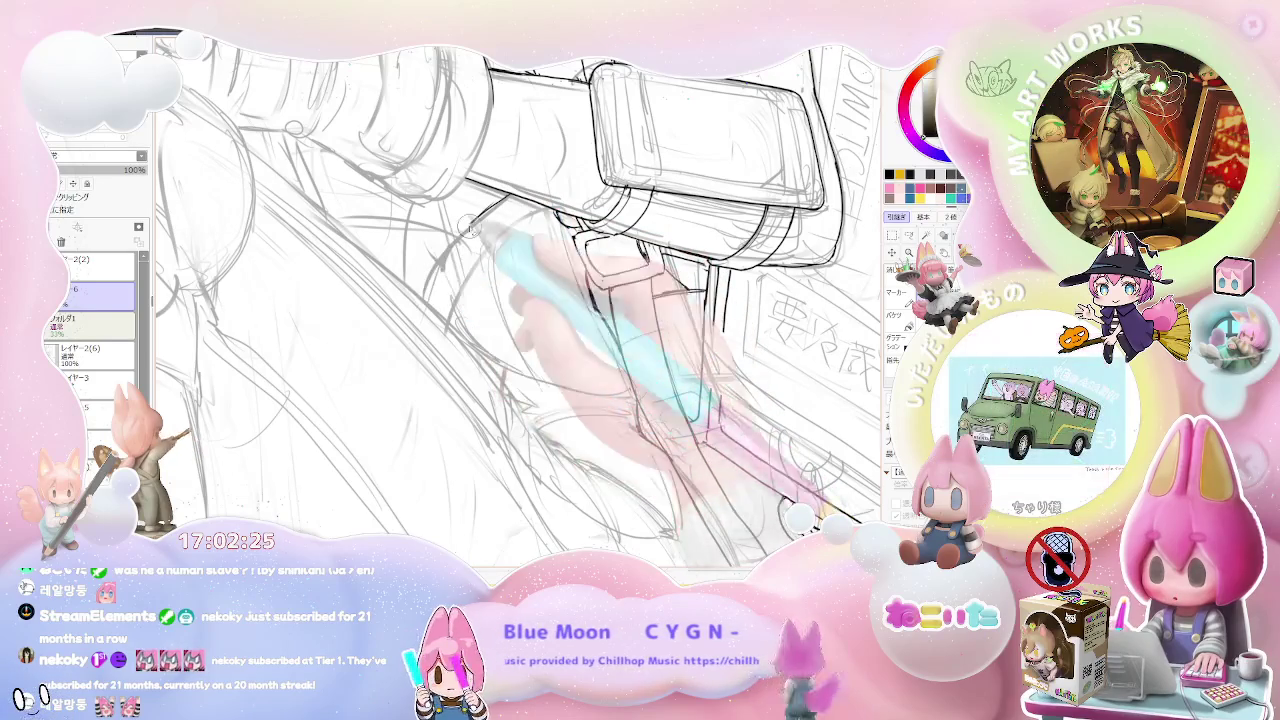
drag(497, 195, 424, 290)
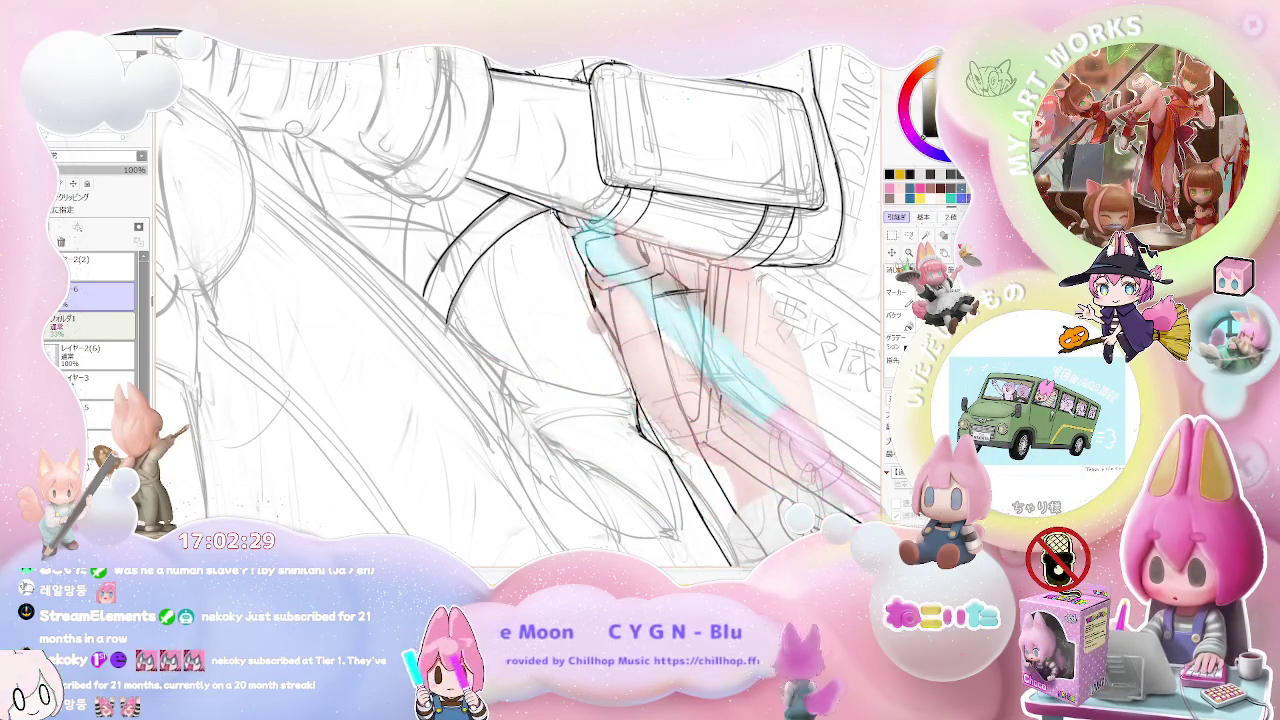
key(minus)
key(minus)
key(minus)
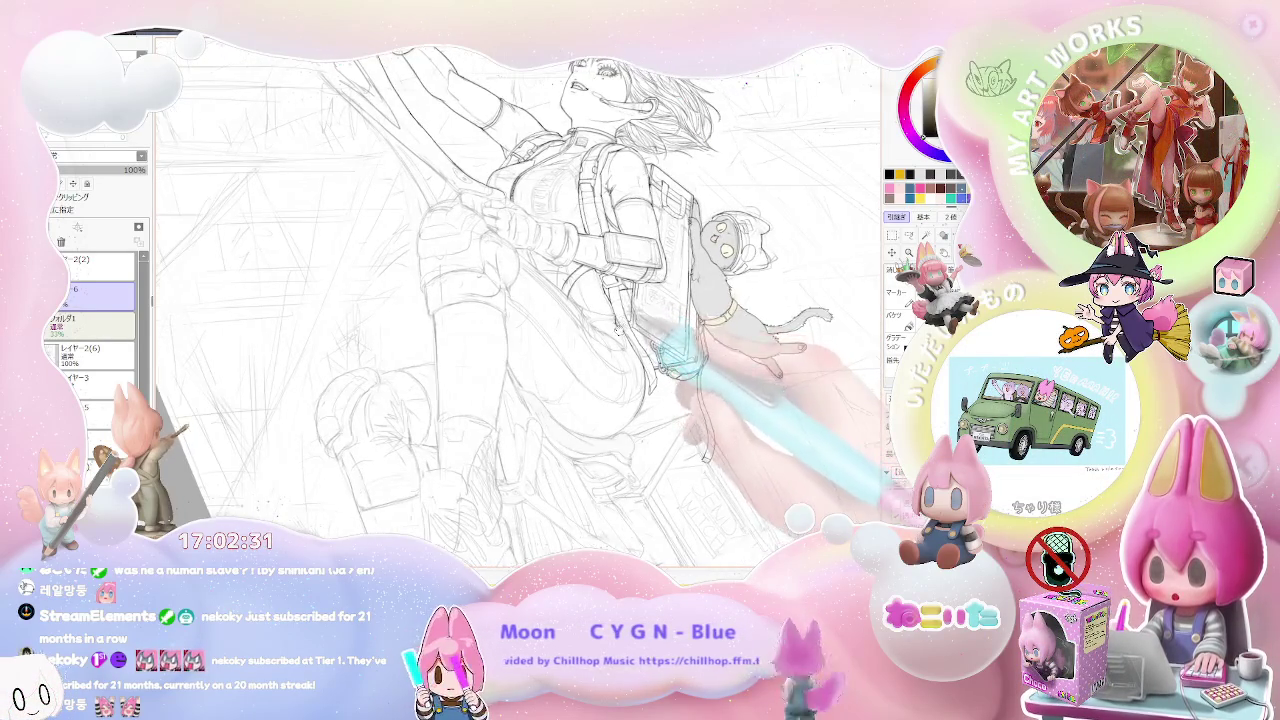
- Rotate, zoom and mirror the view to check the whole character and cat
key(Delete)
key(Delete)
key(Delete)
key(plus)
key(plus)
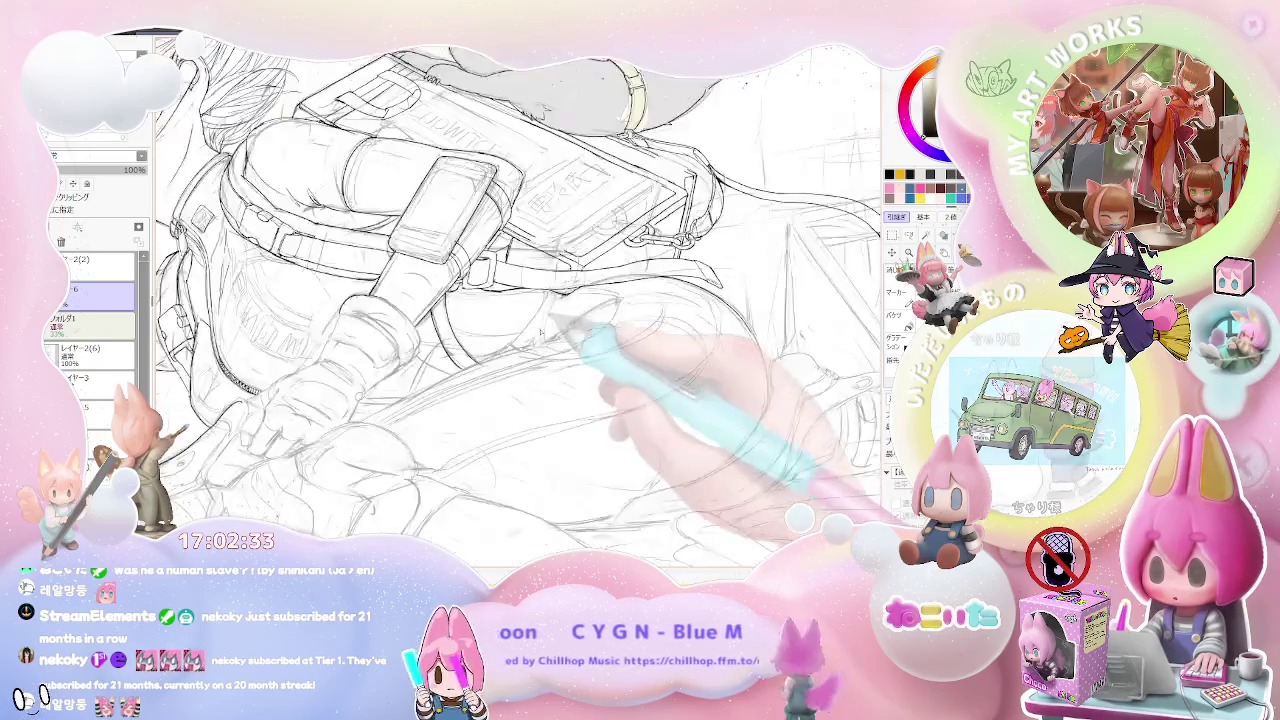
key(plus)
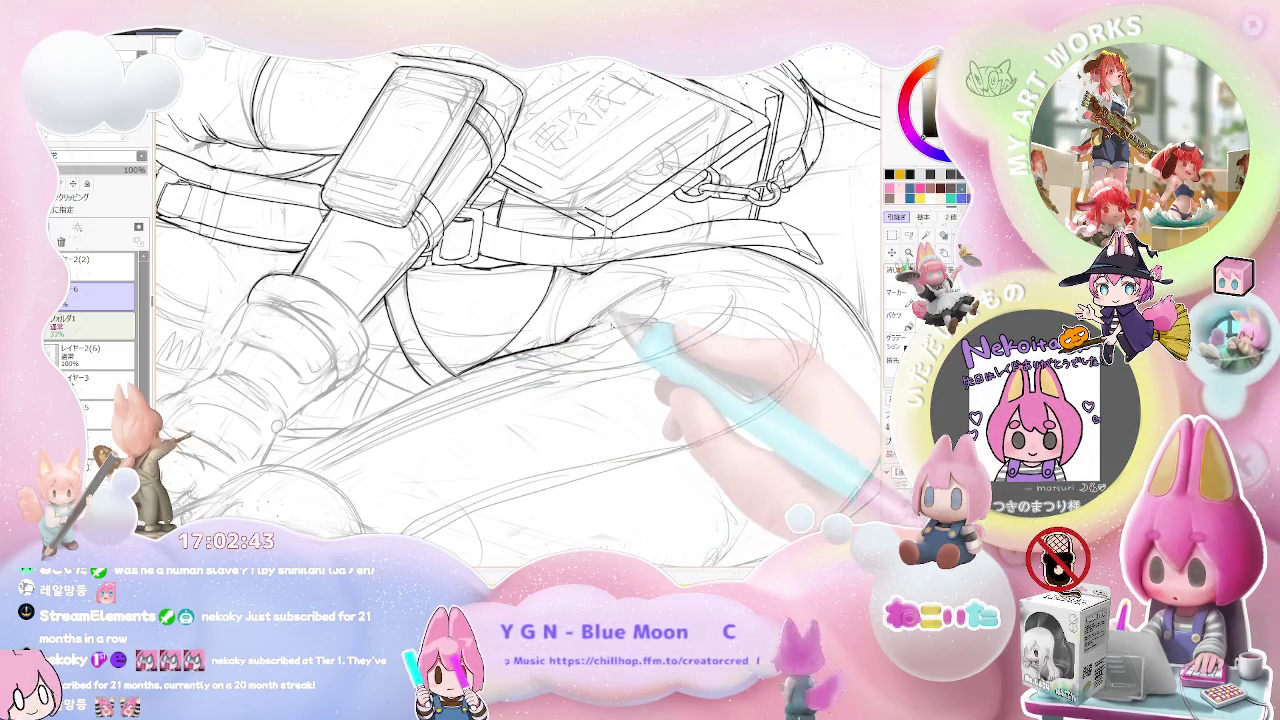
key(ctrl+minus)
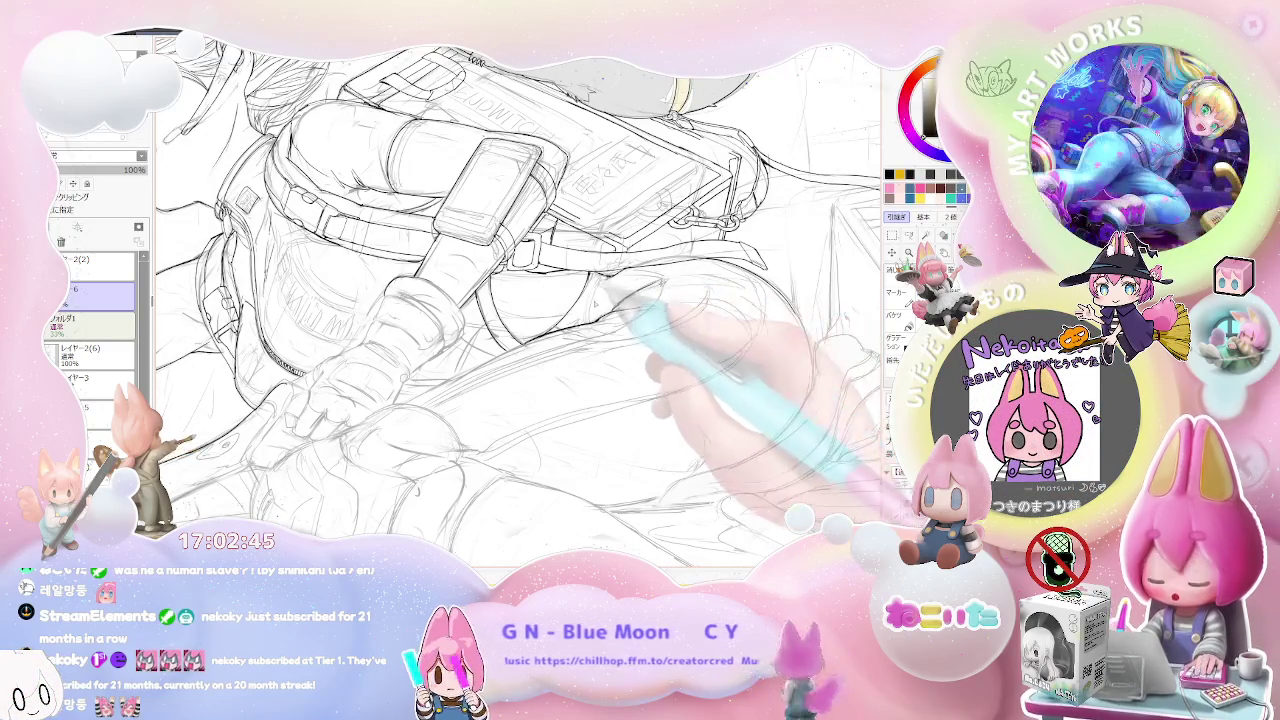
key(ctrl+minus)
key(ctrl+minus)
key(End)
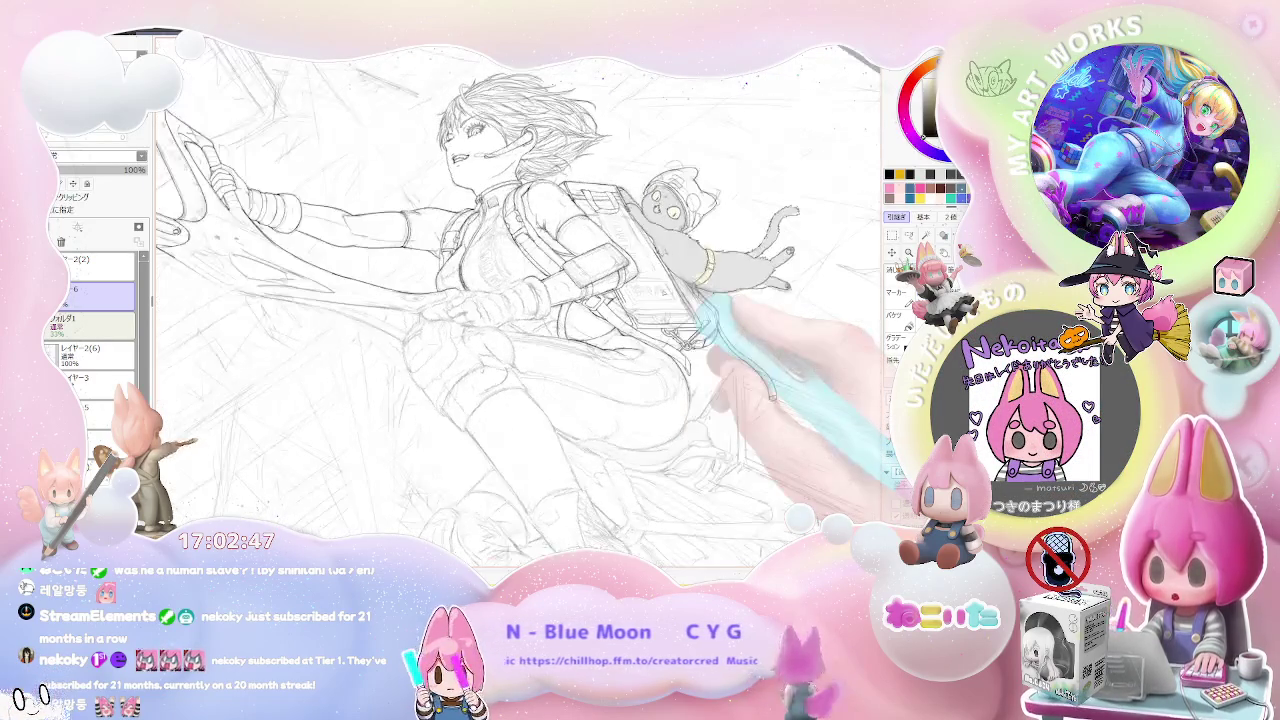
key(Delete)
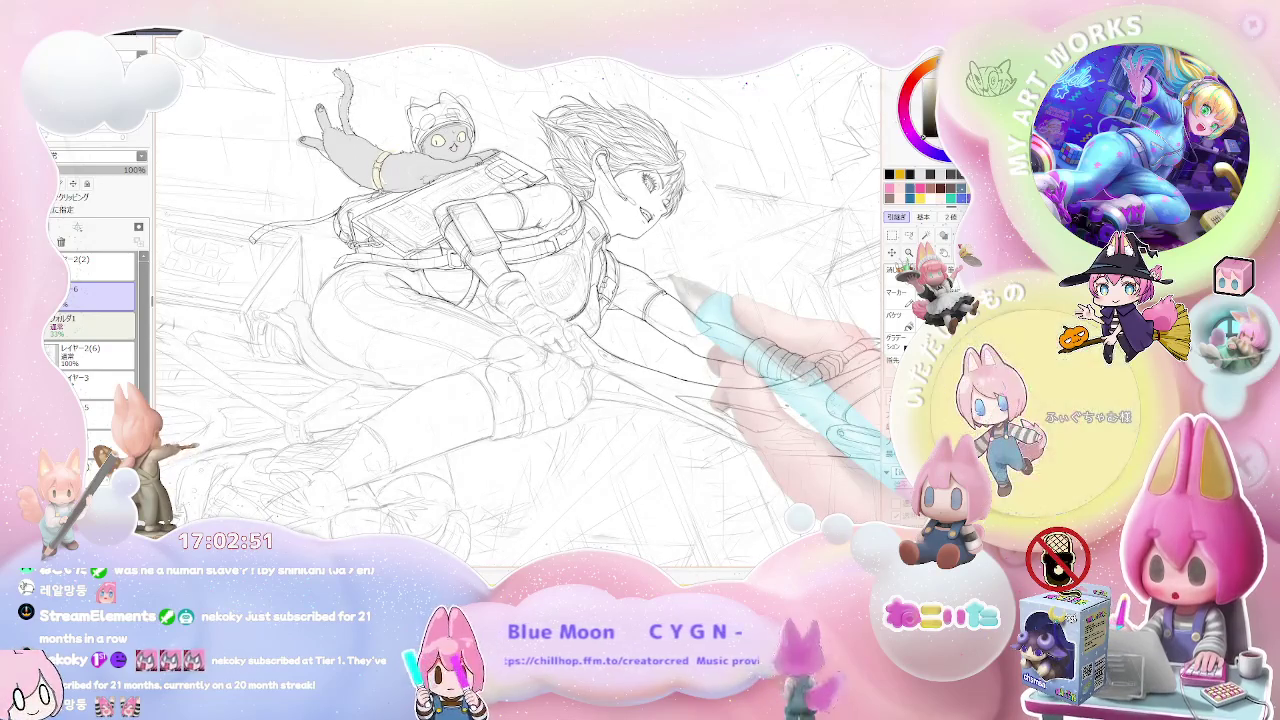
key(Insert)
key(Delete)
key(Delete)
key(Delete)
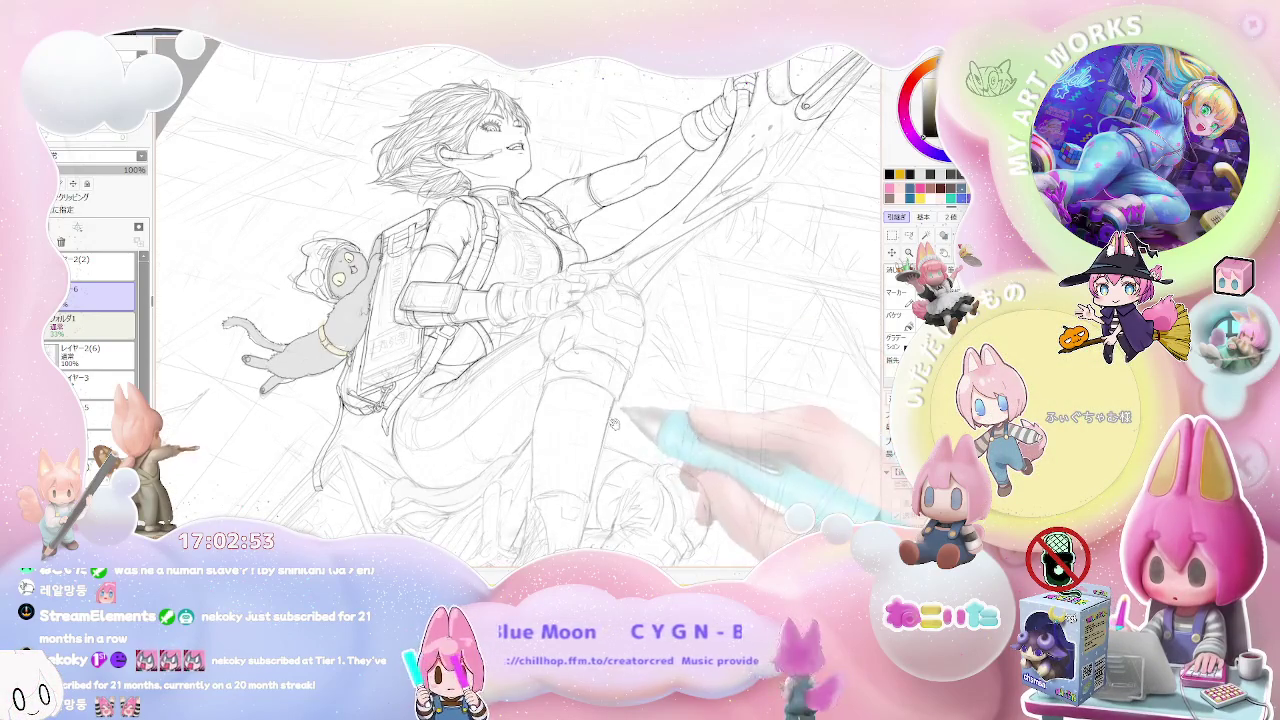
- Zoom in on the backpack and hip, rotating the page to level the flying girl
key(ctrl+plus)
key(ctrl+plus)
key(End)
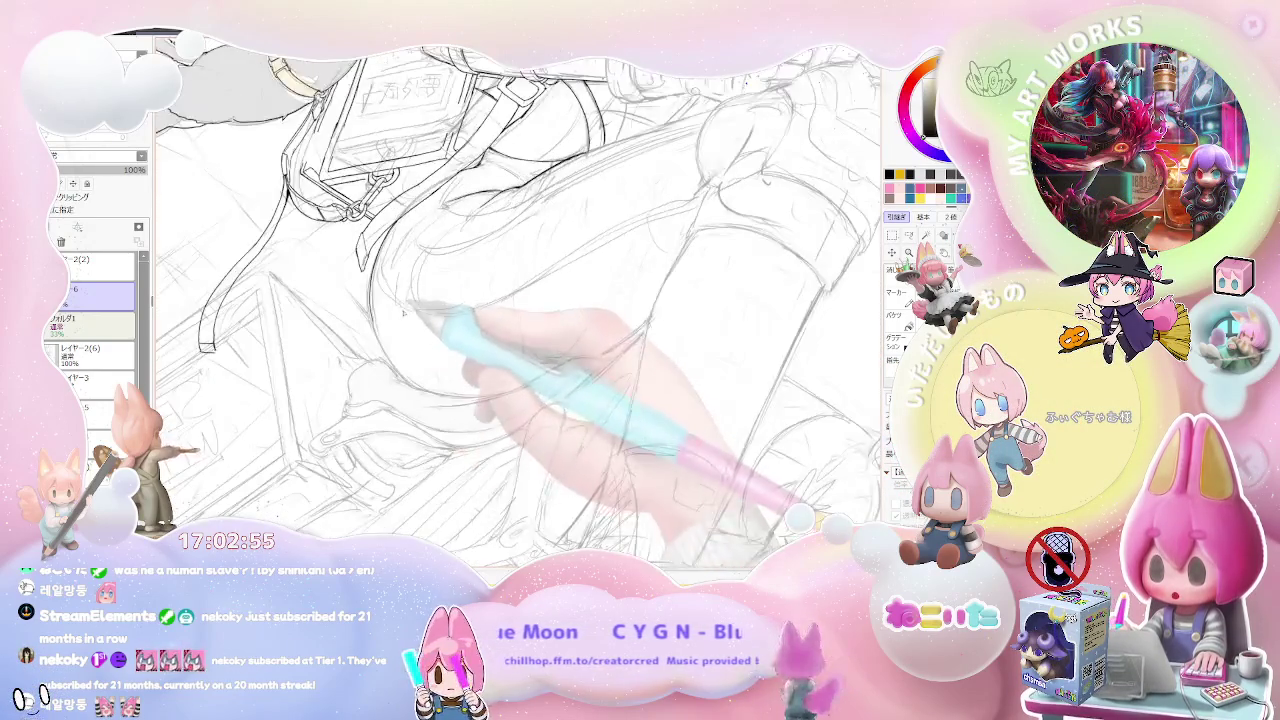
key(End)
key(End)
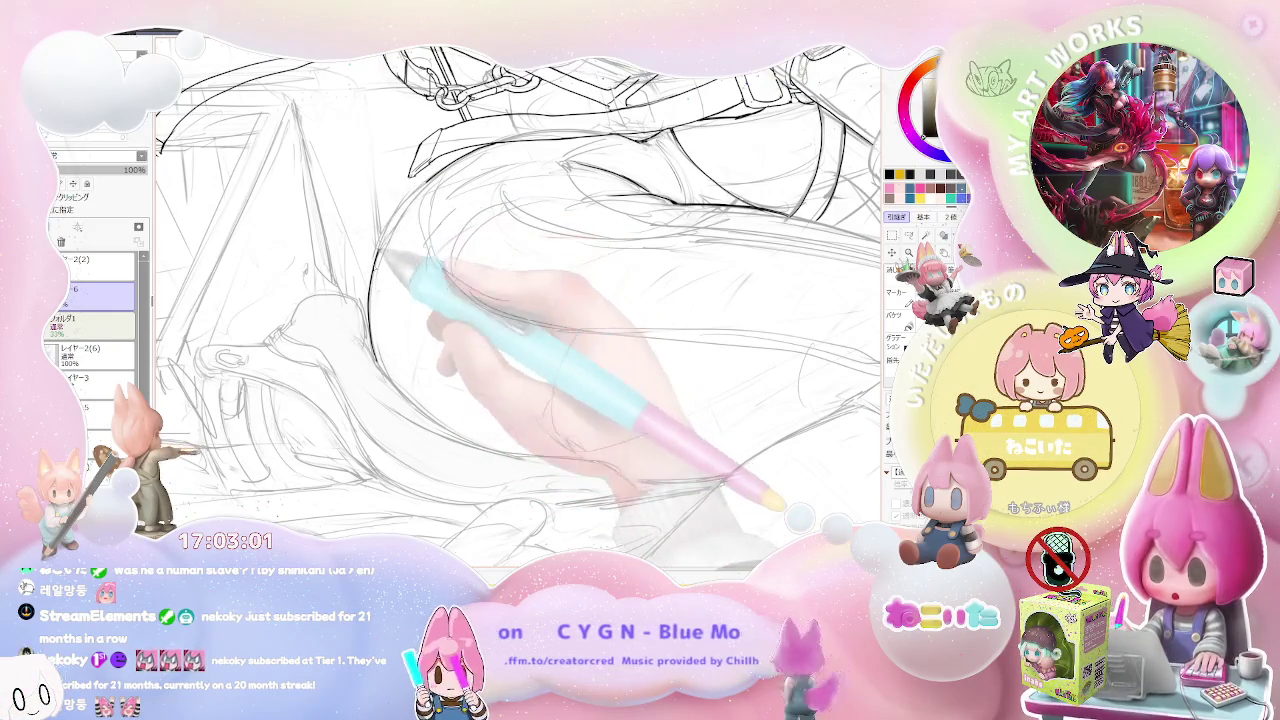
scroll(604, 250, down, 5)
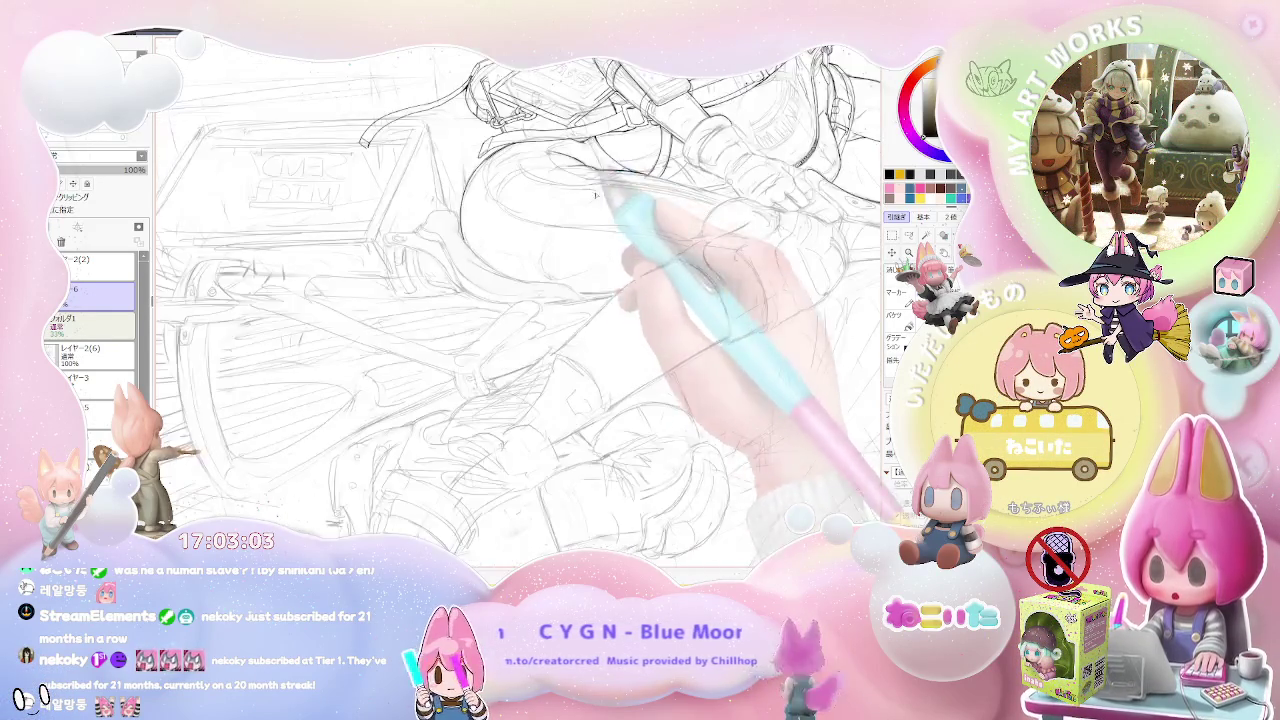
drag(604, 250, 475, 335)
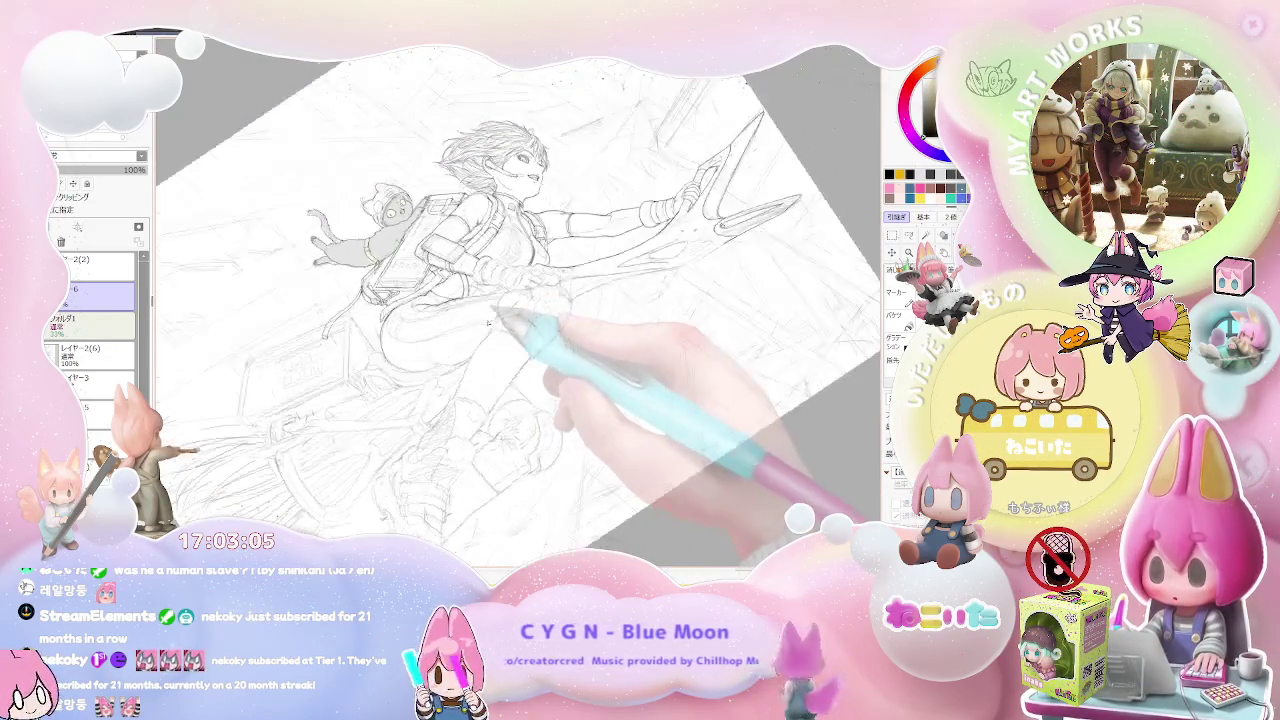
scroll(480, 320, up, 5)
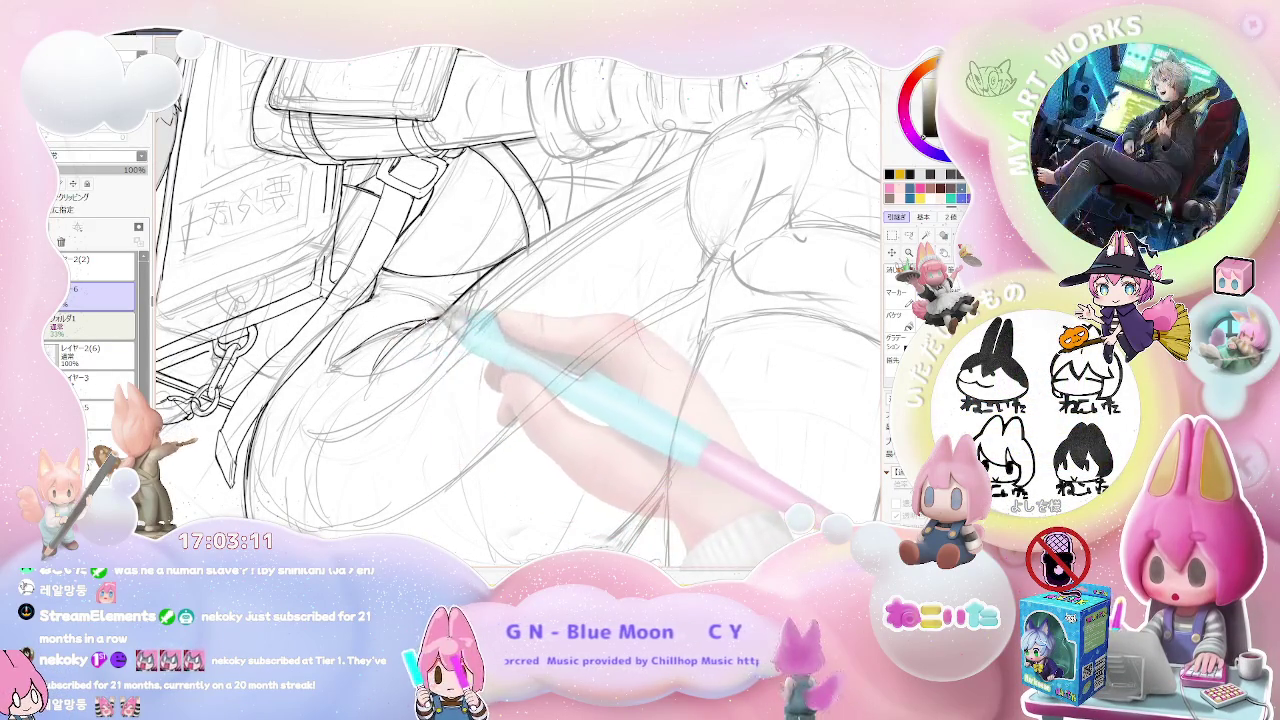
scroll(500, 300, down, 2)
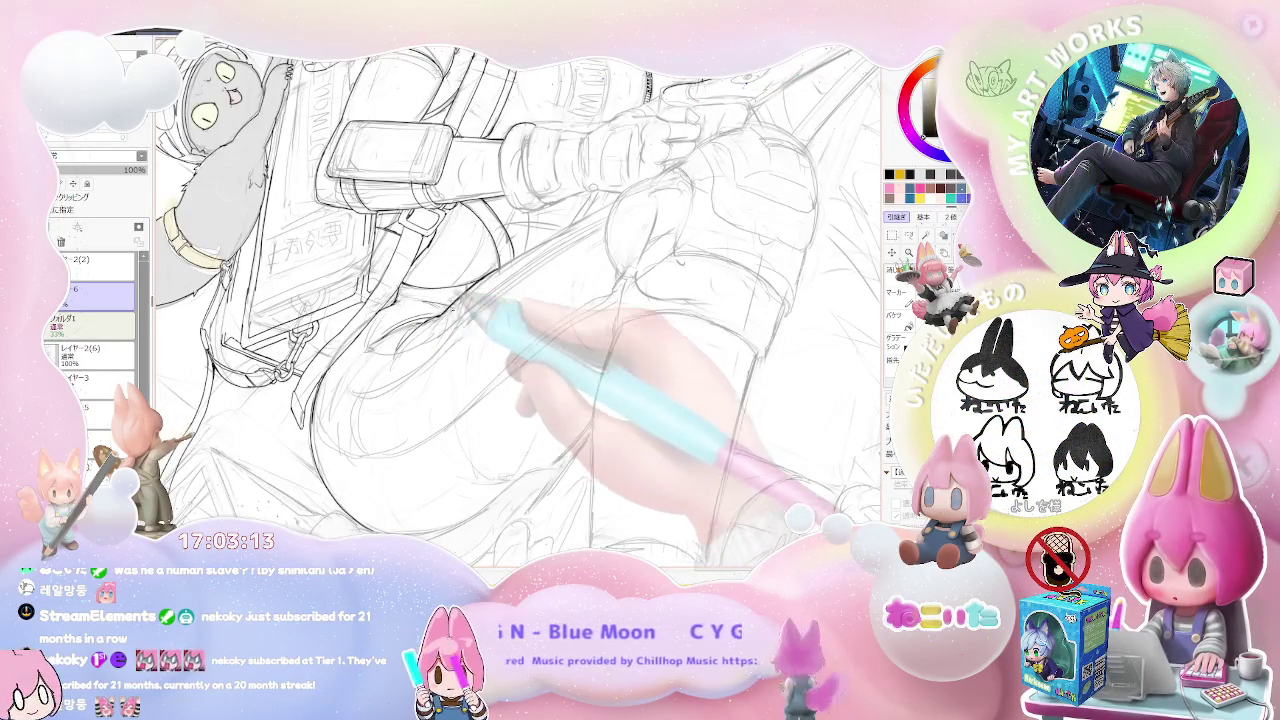
scroll(511, 316, down, 3)
key(End)
key(End)
key(End)
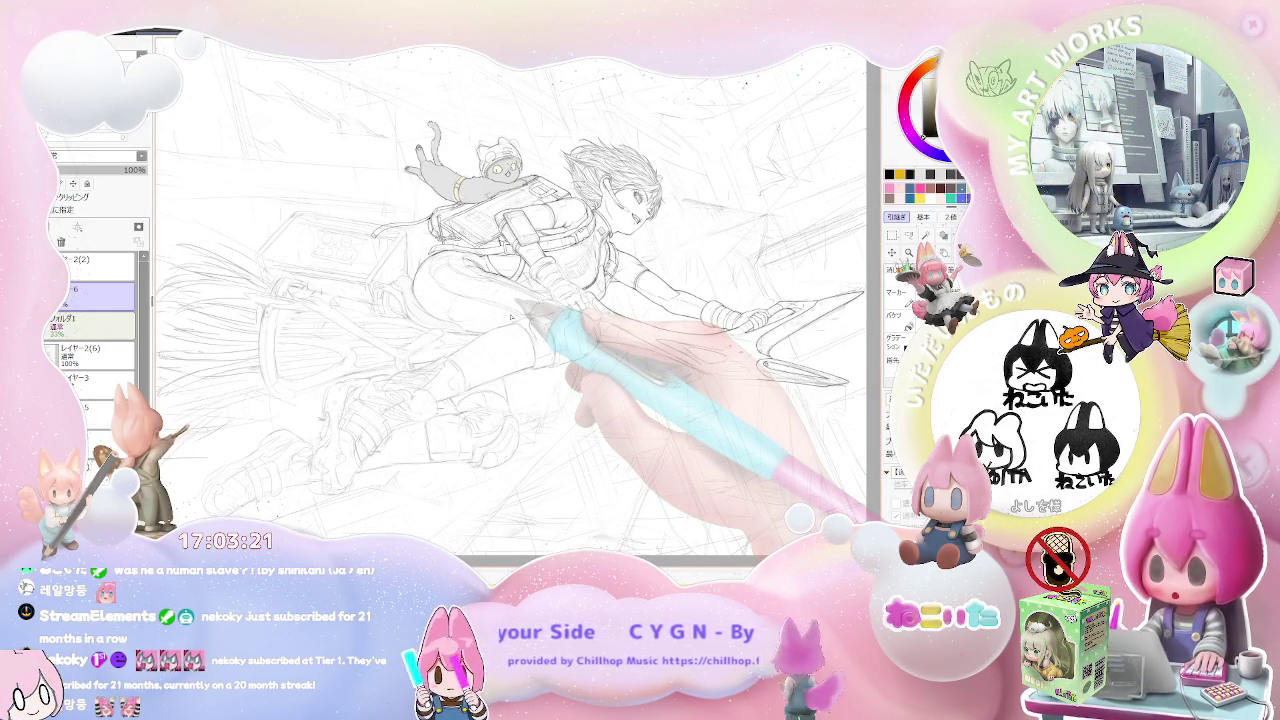
- Ink a line along the girl's hip contour in a mirrored, zoomed view
key(End)
key(Delete)
key(Insert)
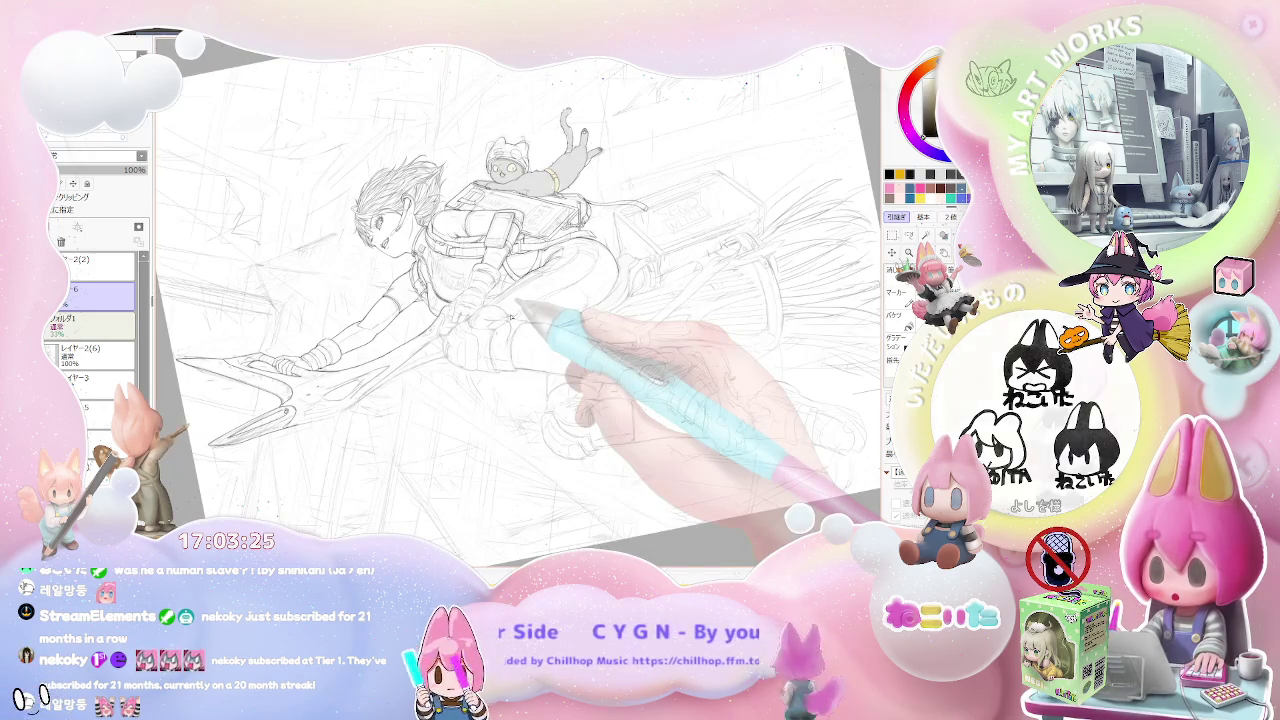
key(ctrl+plus)
key(ctrl+plus)
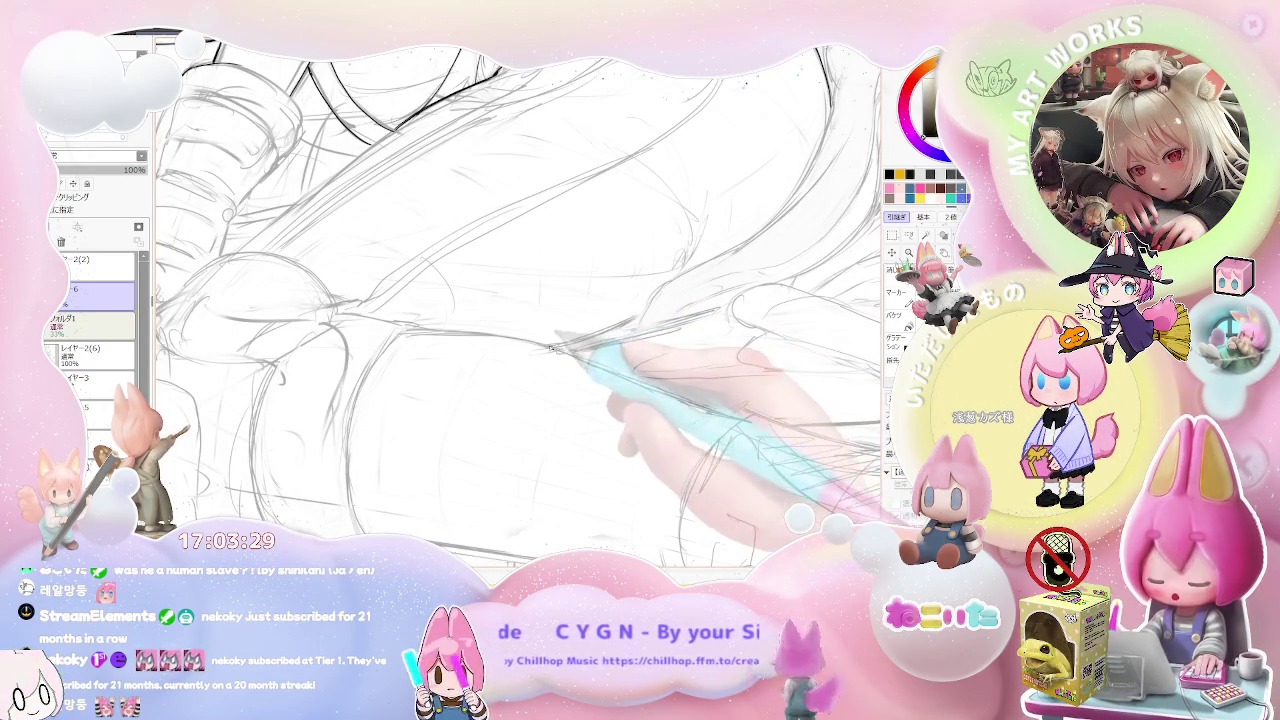
drag(548, 348, 644, 312)
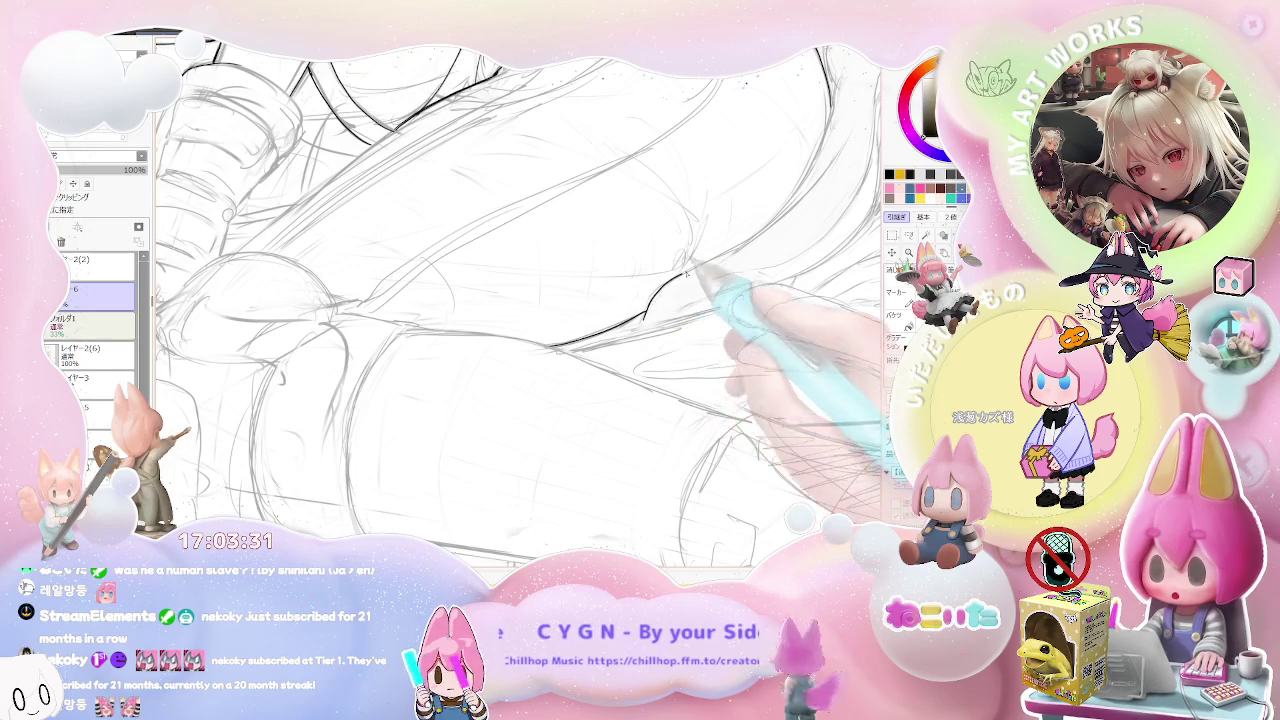
key(ctrl+minus)
key(ctrl+minus)
- Extend the hip outline upward with two more curved strokes
key(ctrl+plus)
key(ctrl+plus)
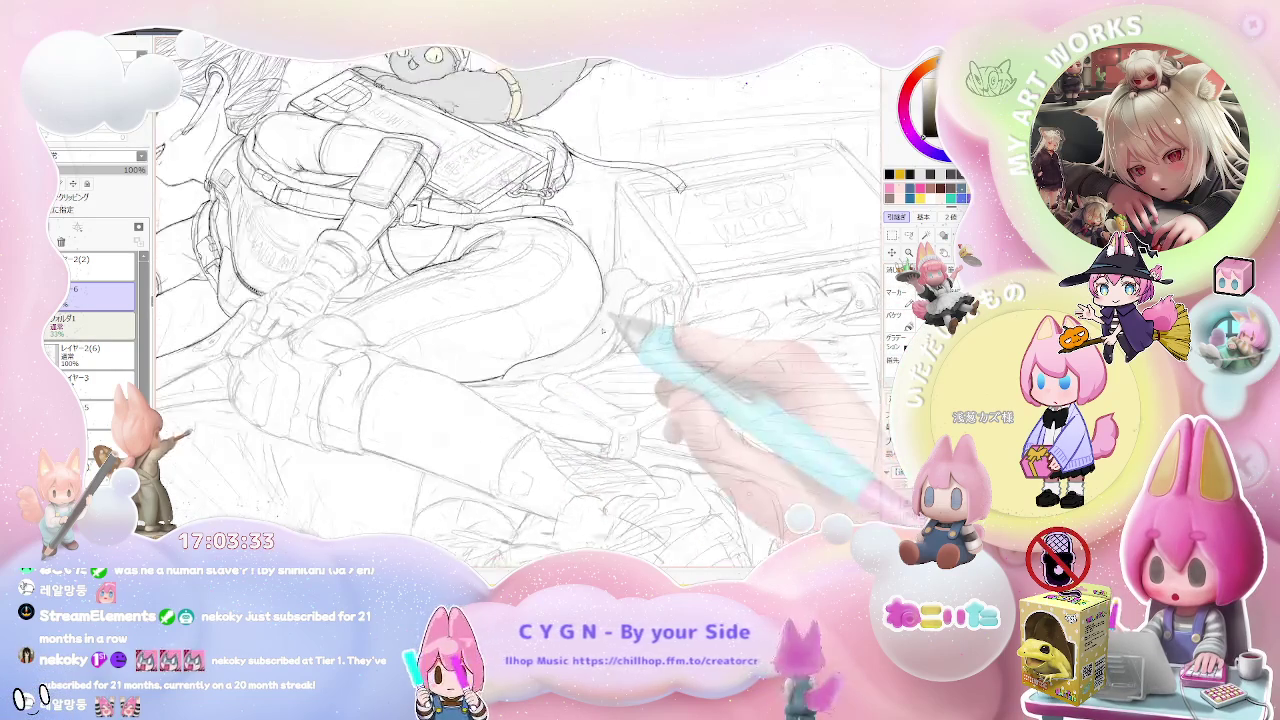
key(ctrl+plus)
key(ctrl+plus)
drag(527, 373, 643, 289)
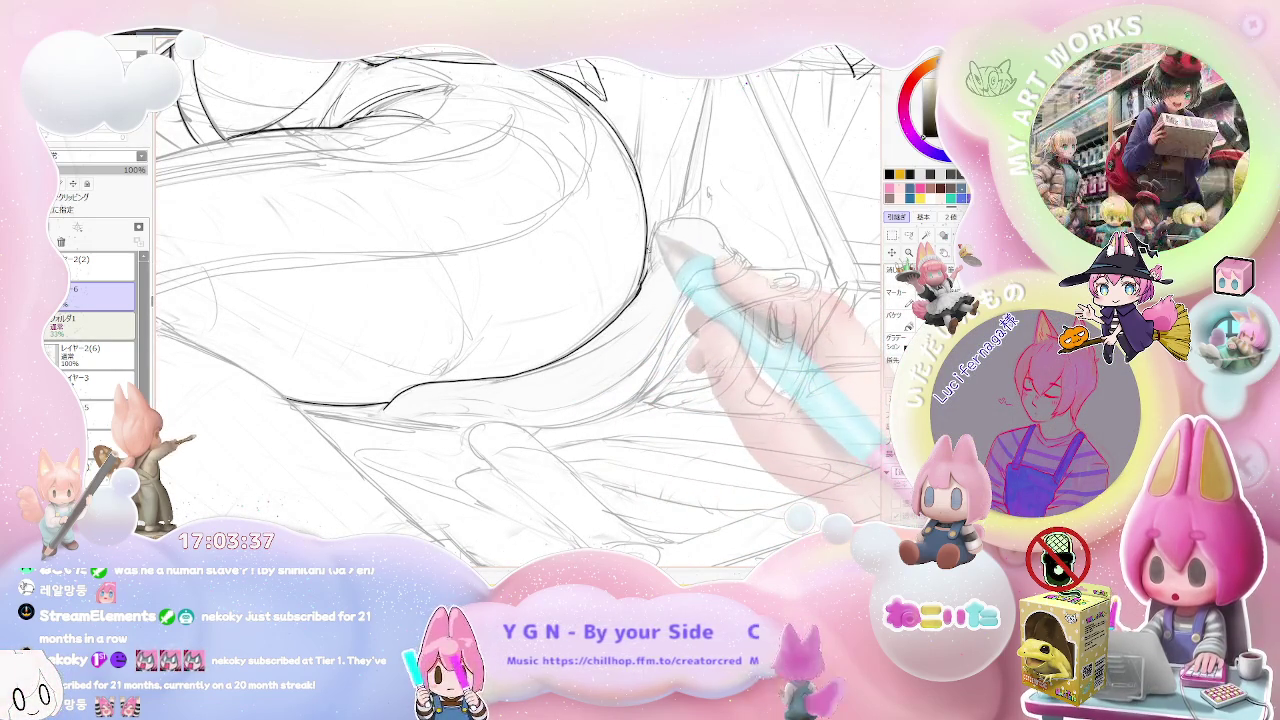
drag(660, 226, 712, 221)
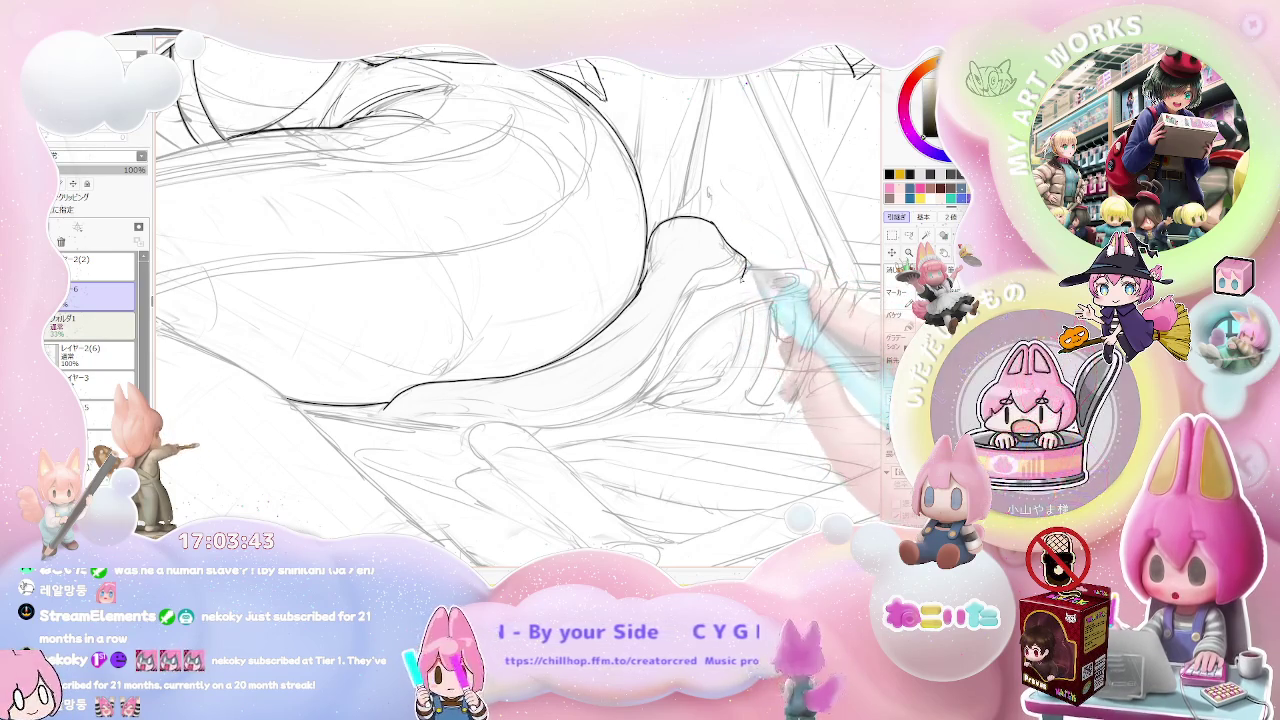
key(ctrl+minus)
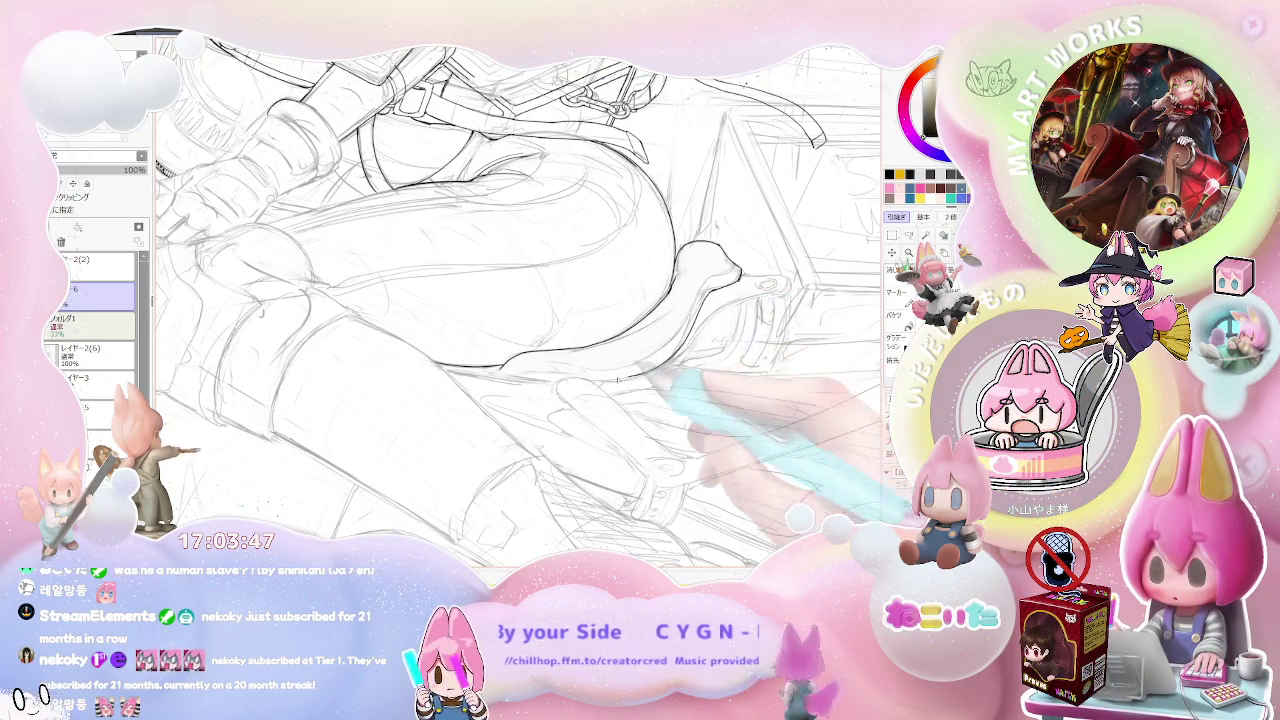
key(ctrl+minus)
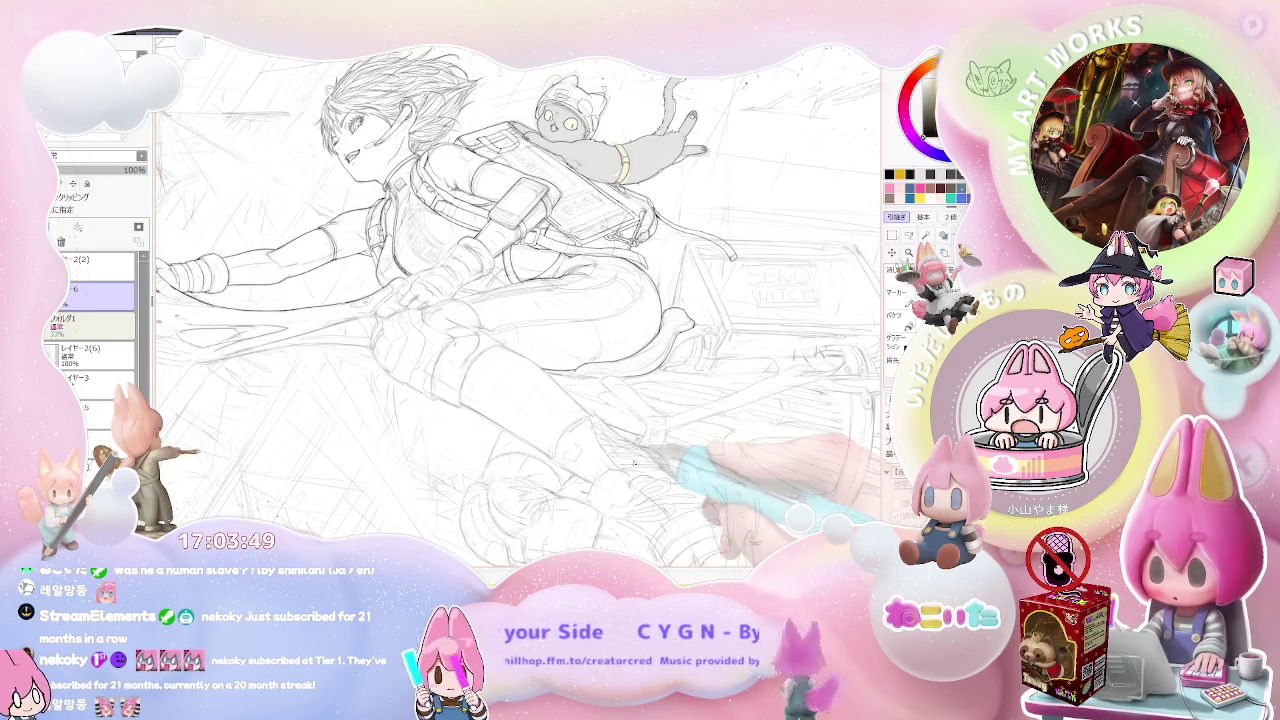
- Ink a line running right from the tail tip
scroll(670, 370, up, 2)
scroll(682, 325, up, 2)
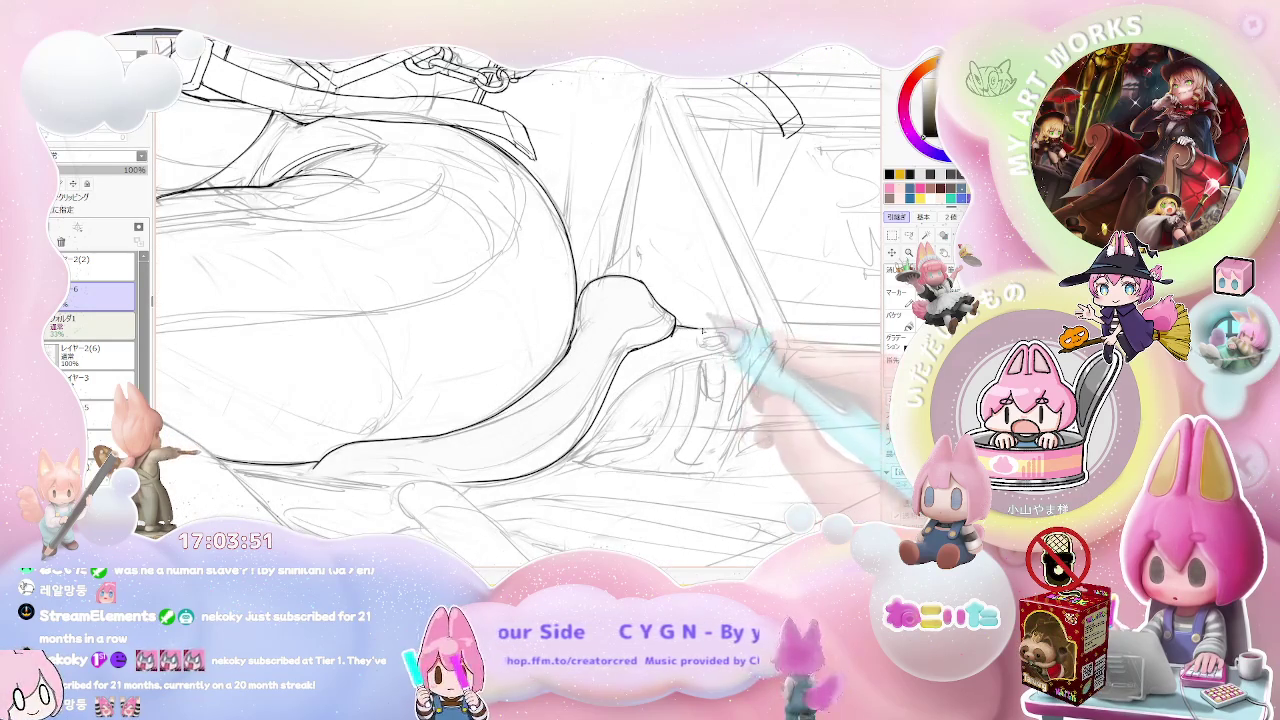
drag(677, 326, 745, 345)
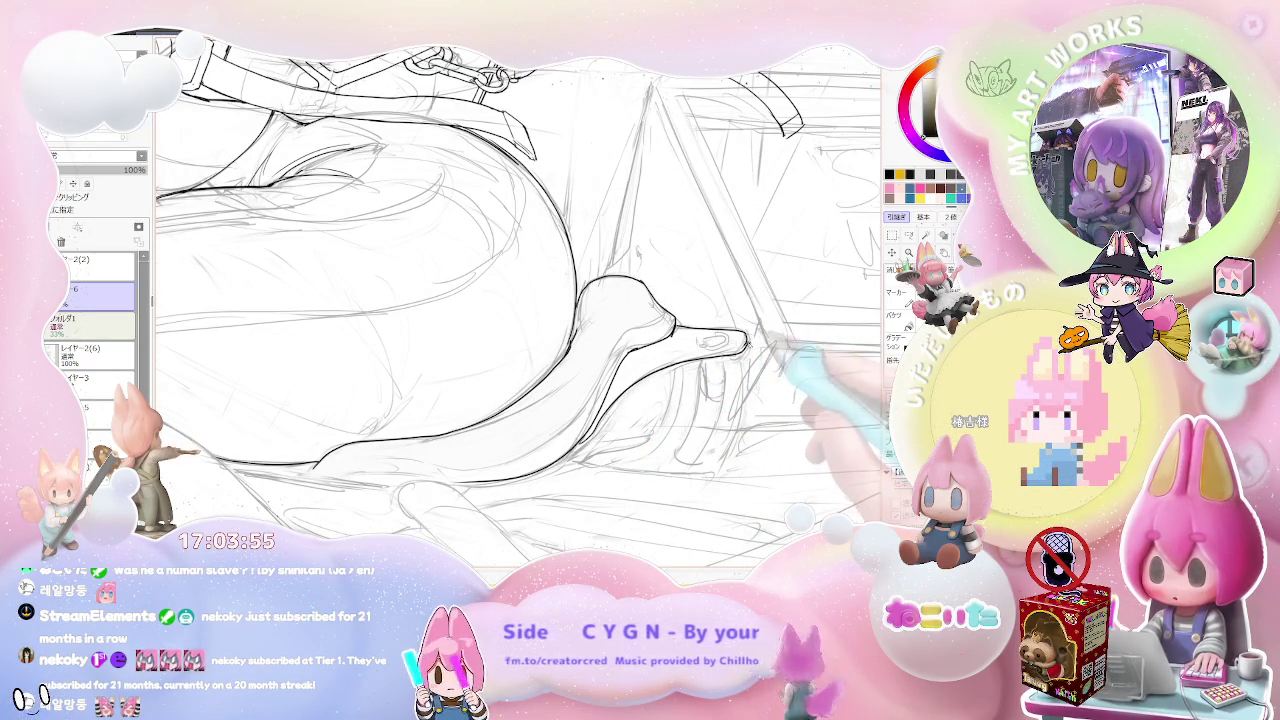
scroll(740, 335, down, 1)
scroll(730, 345, down, 1)
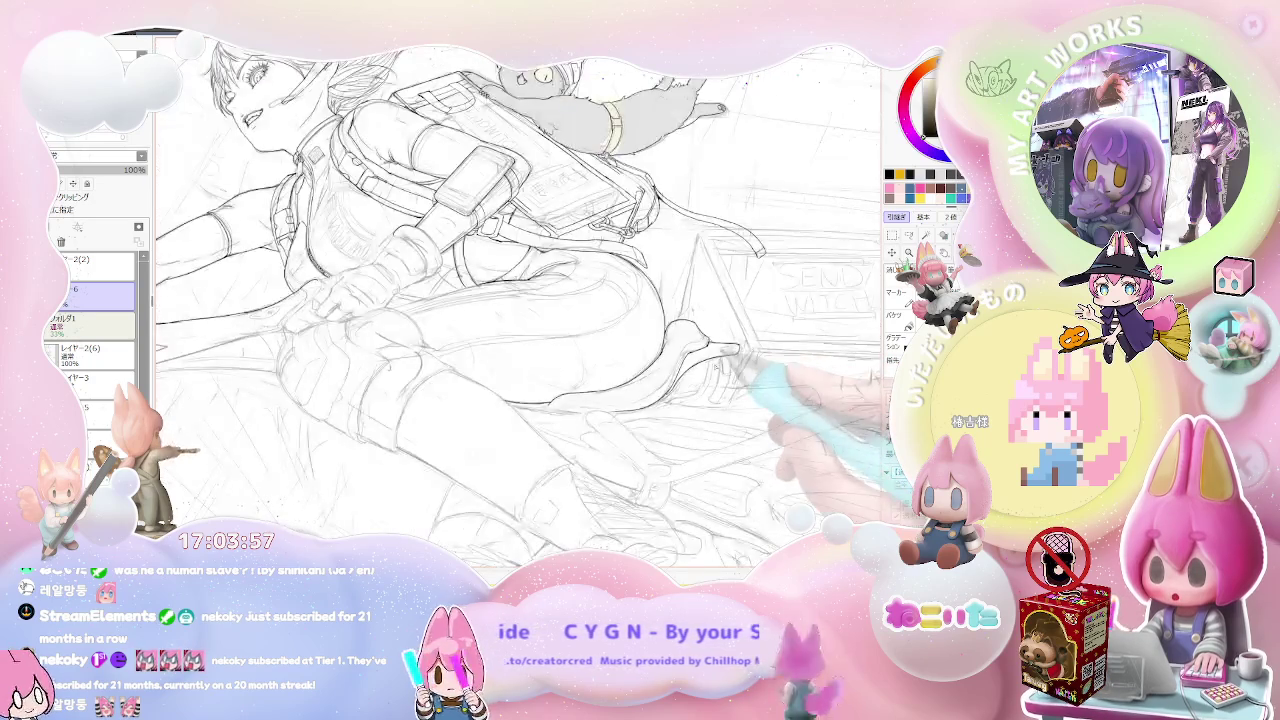
- Tilt the view steeper and ink the contour of the girl's hip
scroll(720, 360, down, 1)
scroll(716, 366, down, 1)
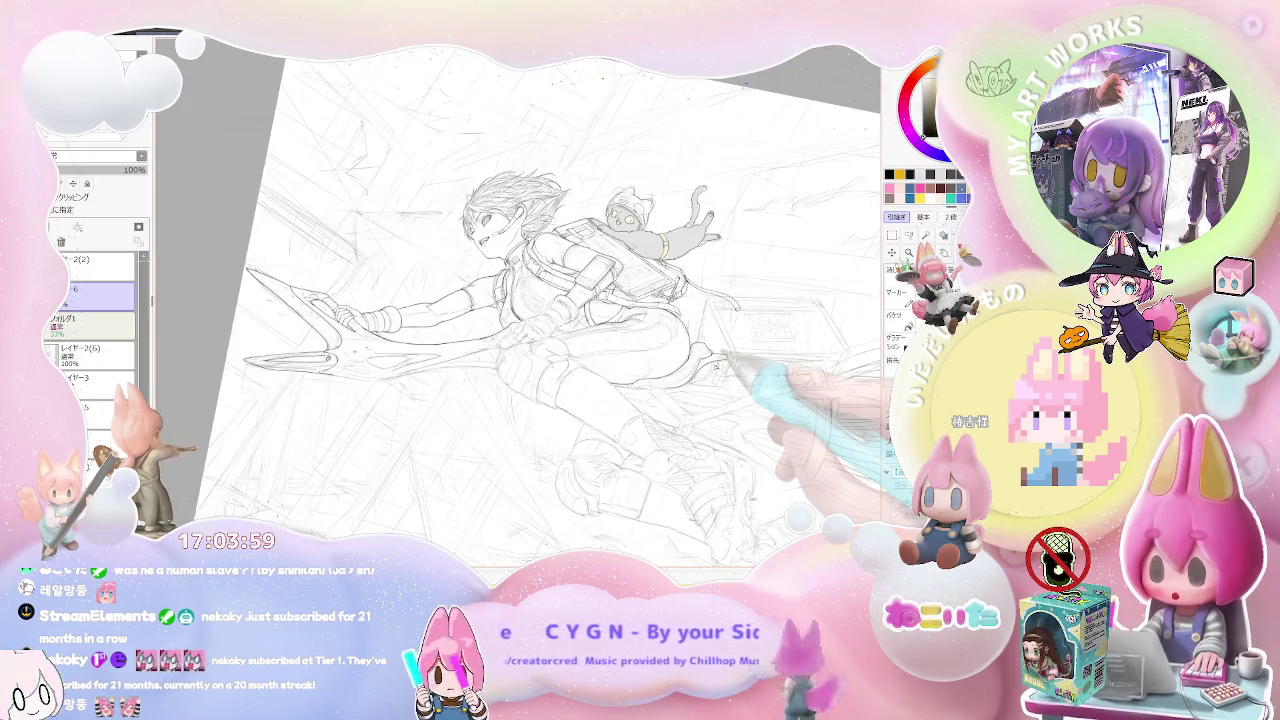
key(Delete)
key(Delete)
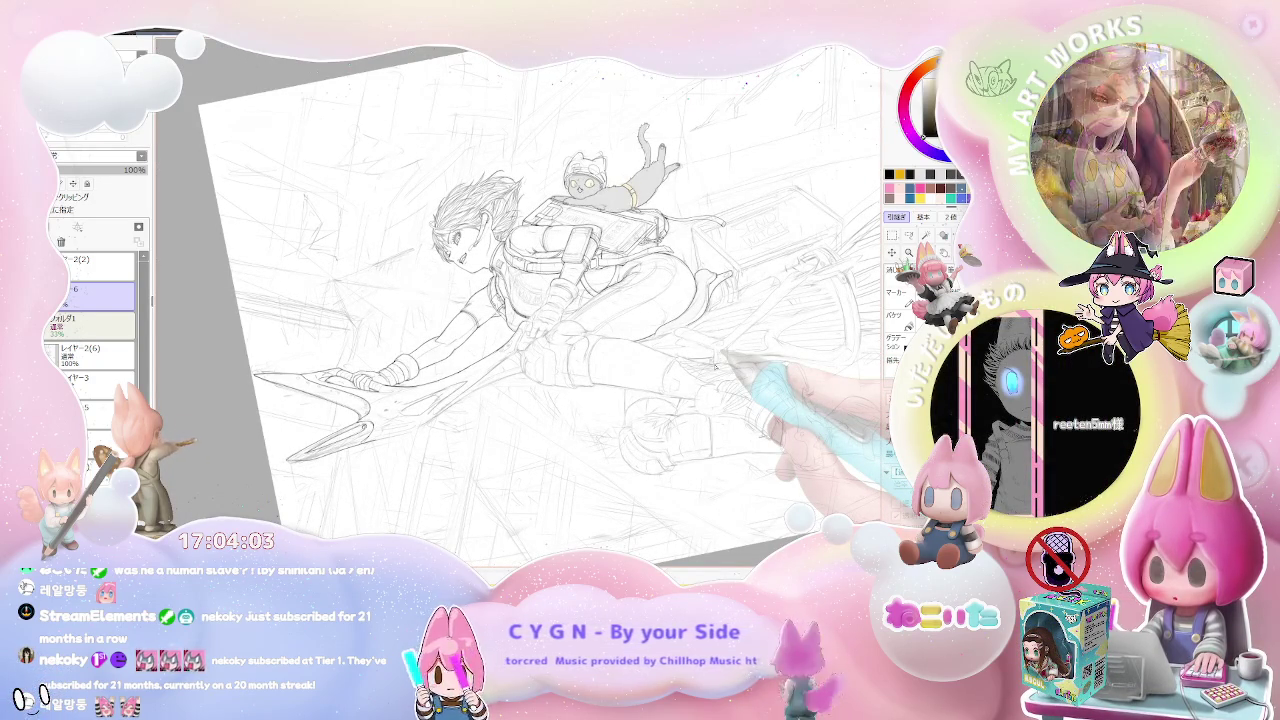
scroll(716, 366, up, 2)
scroll(716, 366, up, 2)
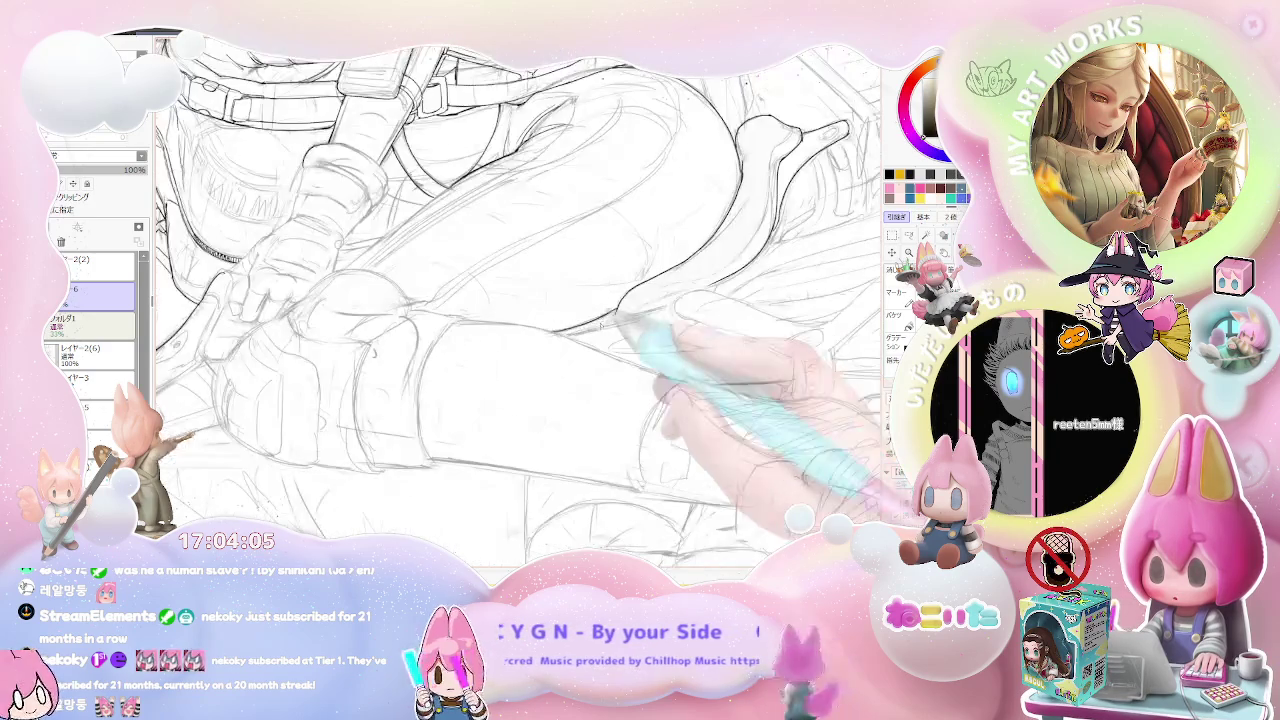
mouse_move(616, 312)
mouse_down()
mouse_move(597, 321)
mouse_move(652, 300)
mouse_up()
- Ink the outline of her thigh
scroll(692, 296, down, 3)
scroll(557, 348, up, 3)
scroll(557, 348, up, 1)
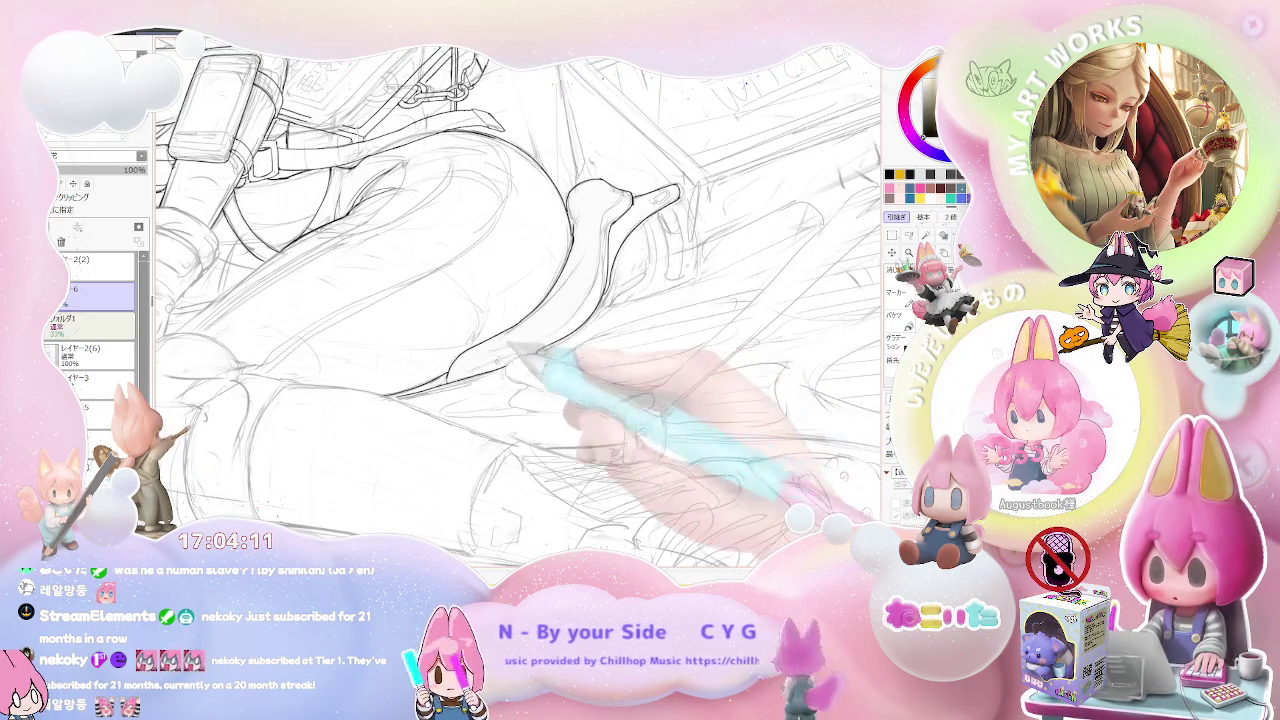
mouse_move(540, 352)
mouse_down()
mouse_move(478, 370)
mouse_move(616, 221)
mouse_up()
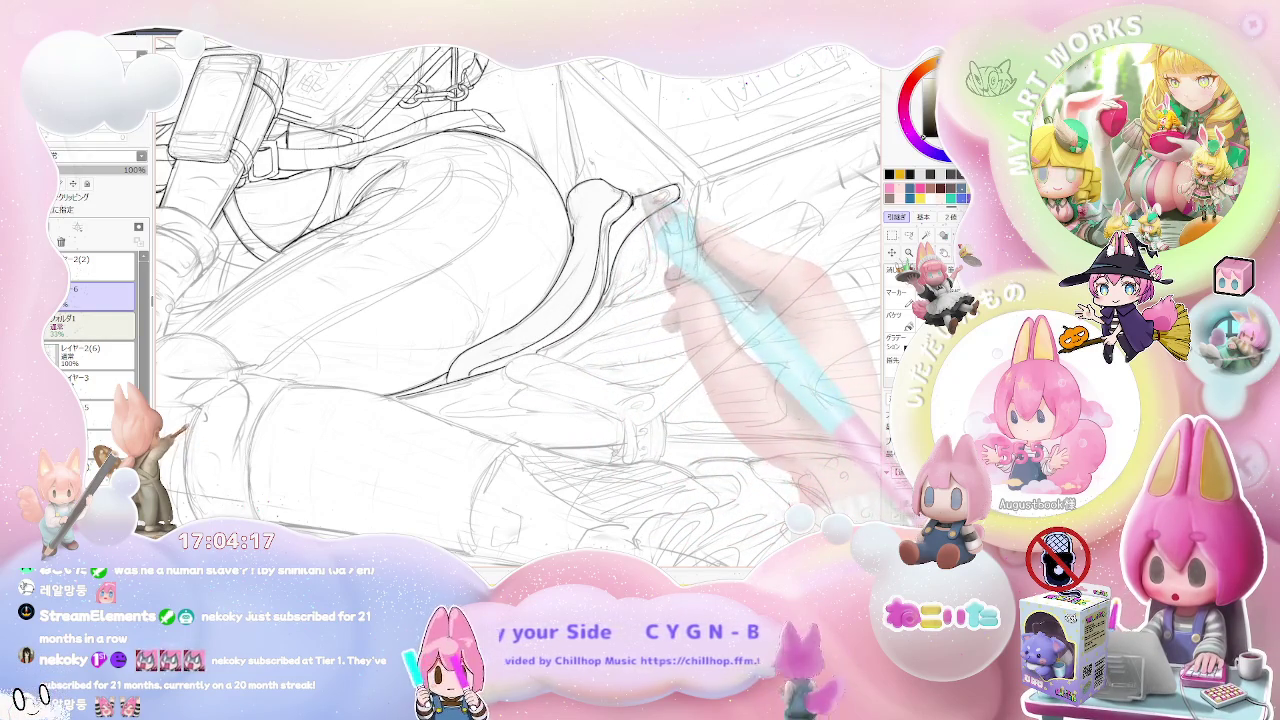
key(ctrl+minus)
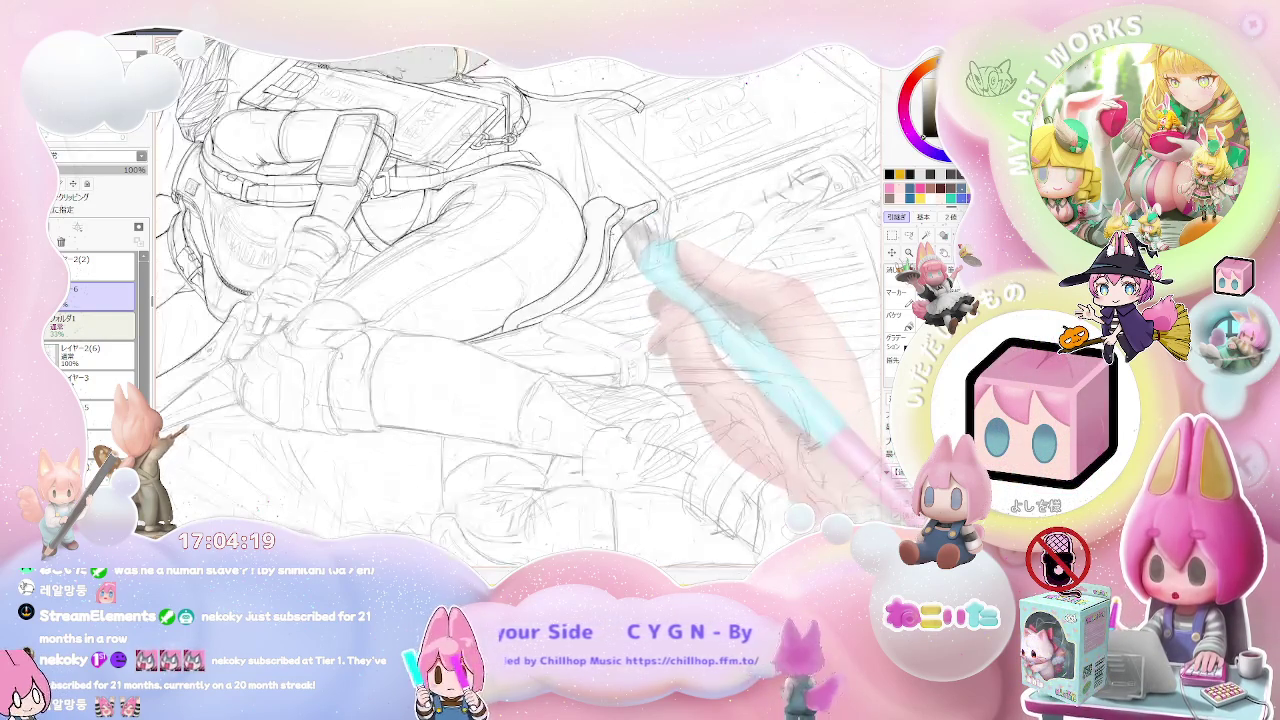
key(ctrl+minus)
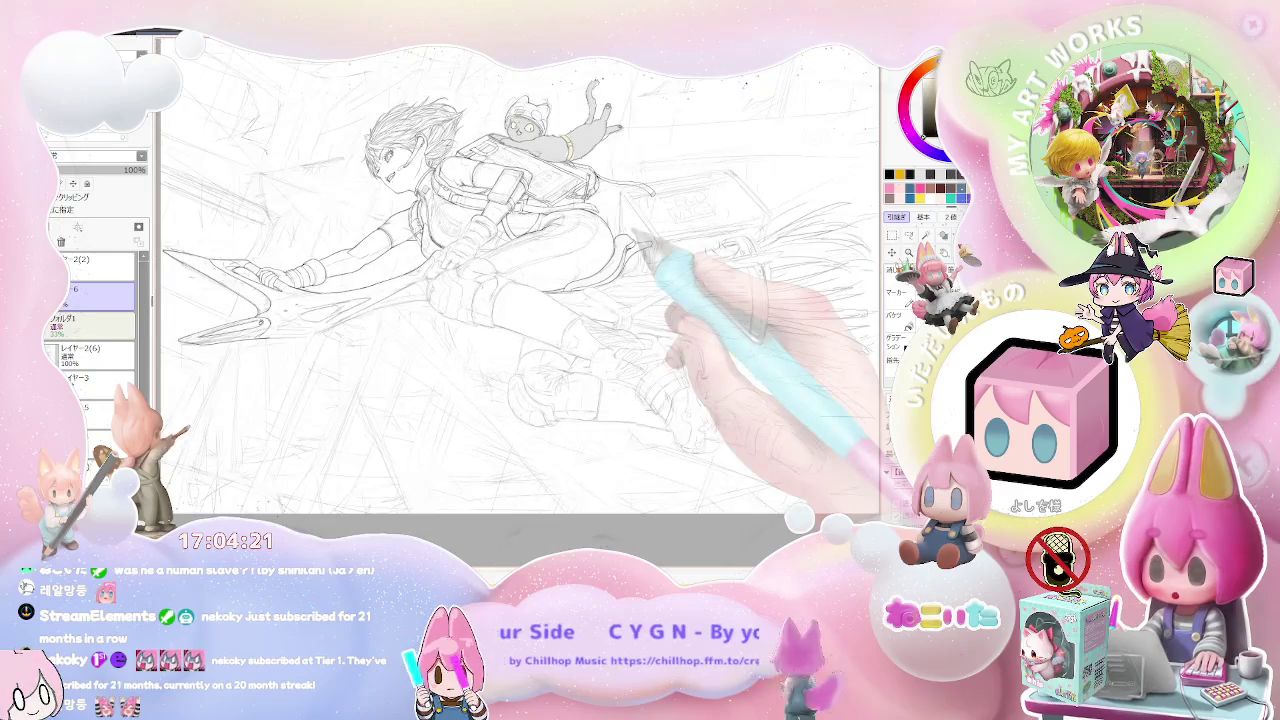
- Mirror the view and ink a long diagonal line along the leg
key(h)
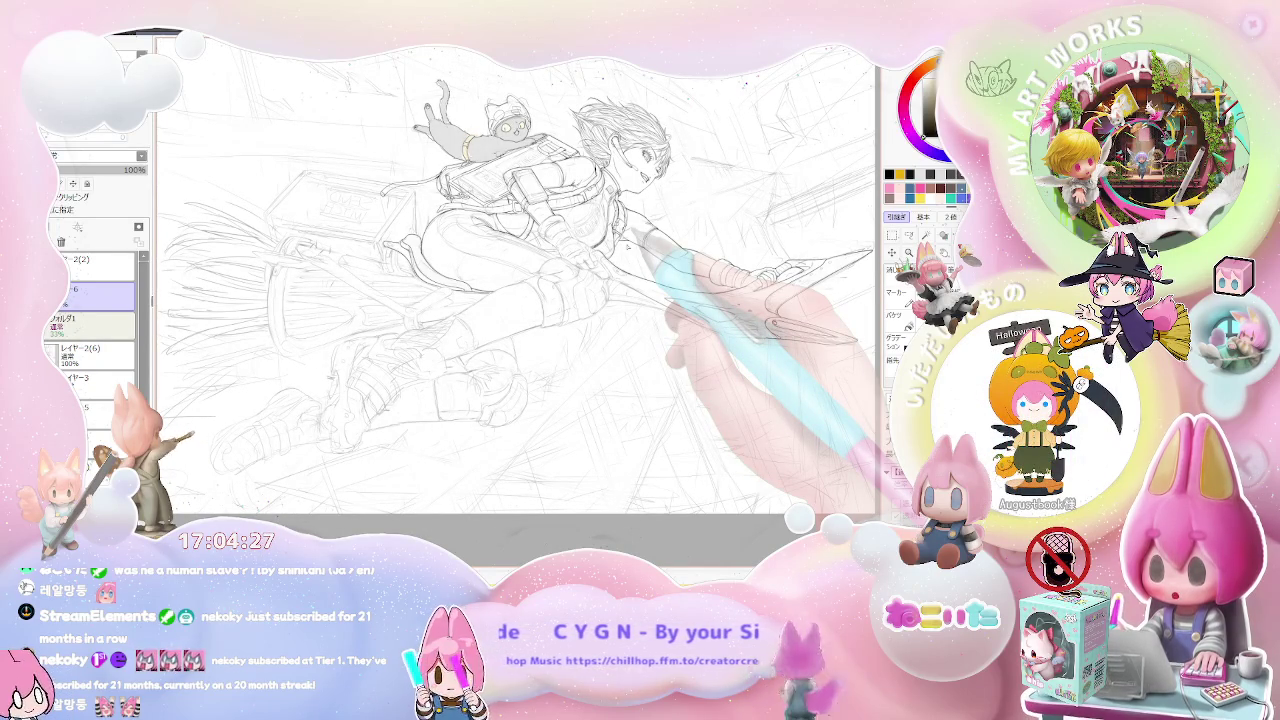
key(ctrl+plus)
key(ctrl+plus)
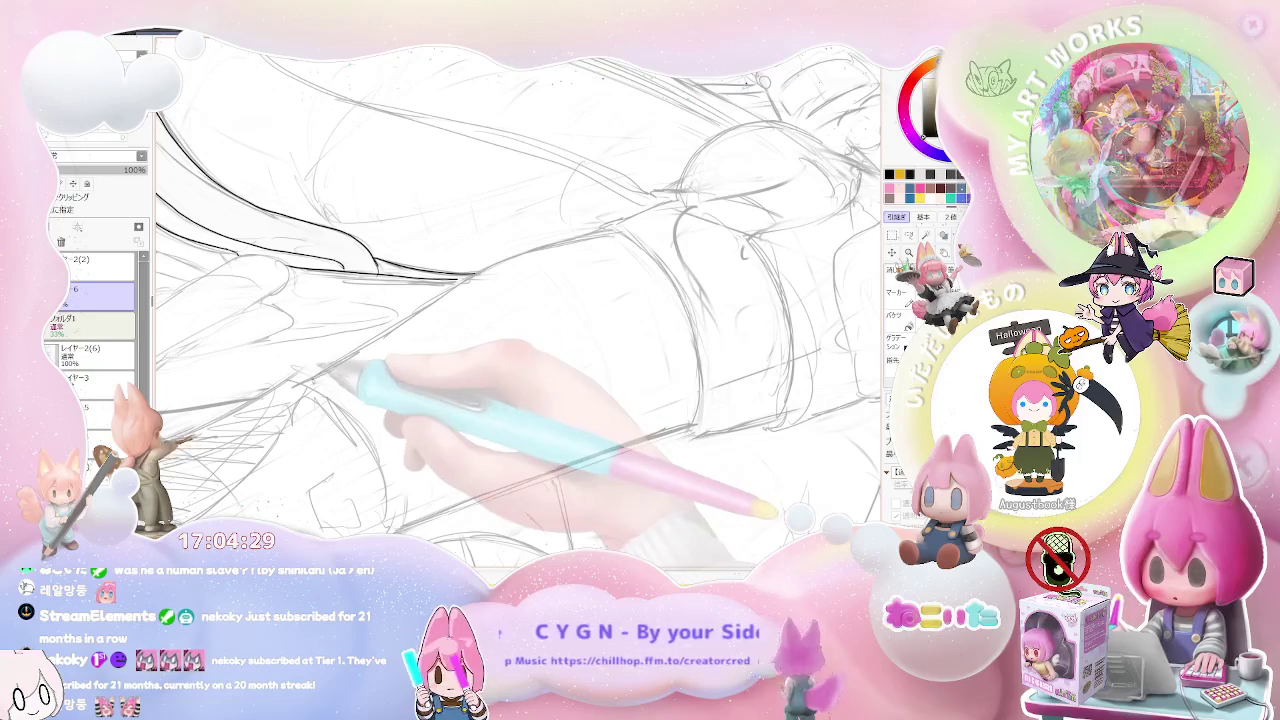
mouse_move(310, 383)
mouse_down()
mouse_move(543, 247)
mouse_move(609, 233)
mouse_up()
key(ctrl+minus)
key(ctrl+minus)
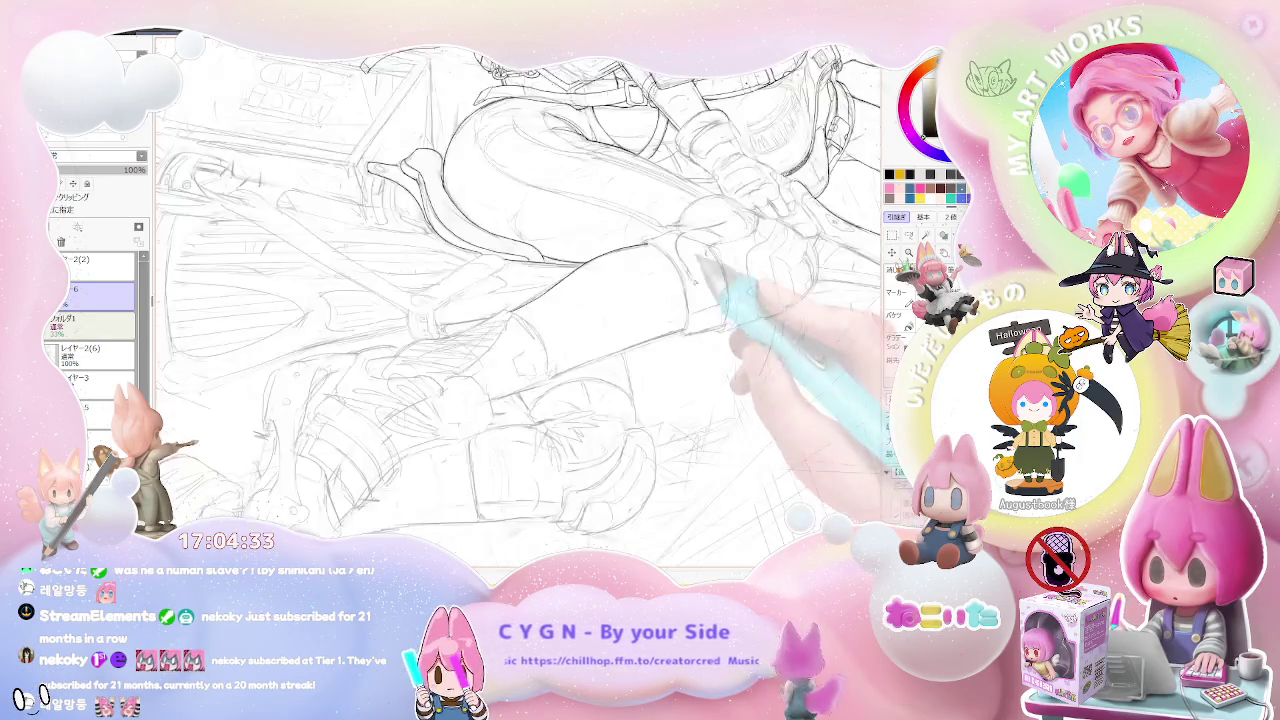
key(ctrl+plus)
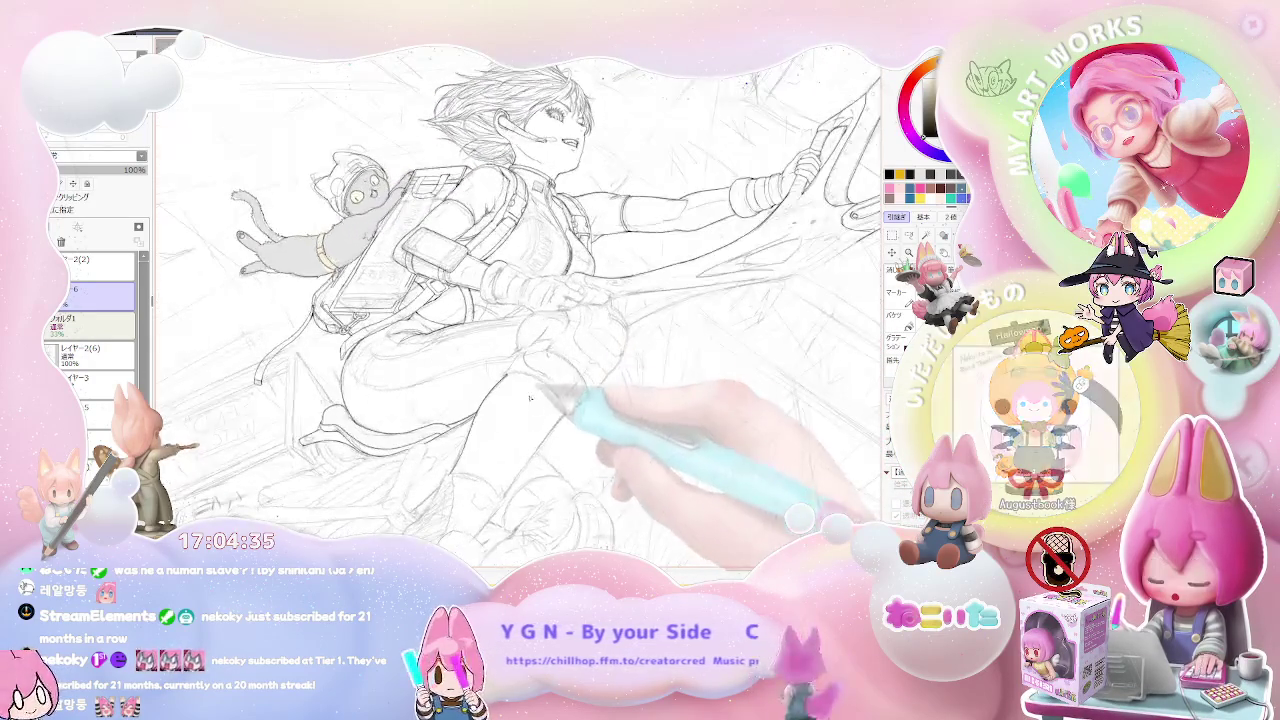
- Ink the curve along the top of the girl's hip and thigh
key(ctrl+plus)
key(ctrl+plus)
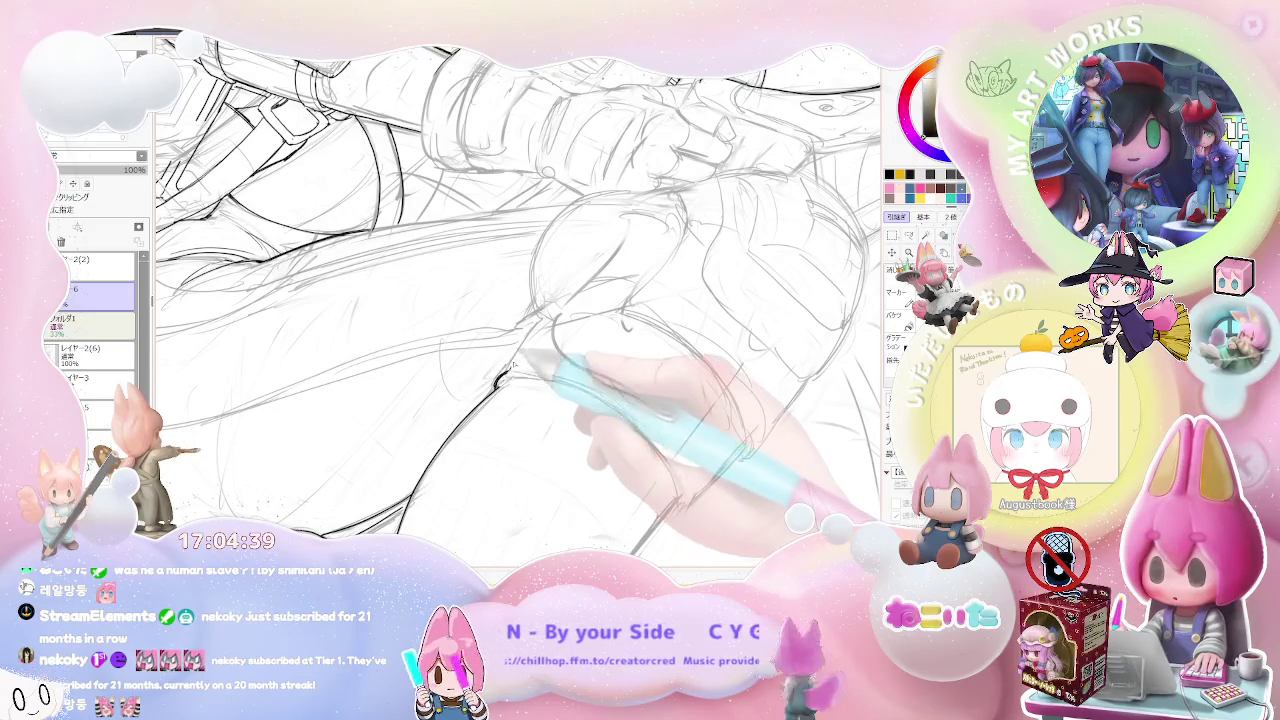
key(ctrl+minus)
key(ctrl+minus)
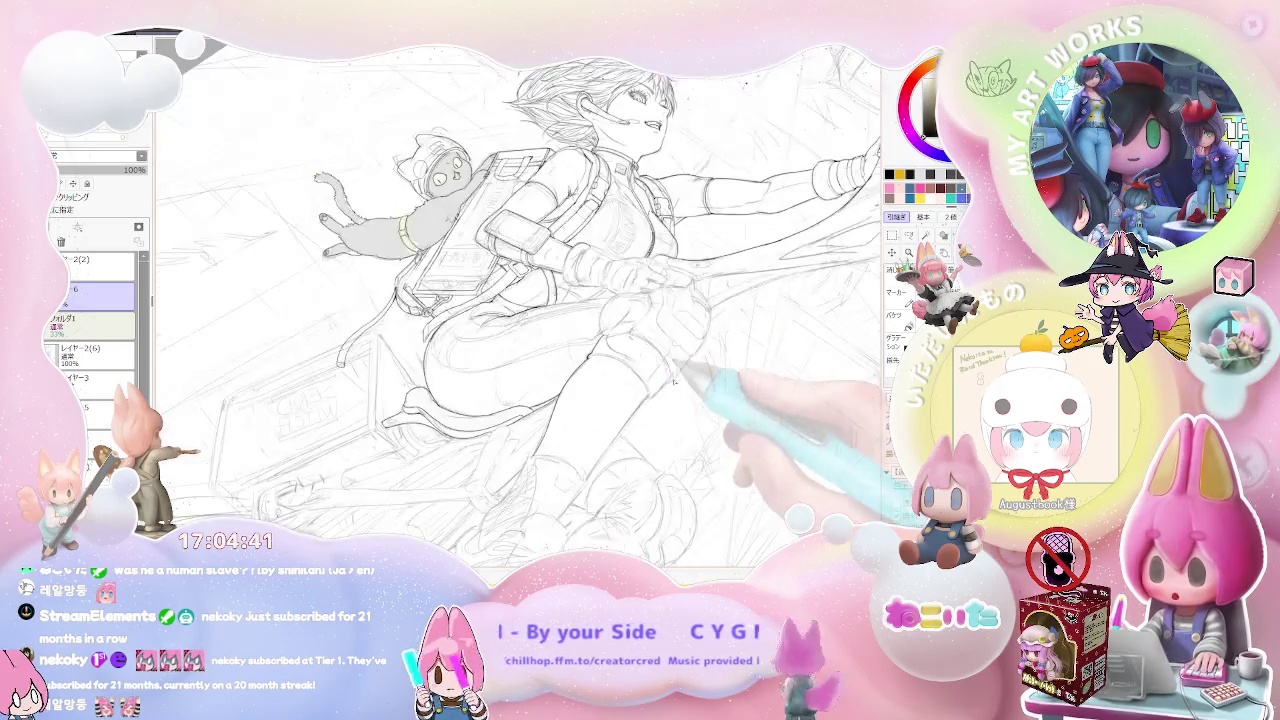
key(ctrl+plus)
key(ctrl+plus)
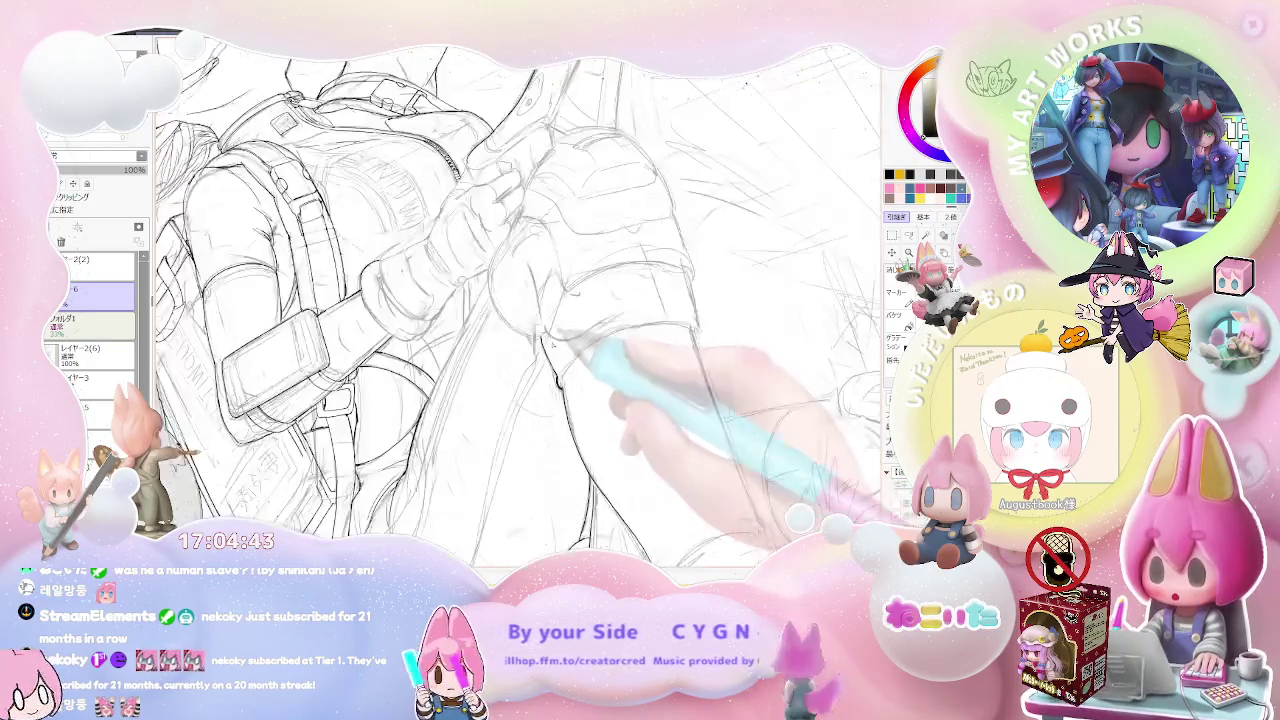
key(ctrl+plus)
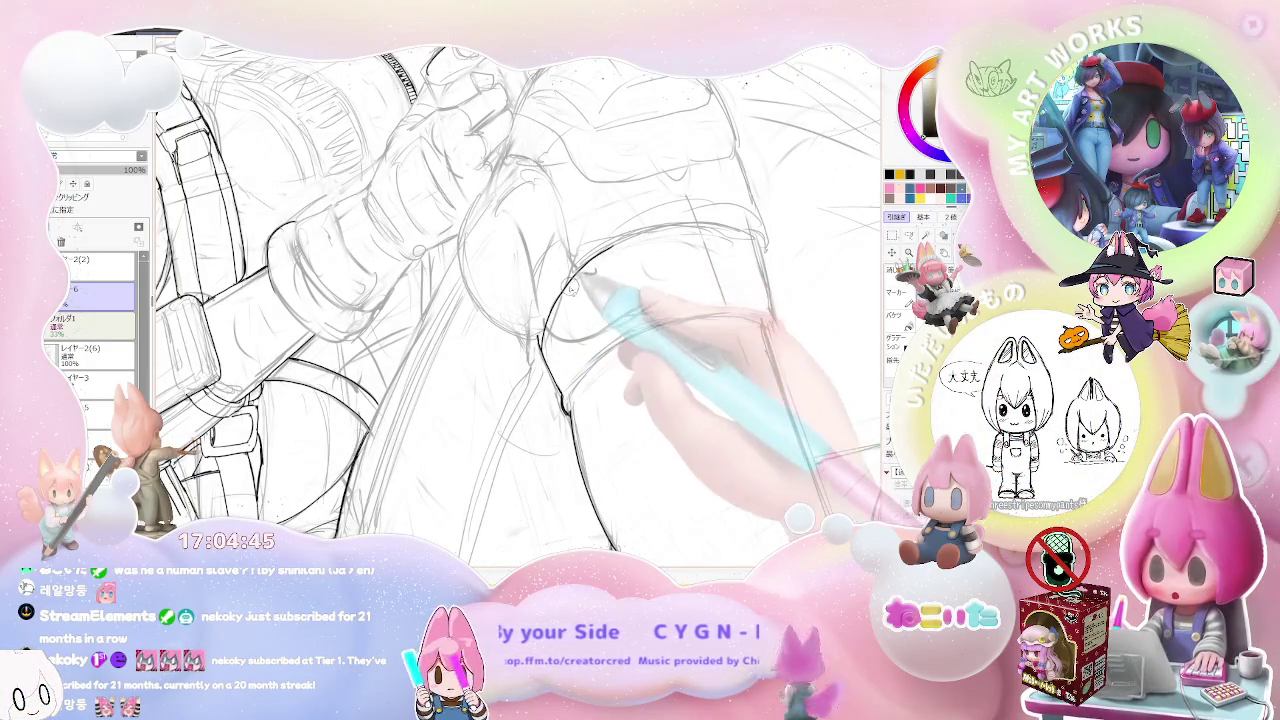
drag(700, 240, 558, 318)
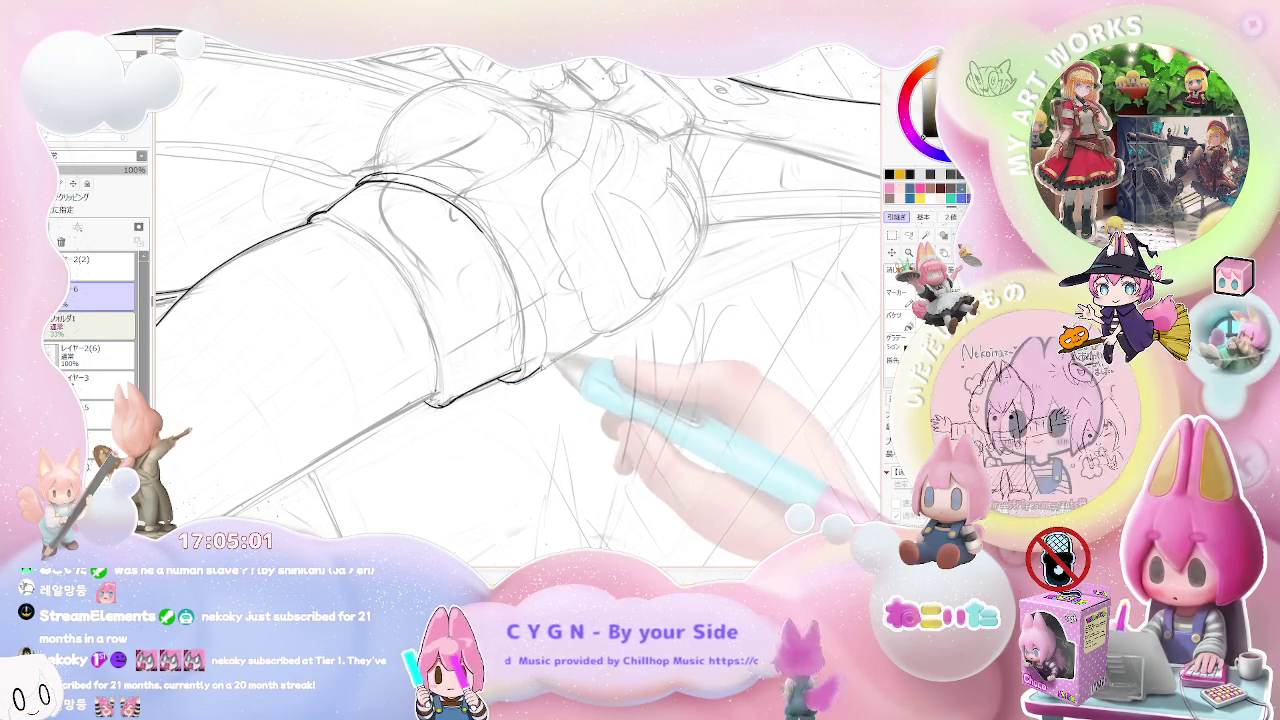
- Extend the thigh contour line up toward the strap
scroll(608, 325, down, 5)
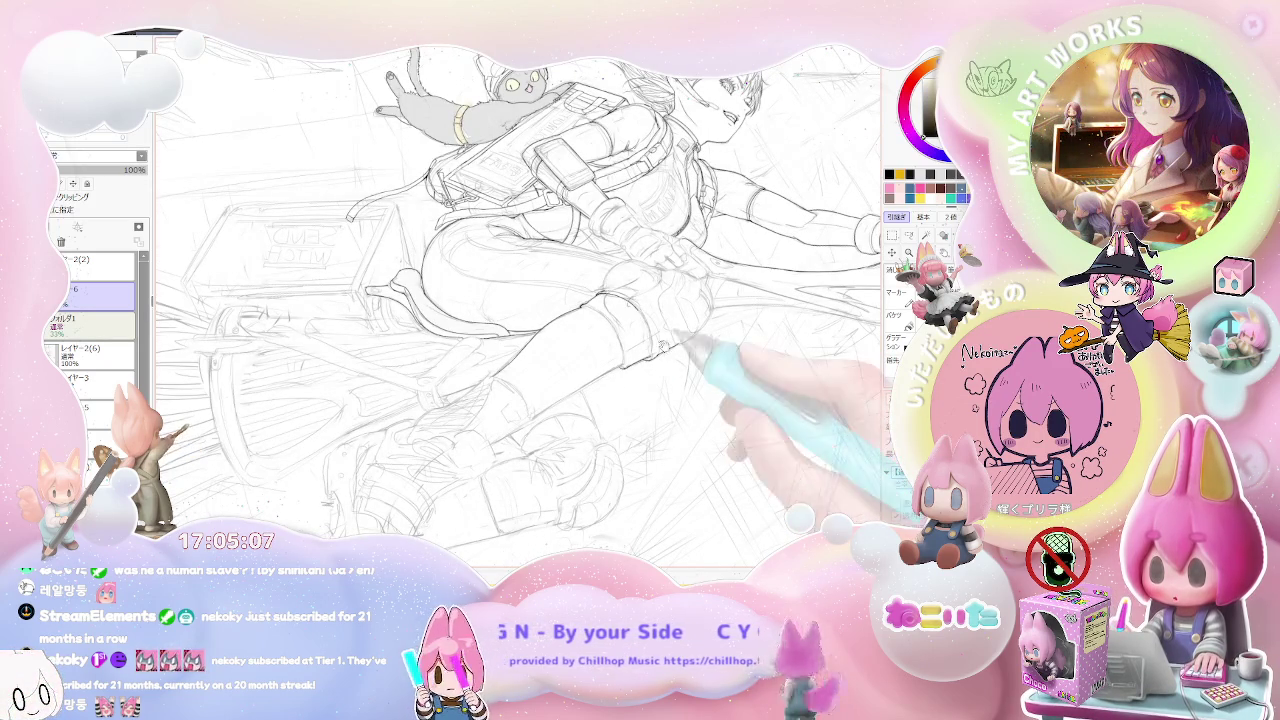
scroll(608, 325, up, 1)
scroll(608, 325, up, 1)
scroll(608, 325, up, 1)
scroll(608, 325, up, 2)
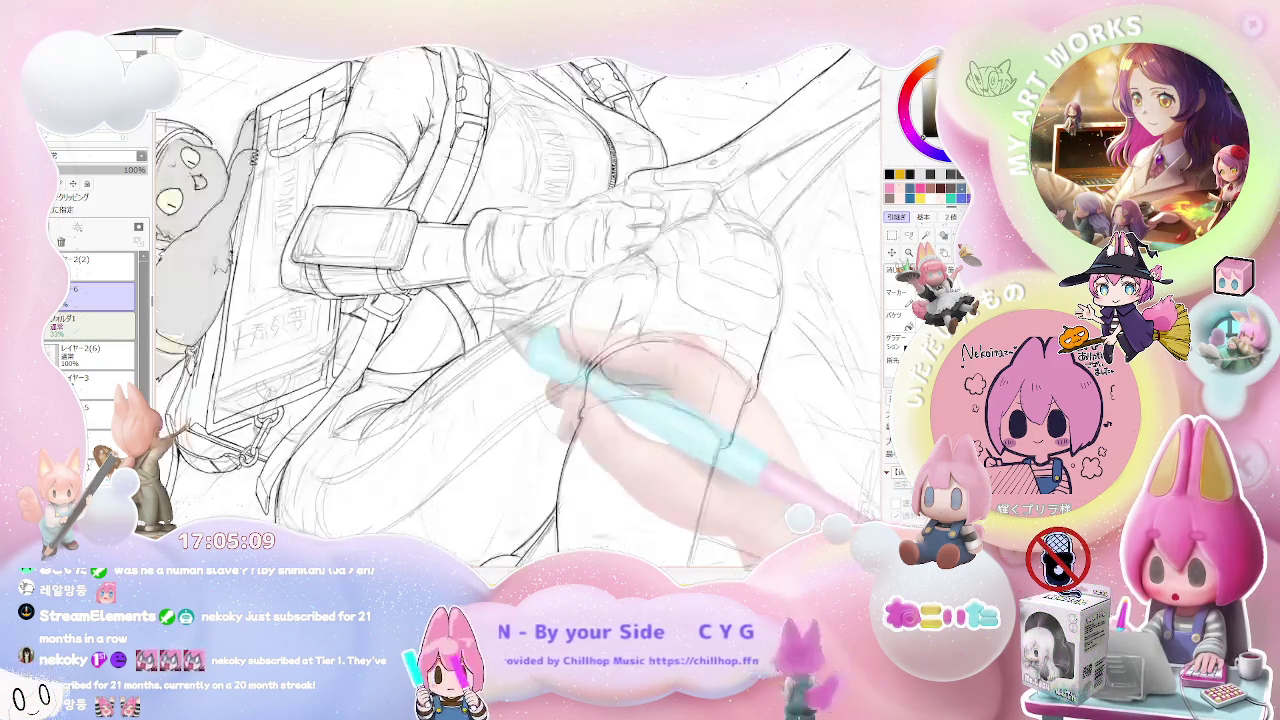
scroll(608, 325, up, 1)
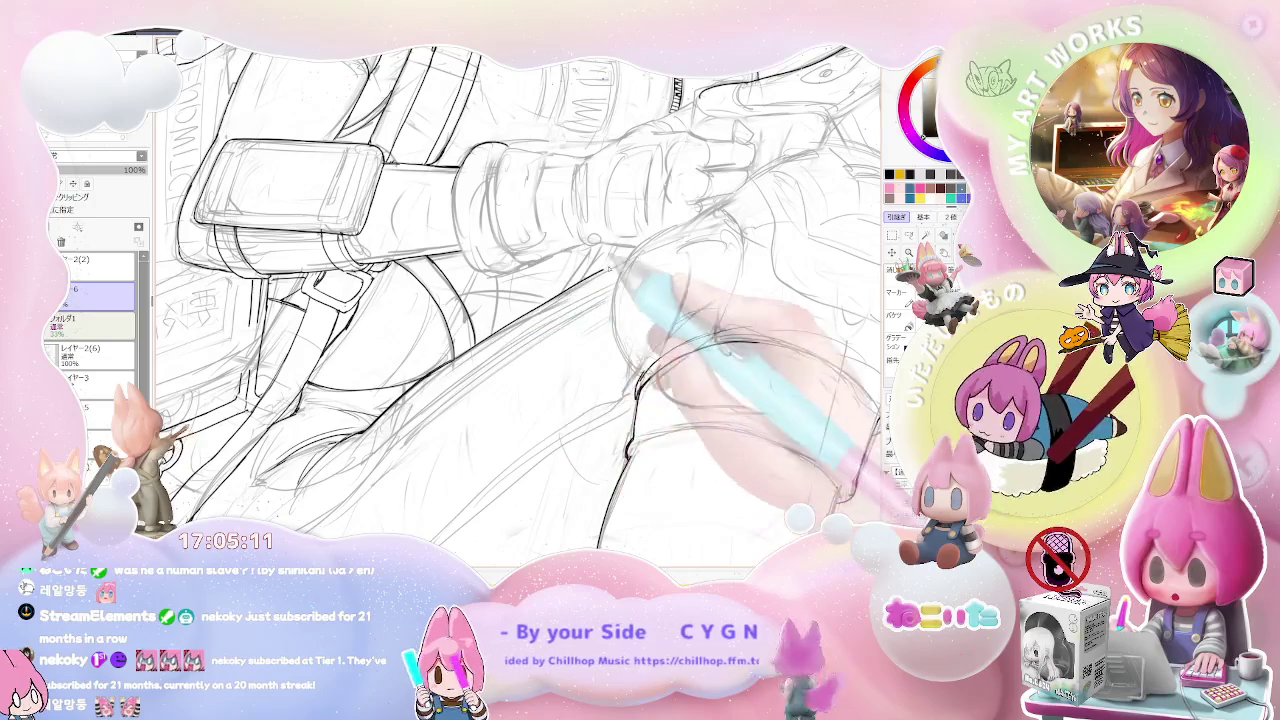
drag(604, 270, 645, 252)
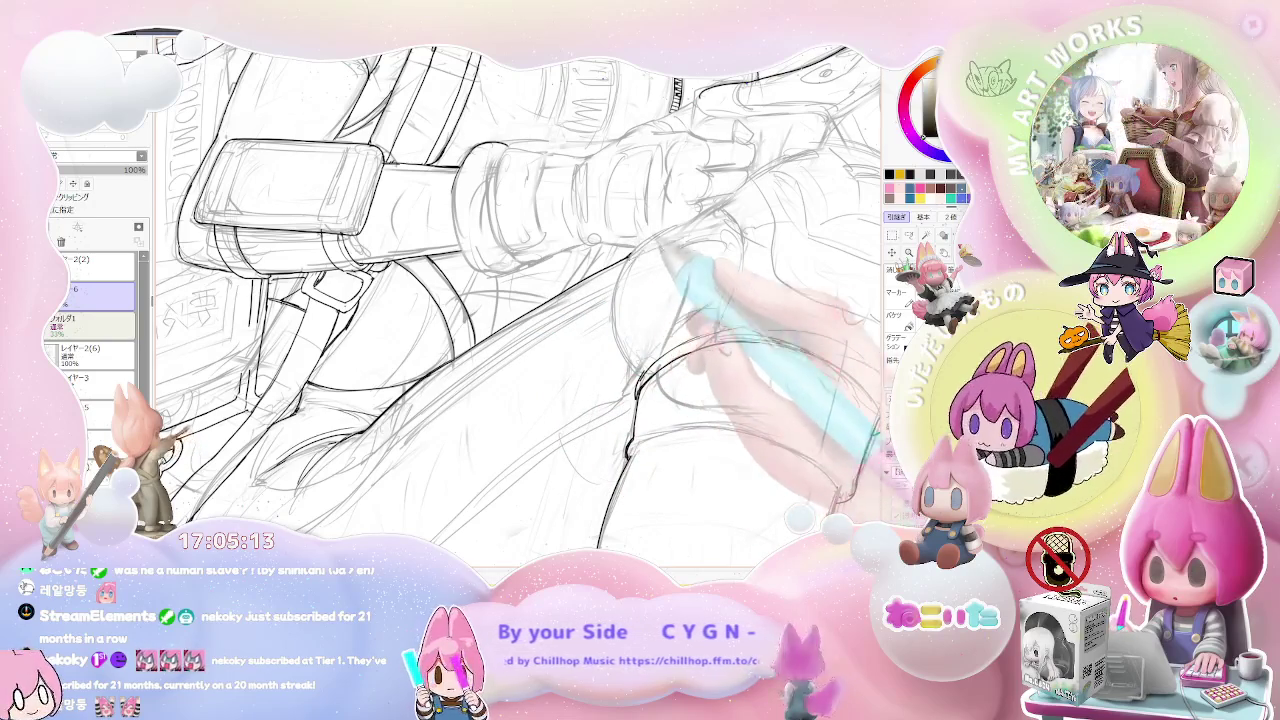
scroll(608, 325, down, 1)
scroll(608, 325, down, 1)
scroll(608, 325, down, 1)
scroll(608, 325, down, 1)
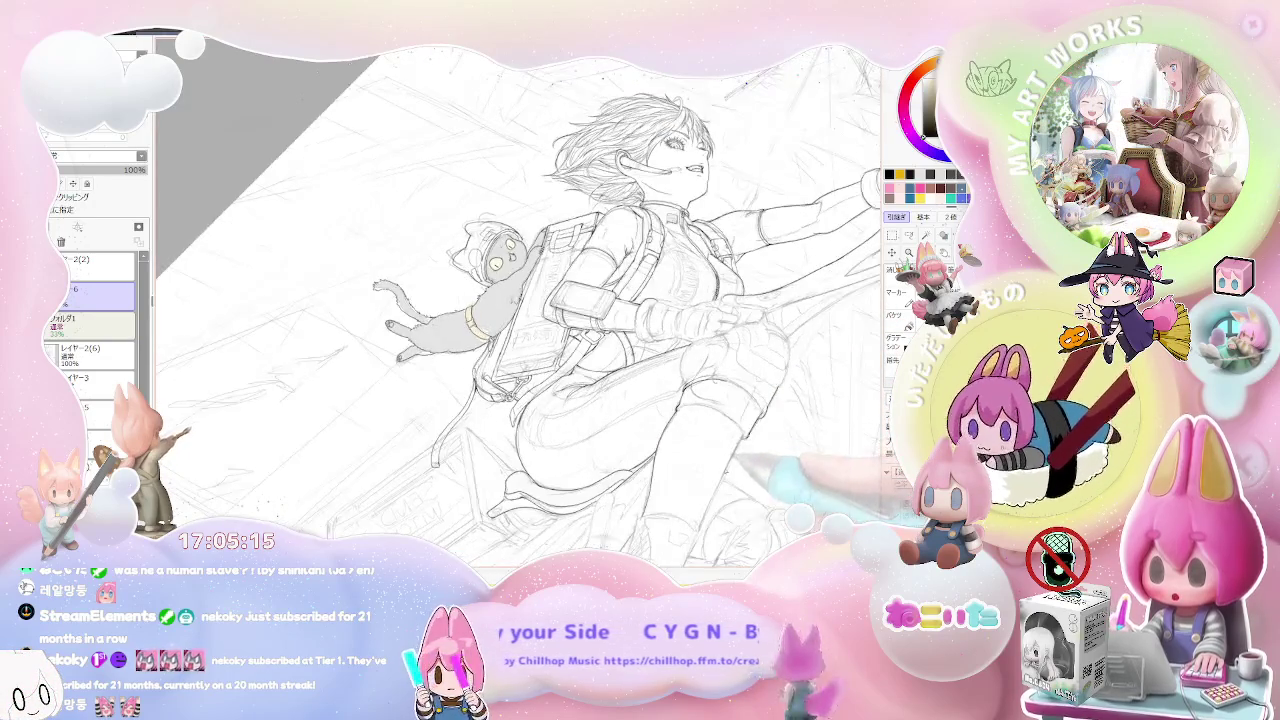
key(End)
key(End)
key(End)
key(End)
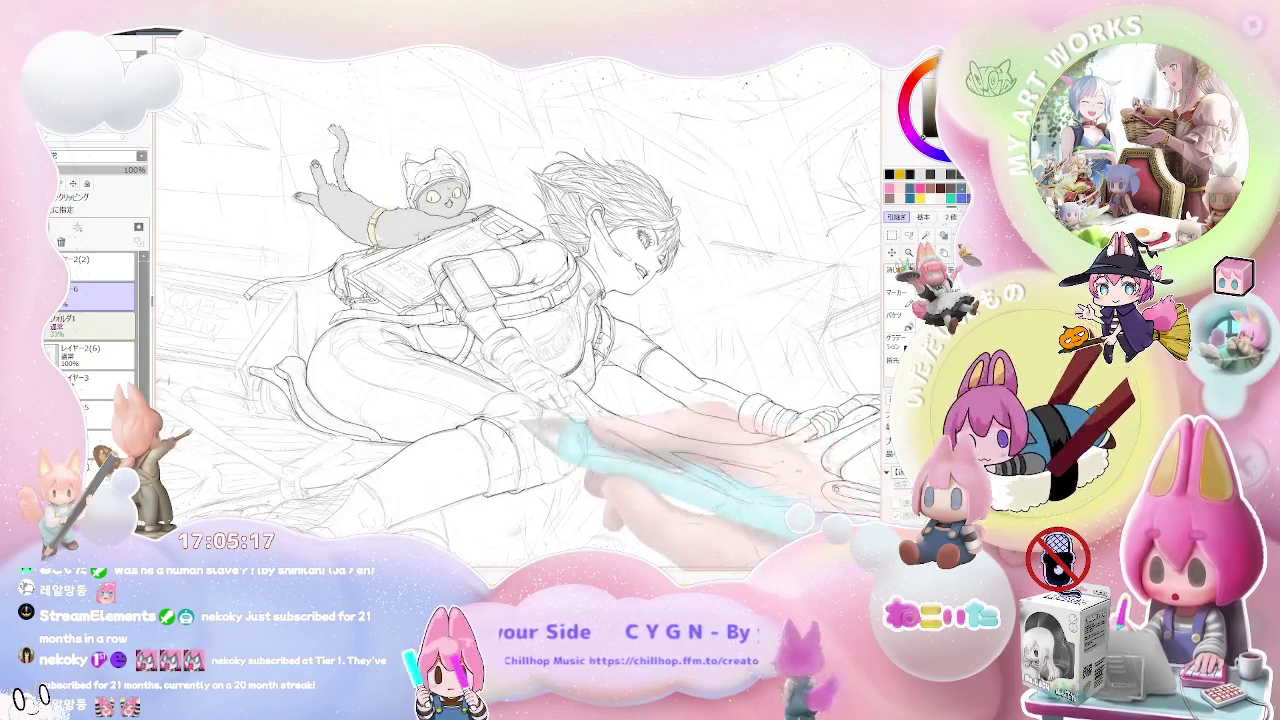